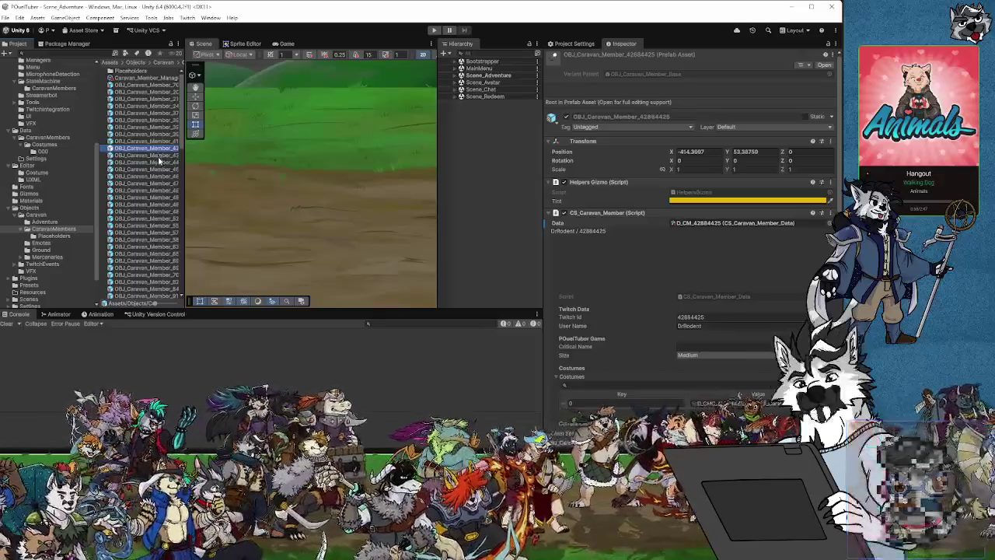
Step: Step through the OBJ_Caravan_Member prefabs to select the tall-sized caravan member
click(161, 155)
key(Up)
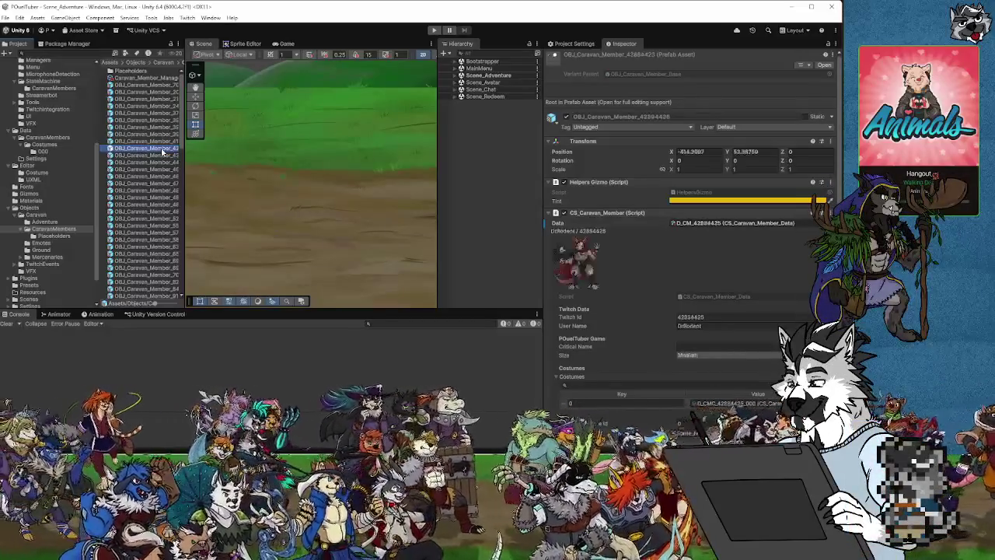
key(Down)
key(Down)
key(Down)
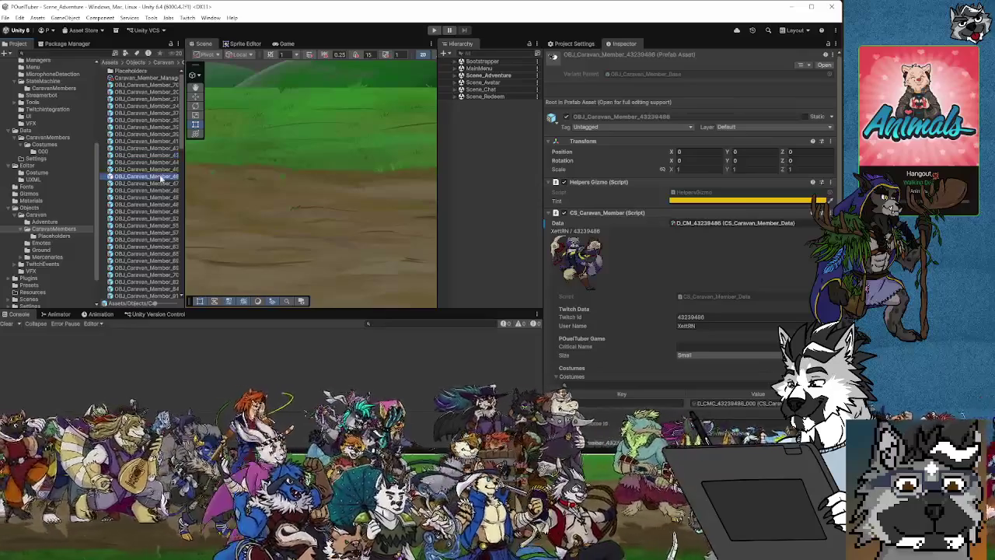
key(Up)
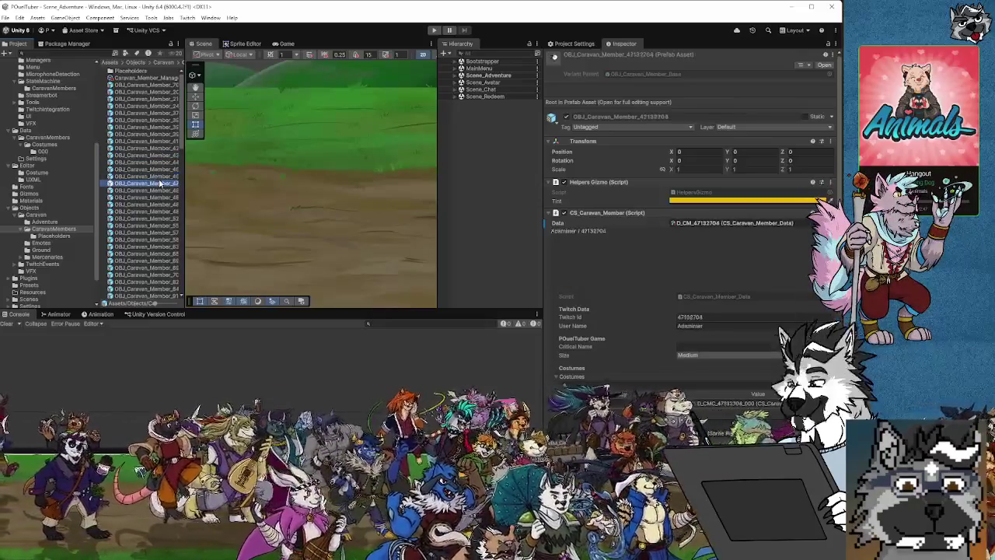
Step: Review the member's Caravan Member component and Twitch data in the Inspector, then widen the panel
scroll(659, 280, down, 5)
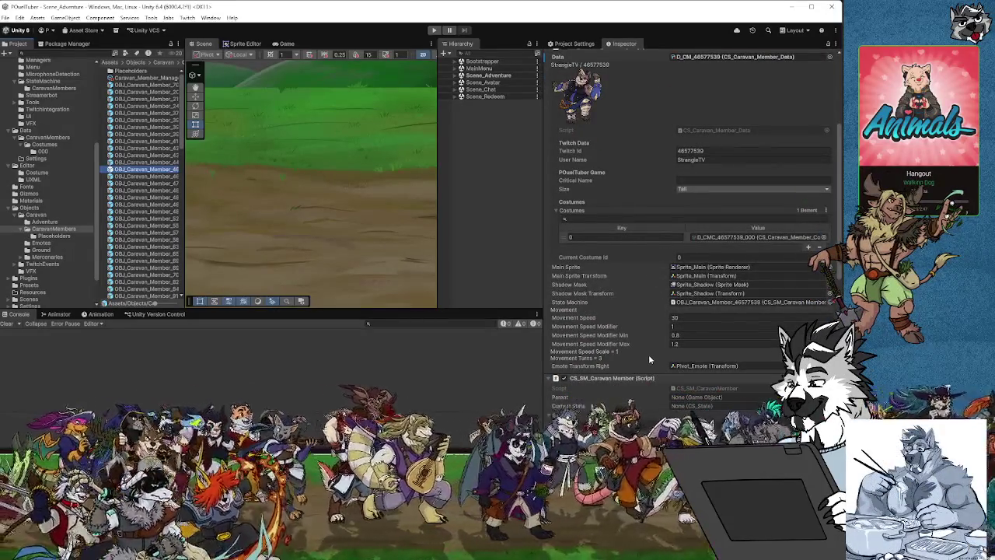
scroll(650, 358, up, 1)
scroll(651, 358, up, 5)
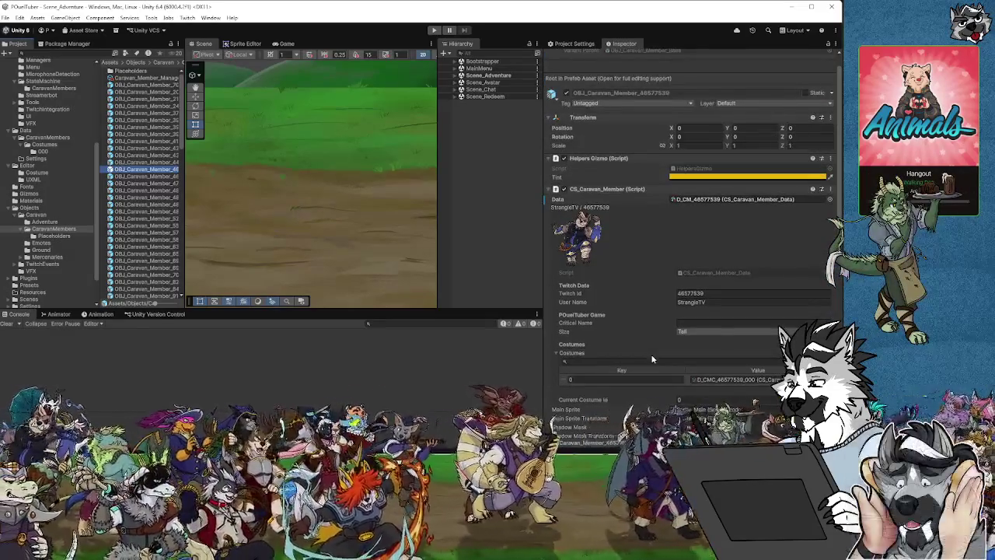
scroll(641, 280, up, 1)
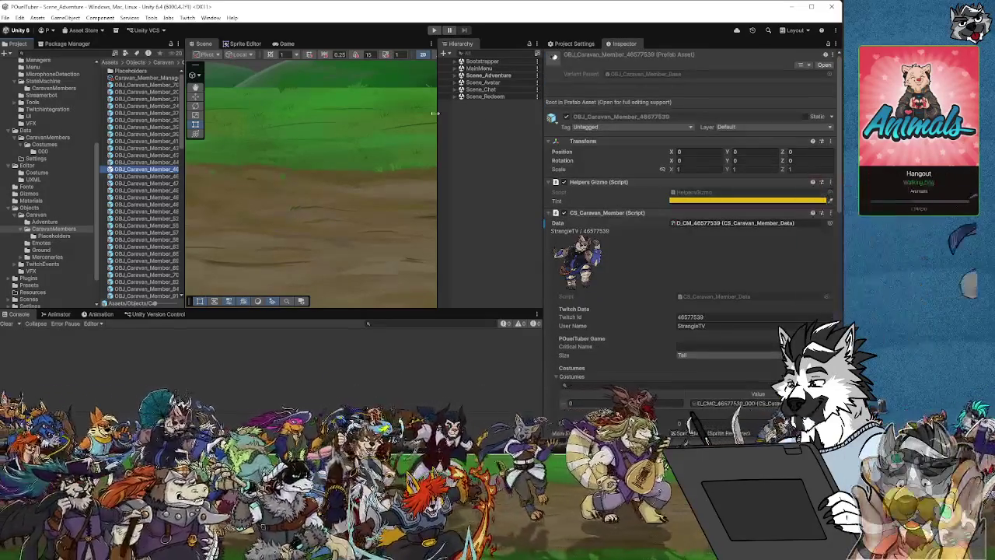
scroll(640, 292, down, 3)
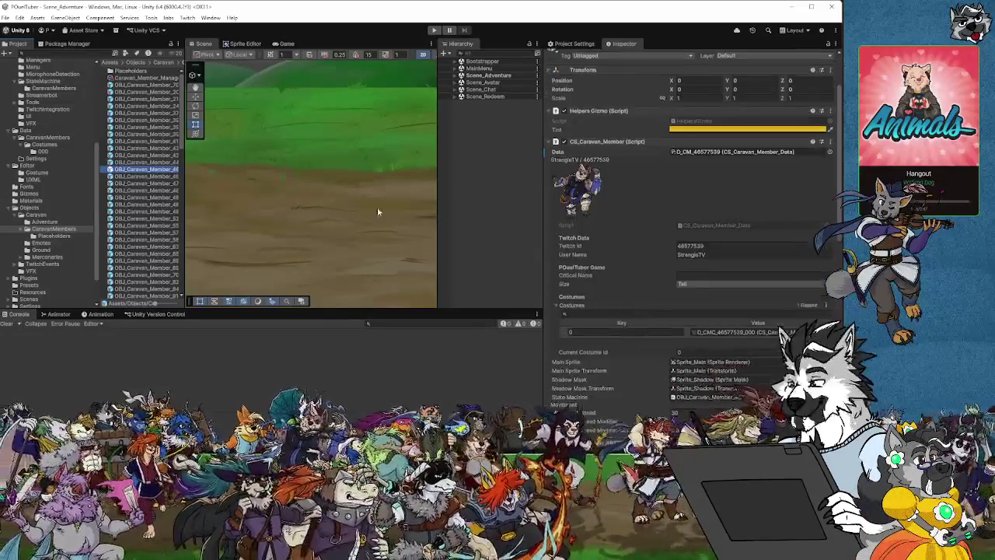
scroll(636, 220, up, 3)
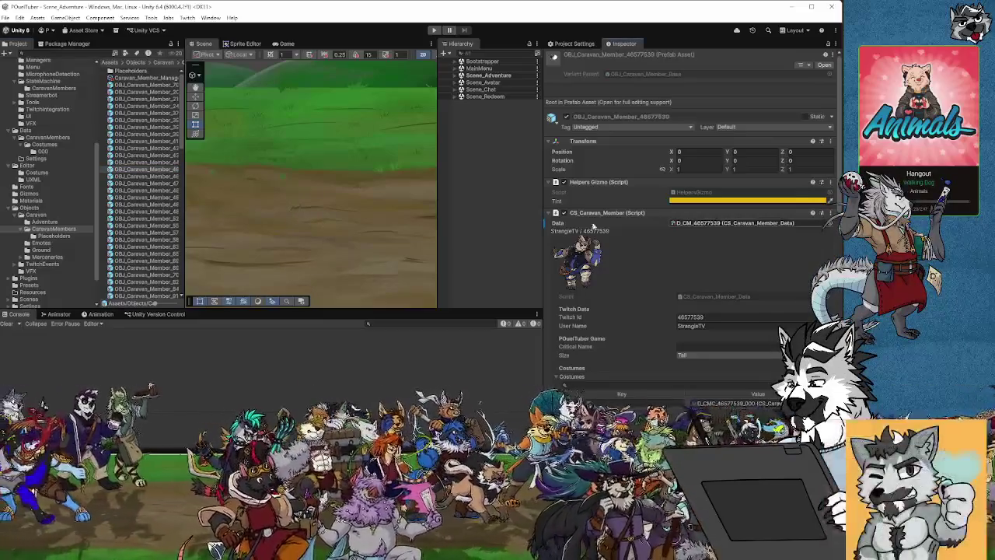
mouse_move(543, 221)
mouse_down()
mouse_move(519, 221)
mouse_move(600, 221)
mouse_up()
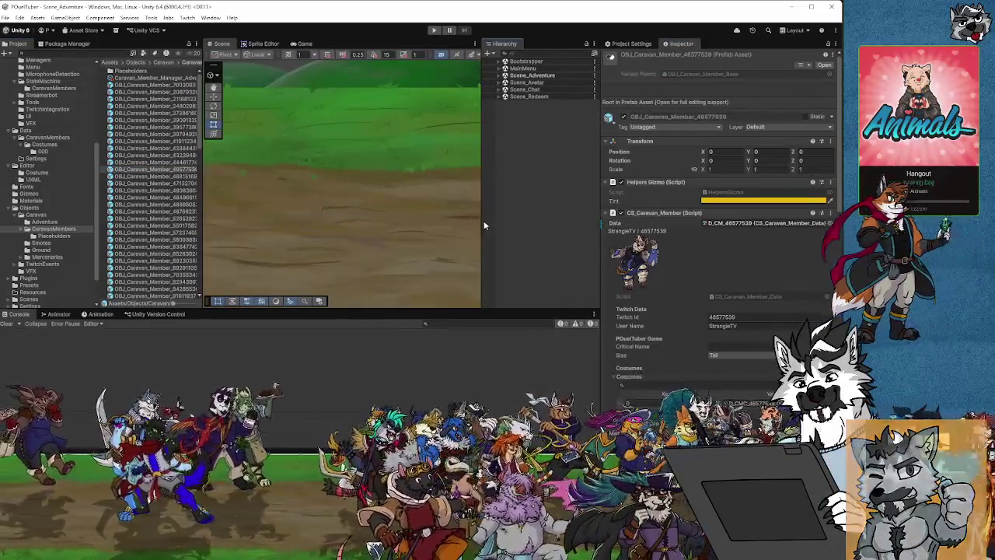
Step: Enlarge the asset list, select the medium-sized member's prefab, and go to the Costumes 000 folder
click(160, 217)
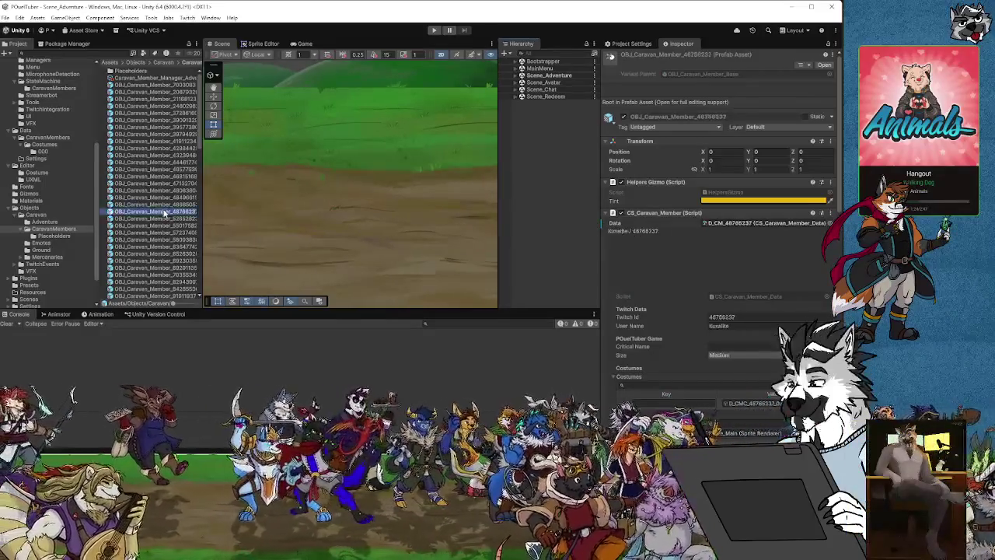
click(144, 156)
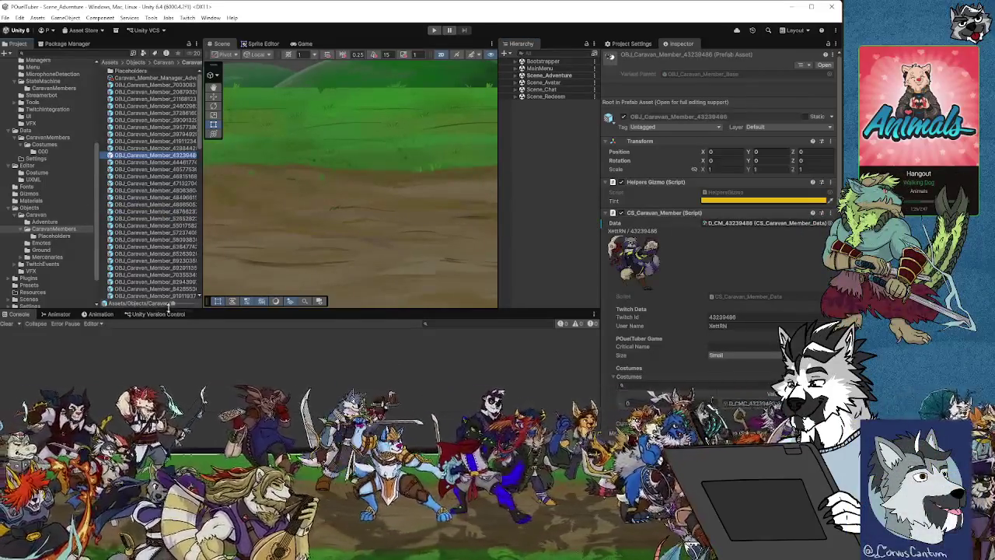
drag(200, 309, 199, 362)
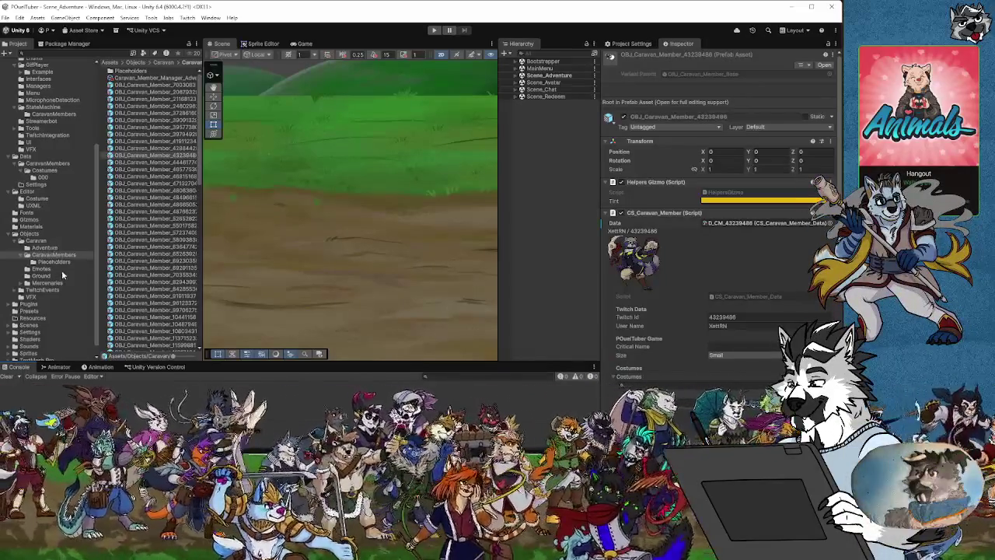
click(143, 262)
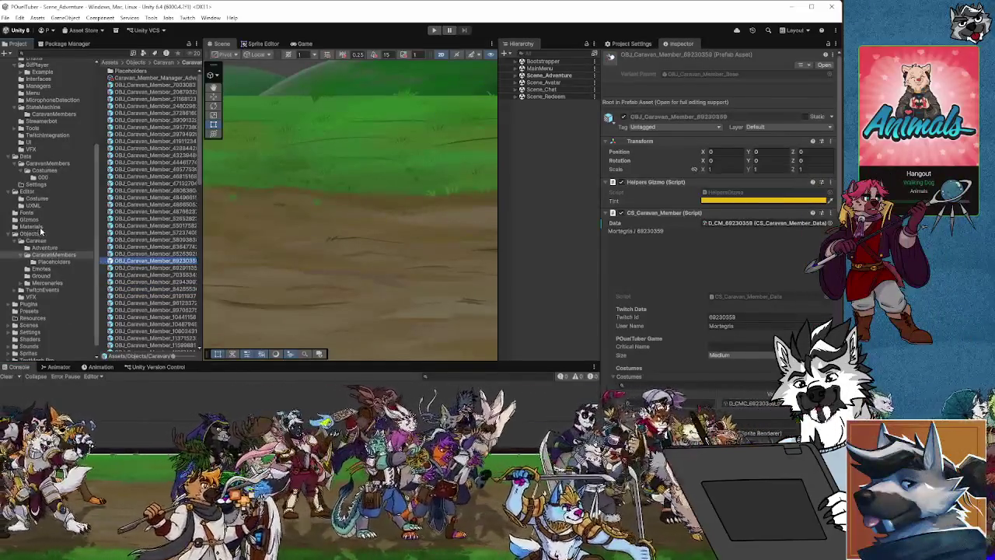
click(44, 177)
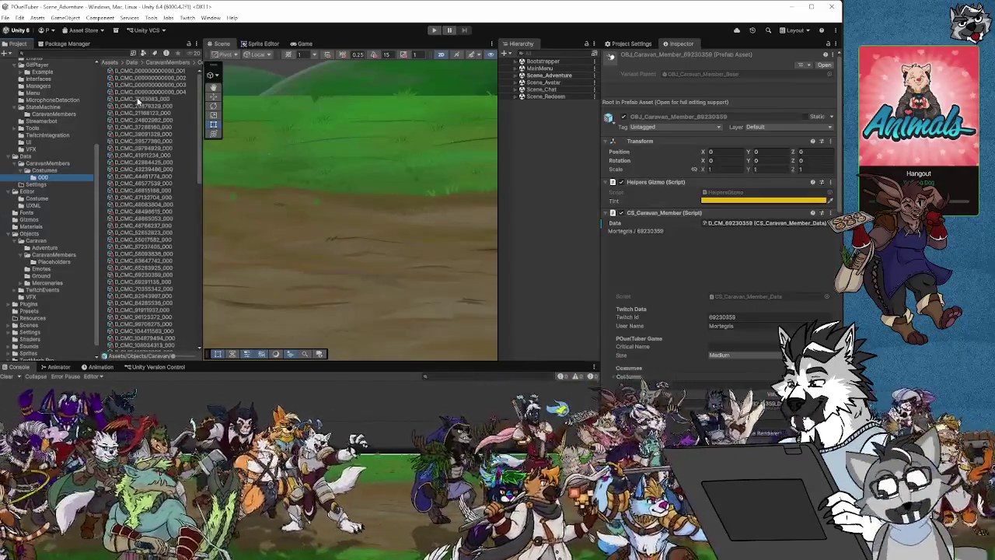
Step: Select a D_CMC costume asset from the 000 folder and widen the Inspector for its preview
click(138, 100)
drag(598, 286, 452, 283)
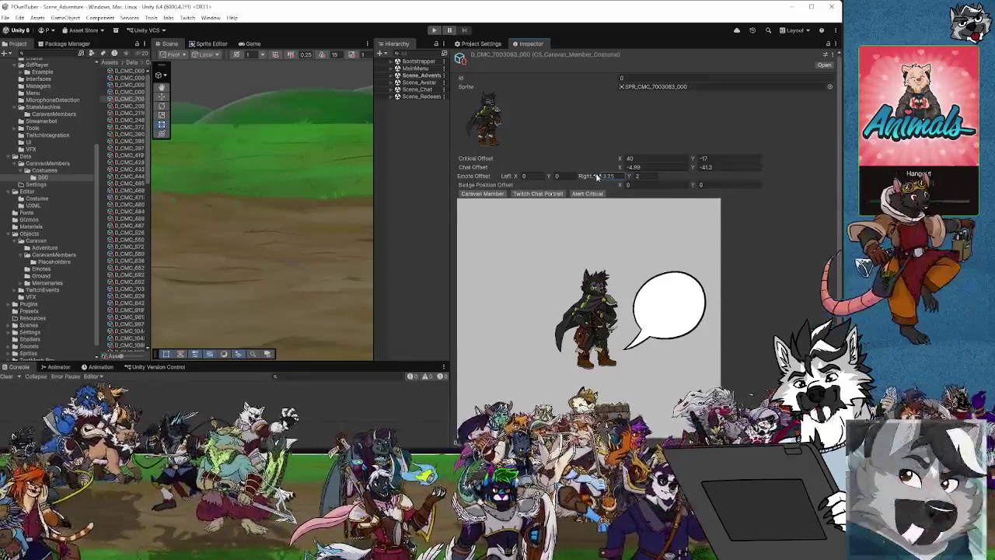
Step: Set Emote Offset Right X to 2.28 and, on the Alert Critical preview, Critical Offset X to 37.4
drag(595, 177, 696, 180)
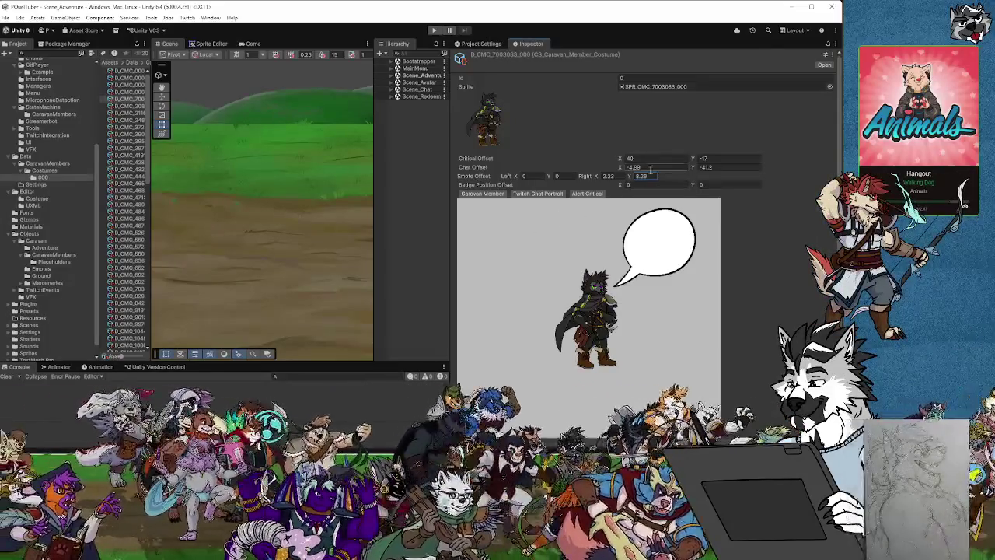
mouse_move(594, 178)
mouse_down()
mouse_move(583, 178)
mouse_move(597, 181)
mouse_up()
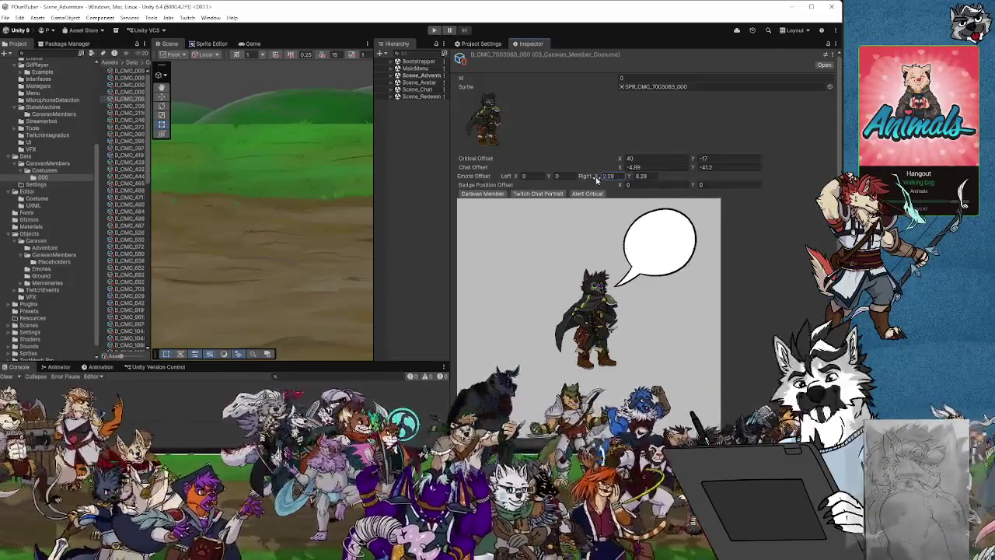
click(583, 194)
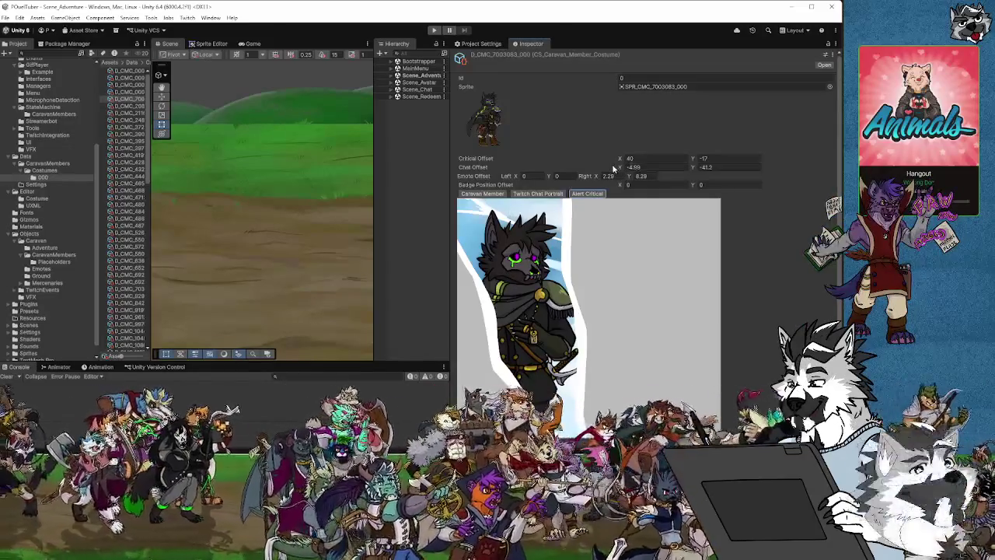
mouse_move(616, 160)
mouse_down()
mouse_move(716, 162)
mouse_move(616, 159)
mouse_up()
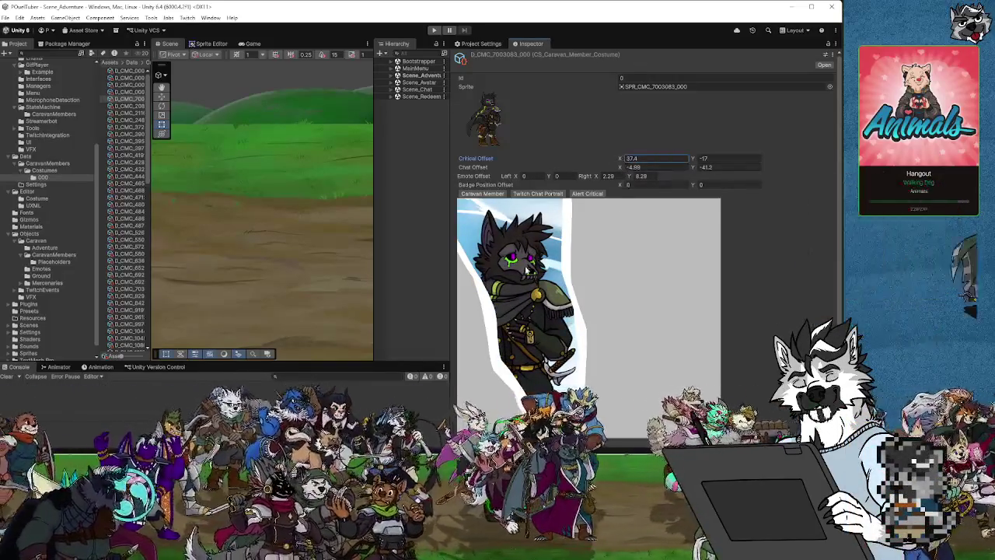
Step: On the Twitch Chat Portrait preview, set Chat Offset X to -5.14 to frame the face
click(539, 194)
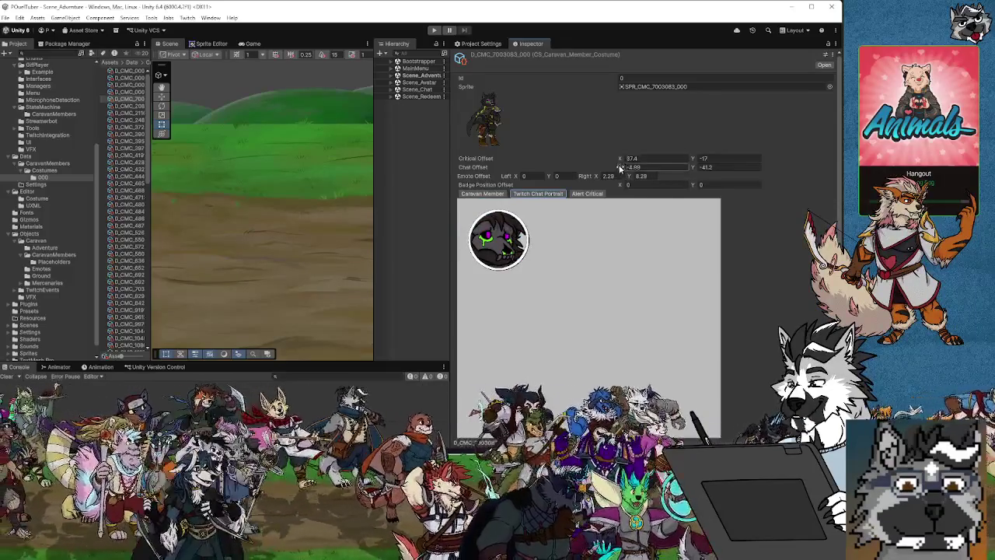
mouse_move(620, 168)
mouse_down()
mouse_move(583, 167)
mouse_move(676, 172)
mouse_move(619, 178)
mouse_up()
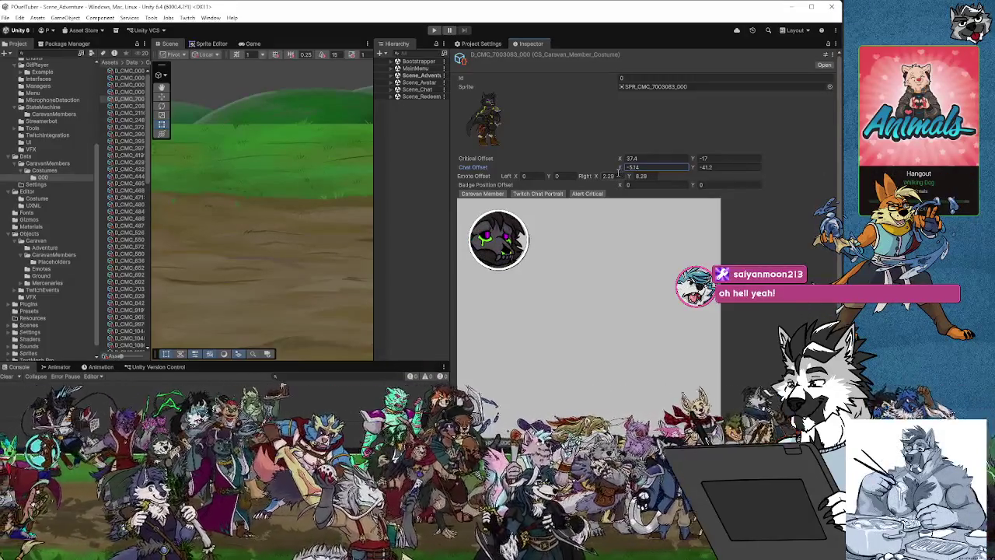
mouse_move(449, 162)
mouse_down()
mouse_move(603, 166)
mouse_move(548, 166)
mouse_up()
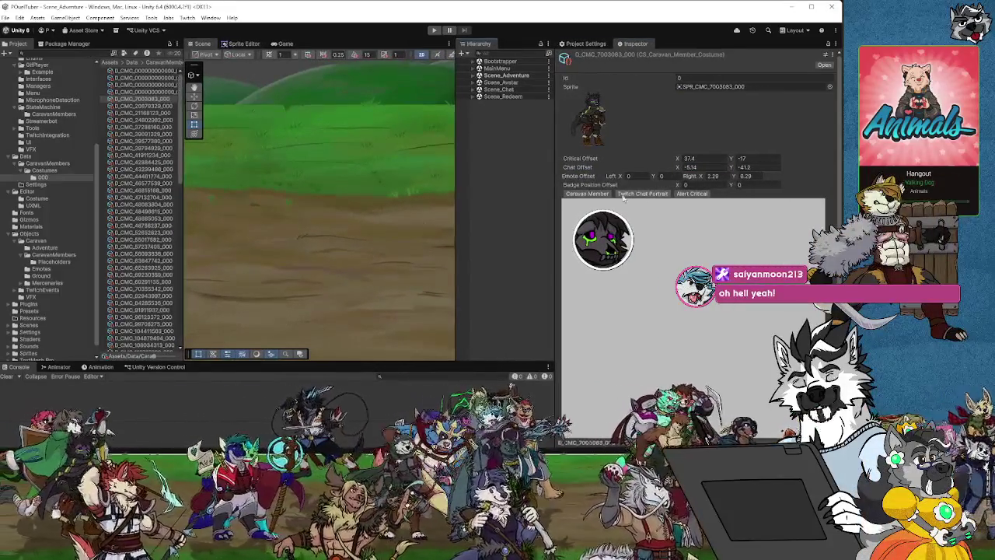
Step: Return to the full sprite preview and shift the caped wolf costume's emote bubble
click(600, 194)
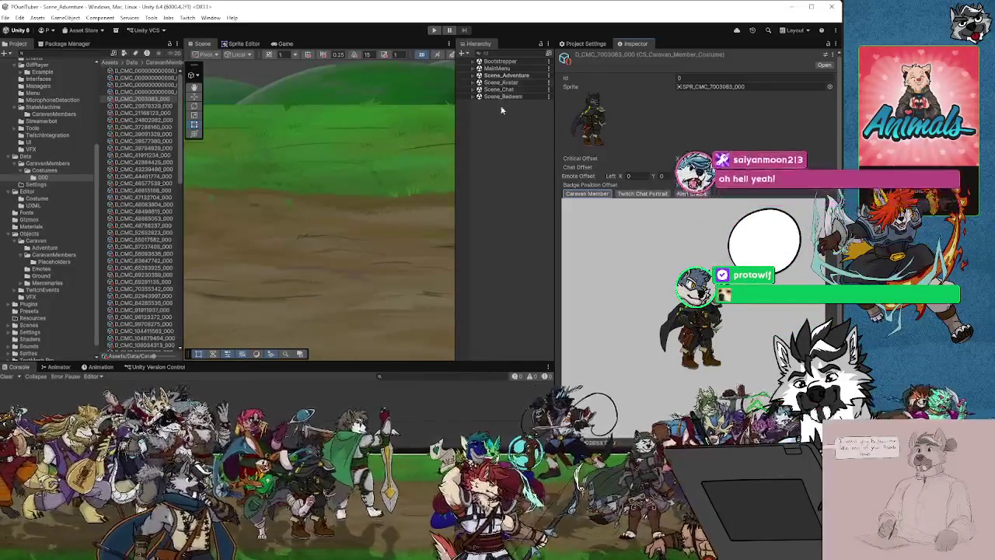
mouse_move(556, 145)
mouse_down()
mouse_move(597, 148)
mouse_move(501, 148)
mouse_move(530, 148)
mouse_up()
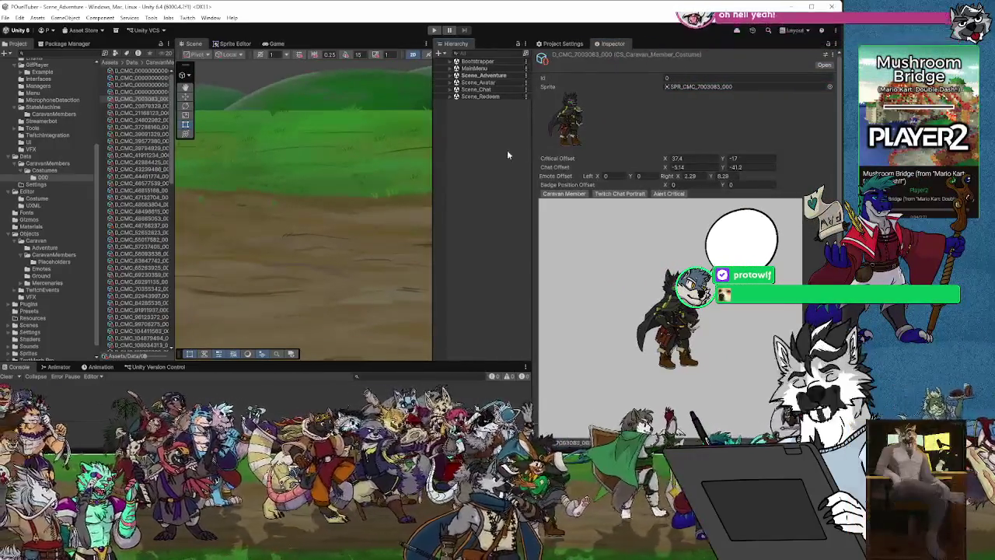
click(142, 70)
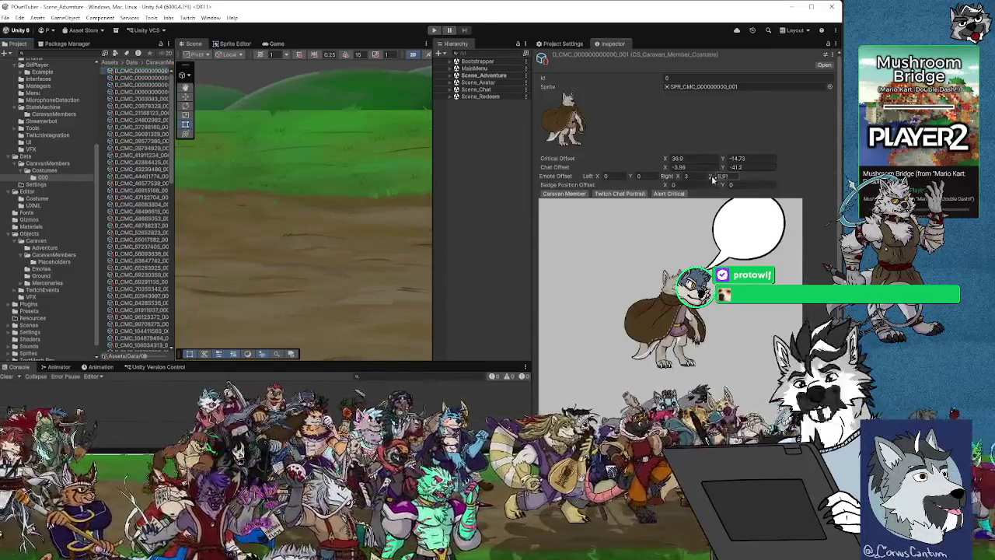
mouse_move(712, 178)
mouse_down()
mouse_move(675, 178)
mouse_move(712, 178)
mouse_move(692, 178)
mouse_up()
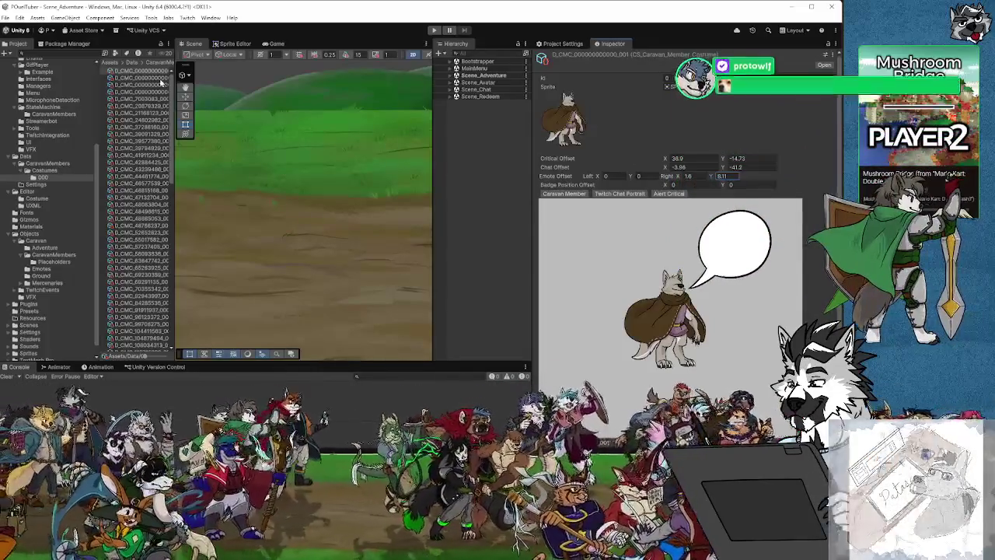
Step: Set the blue bird costume _002 emote right offset to about X 1.32, Y 7.35
click(160, 80)
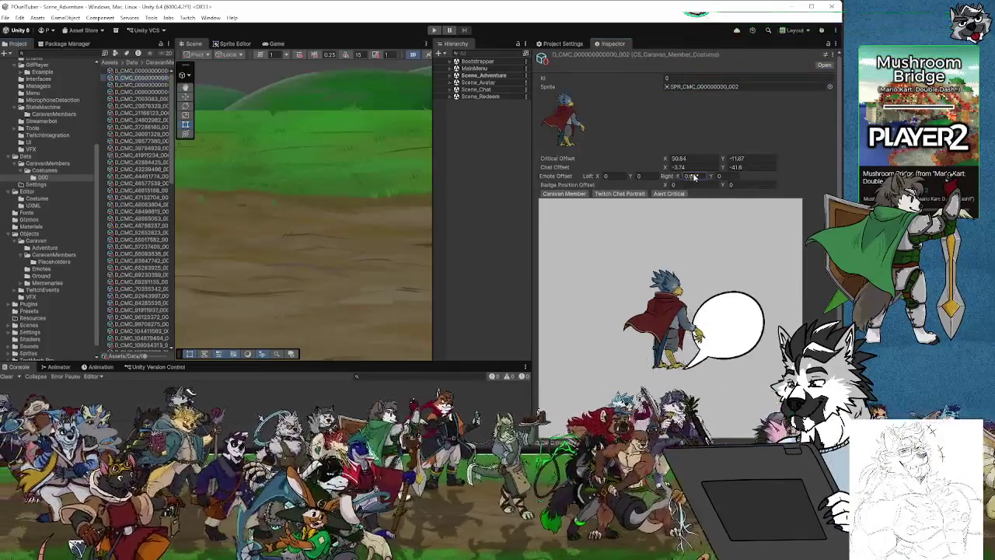
drag(694, 177, 816, 178)
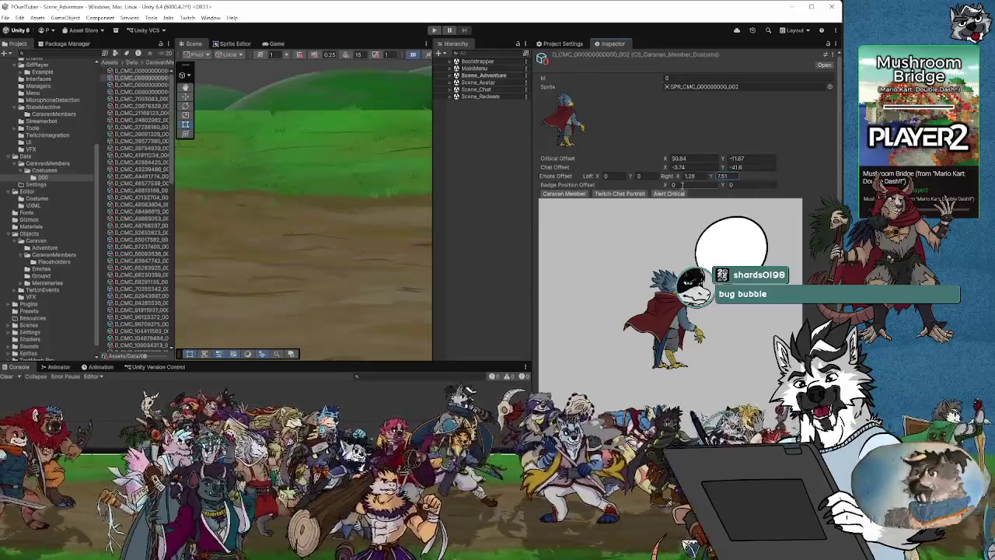
drag(674, 177, 713, 179)
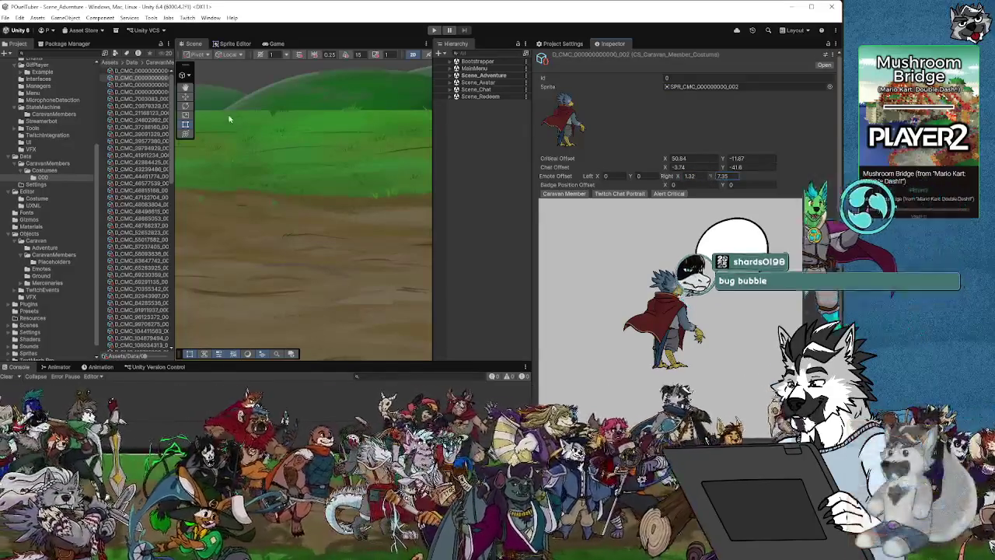
click(147, 85)
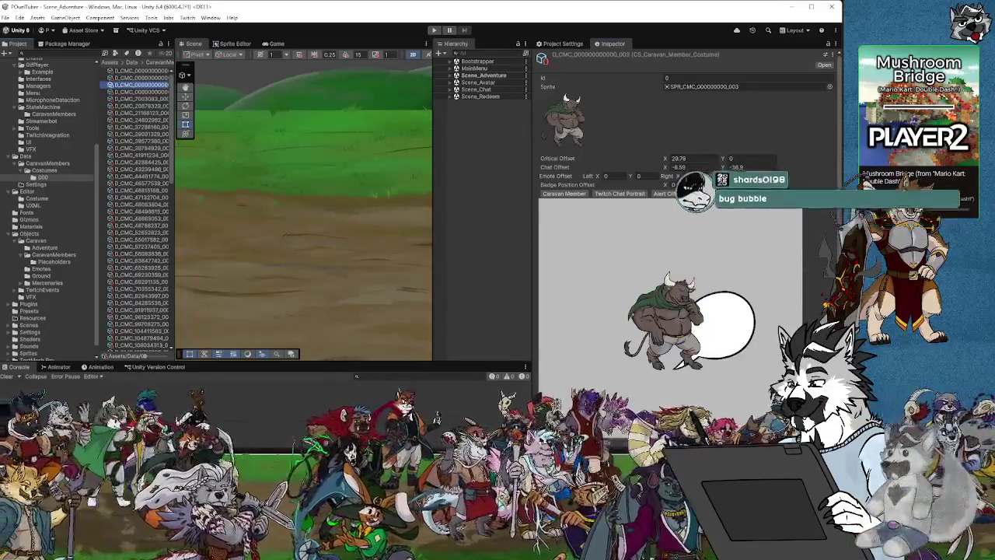
Step: Set the bull costume _003 emote right offset to X 2.19, Y 7.41, checking portrait and alert previews
drag(710, 177, 804, 188)
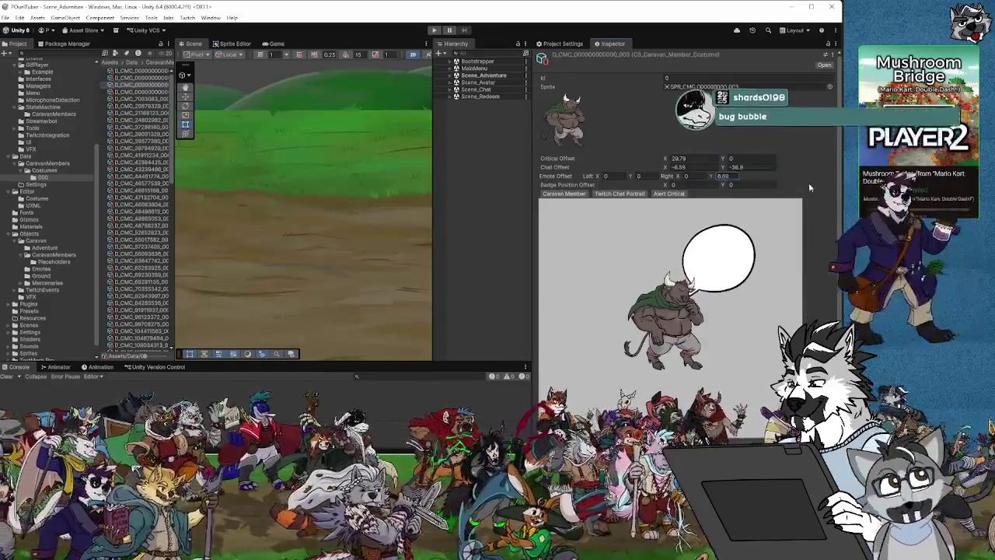
mouse_move(680, 176)
mouse_down()
mouse_move(719, 178)
mouse_move(678, 177)
mouse_up()
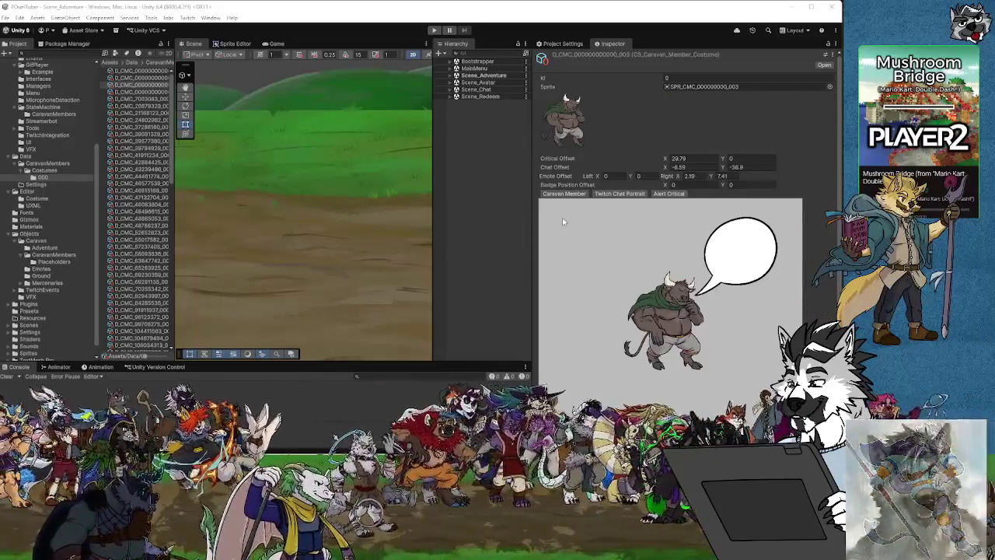
click(642, 194)
click(667, 193)
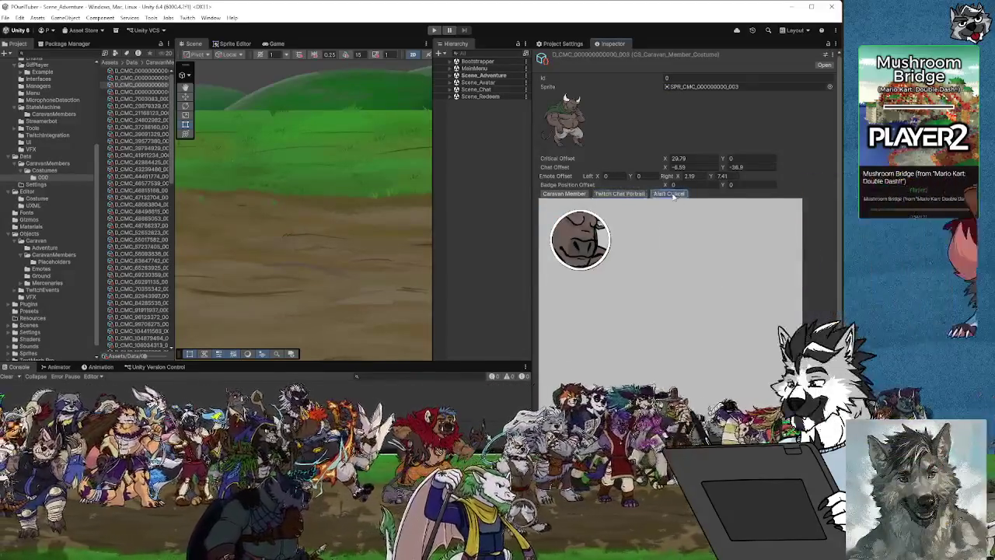
click(579, 197)
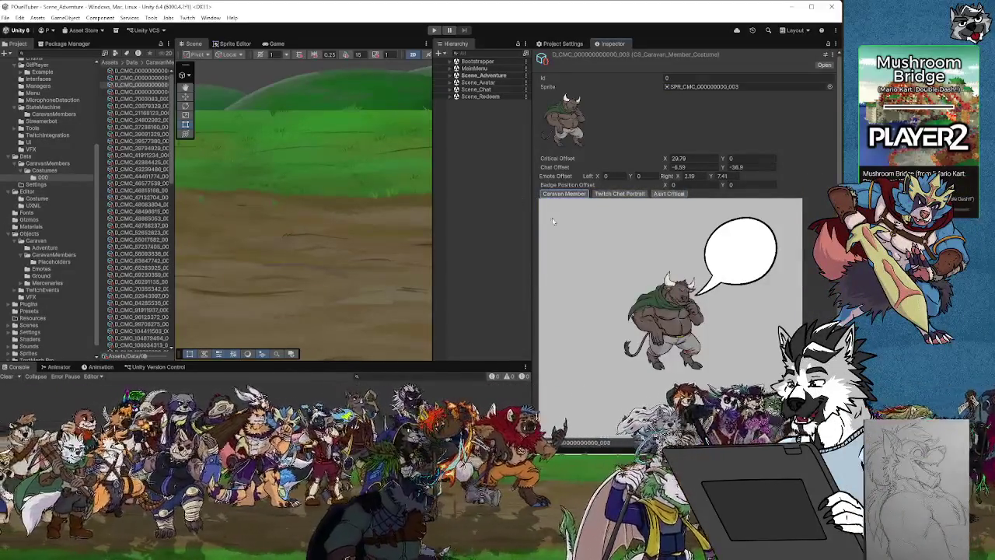
click(128, 93)
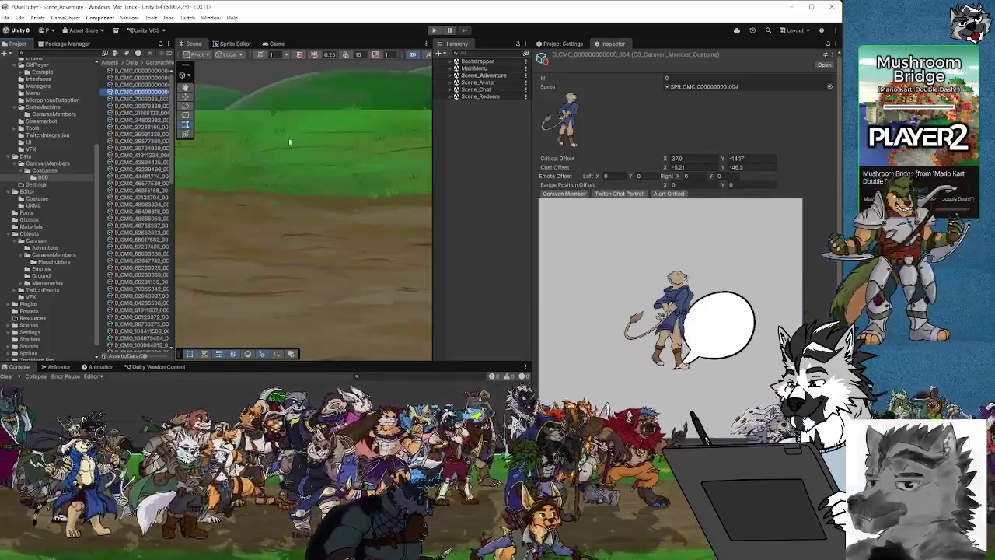
Step: Shift the _004 costume's emote bubble right via Emote Offset Right X
drag(675, 176, 800, 178)
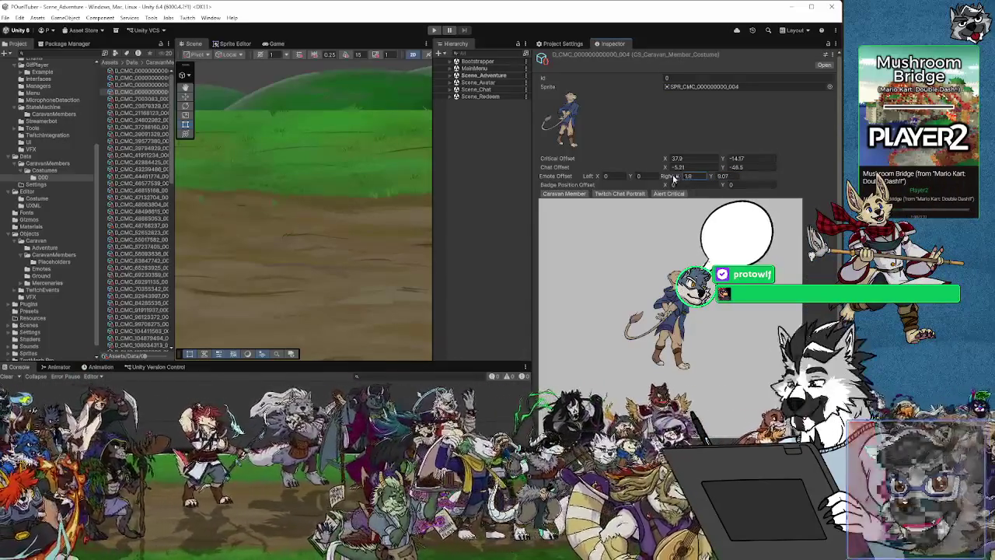
drag(674, 178, 712, 178)
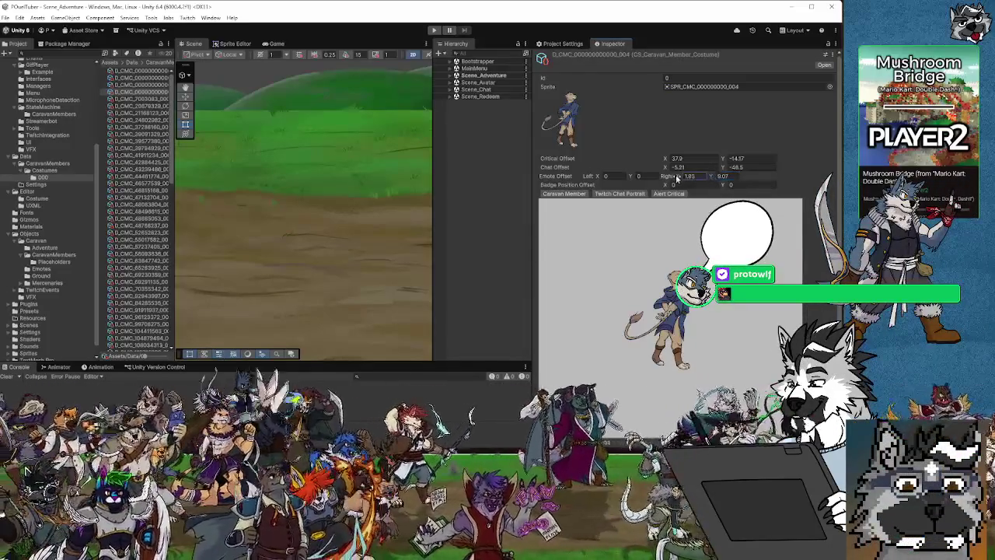
drag(676, 178, 713, 176)
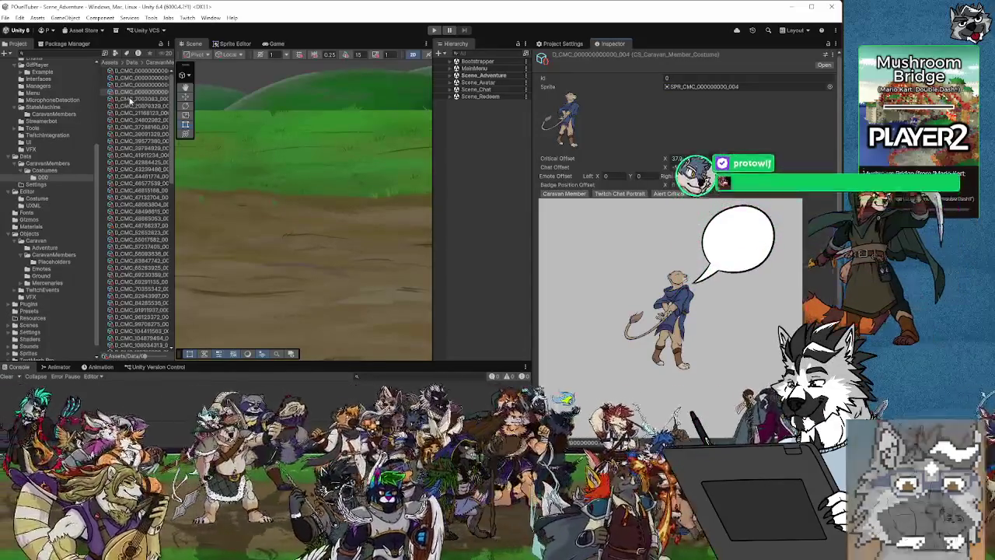
Step: Move the emote bubbles up and right for D_CMC_20879329_000 and D_CMC_21168123_000
click(131, 100)
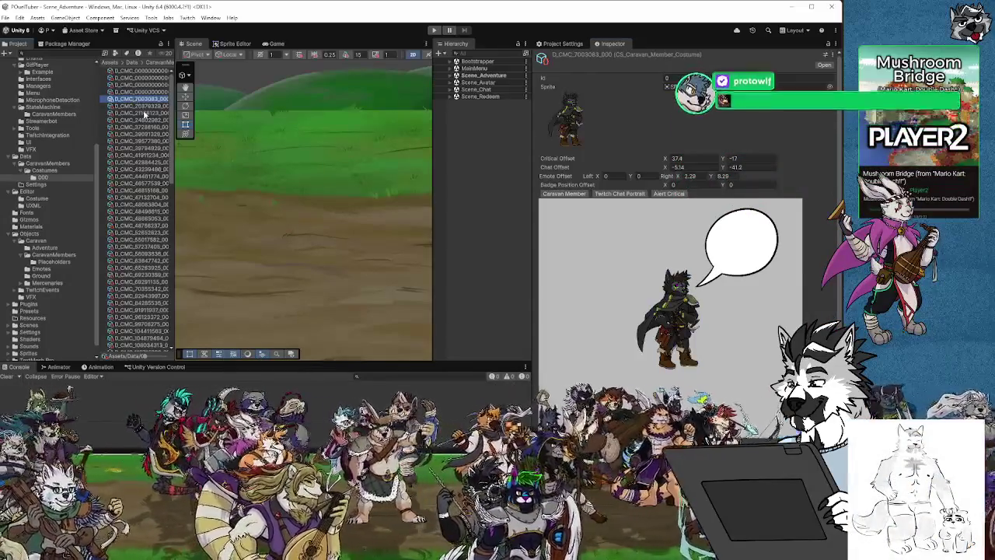
click(140, 106)
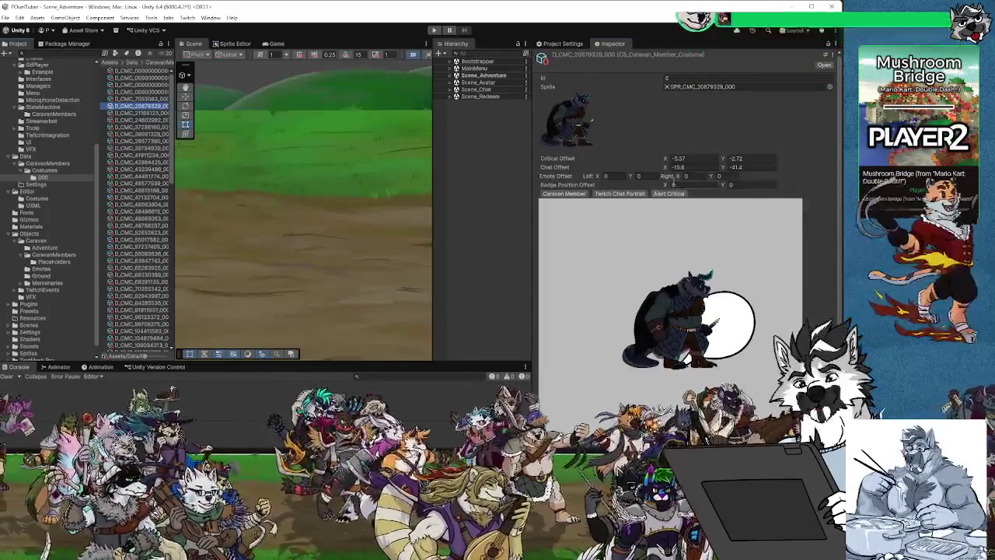
drag(703, 177, 822, 185)
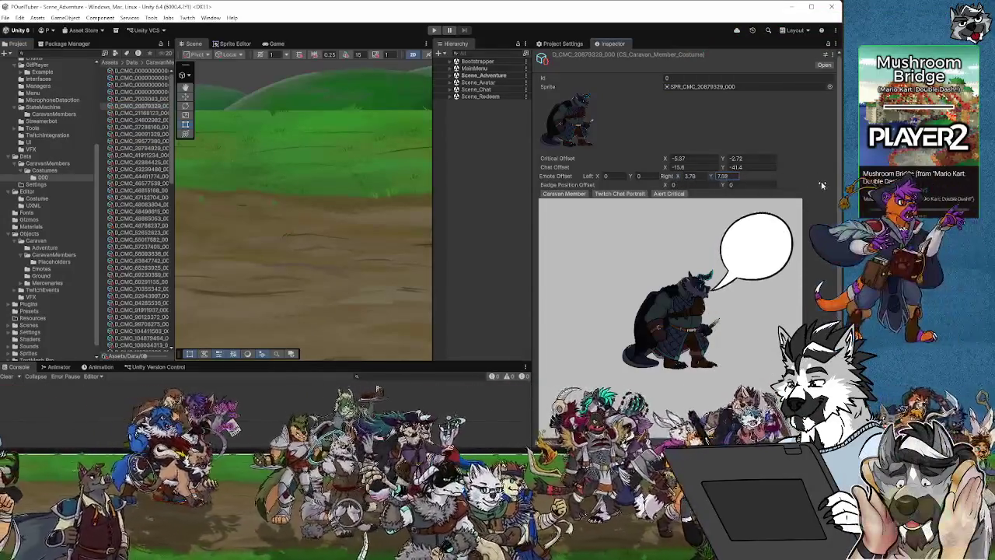
drag(677, 178, 681, 178)
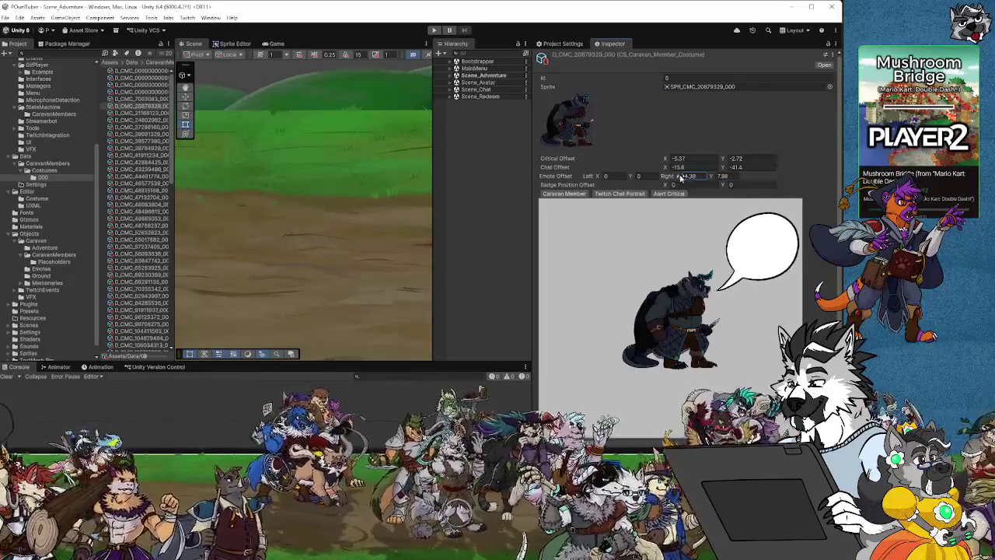
click(136, 113)
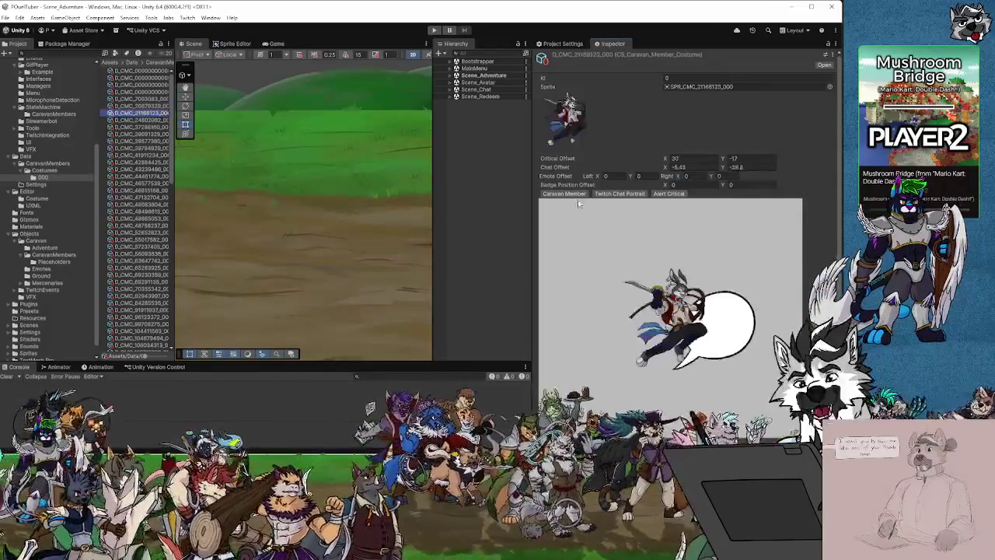
drag(710, 177, 824, 185)
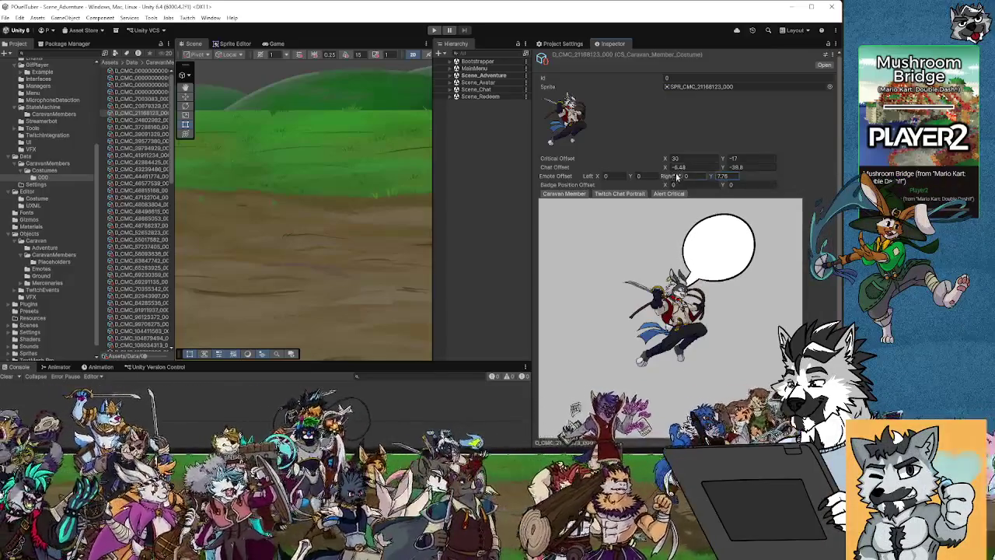
drag(677, 178, 712, 178)
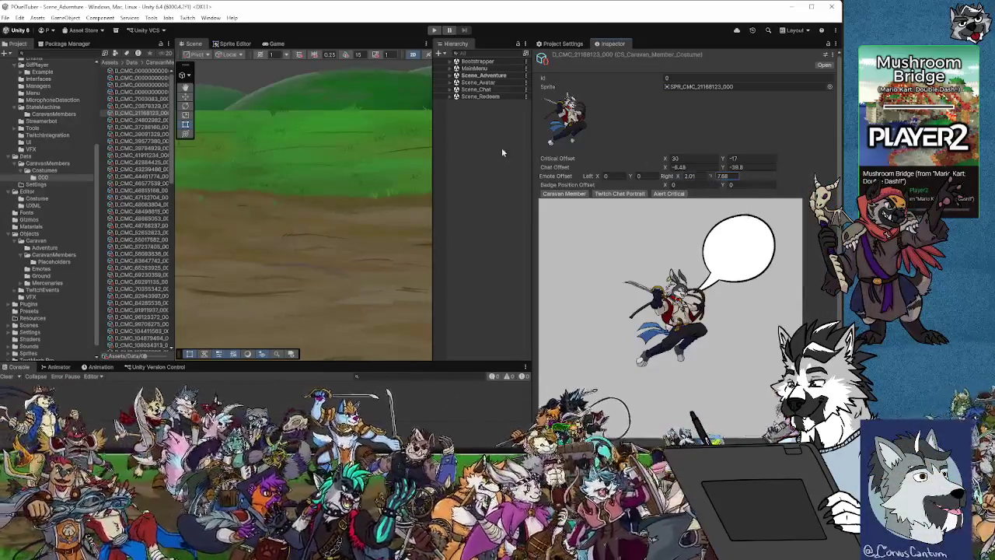
Step: Adjust emote offsets for D_CMC_24802082_000, D_CMC_37286160_000 and D_CMC_39091329_000 beside the head
click(142, 120)
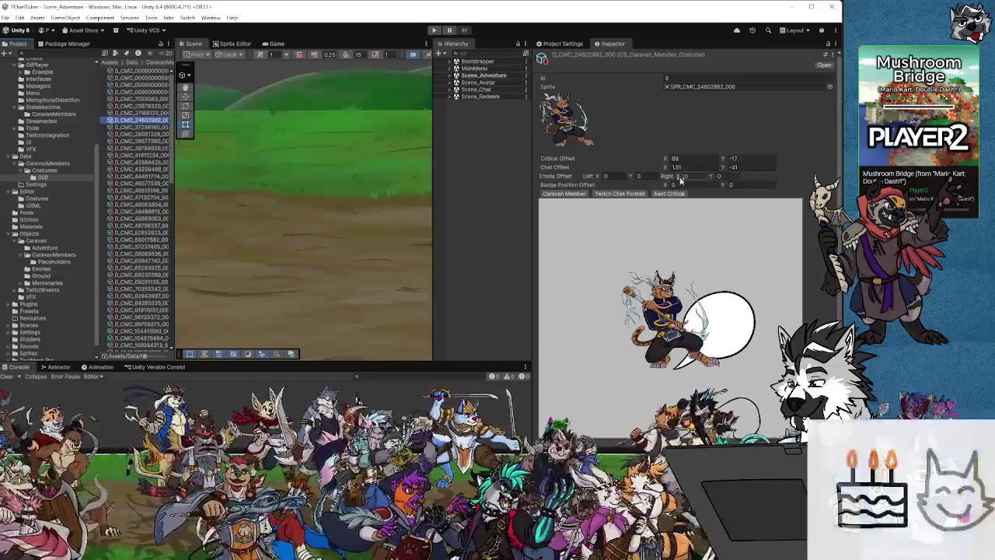
mouse_move(681, 179)
mouse_down()
mouse_move(772, 185)
mouse_move(818, 169)
mouse_up()
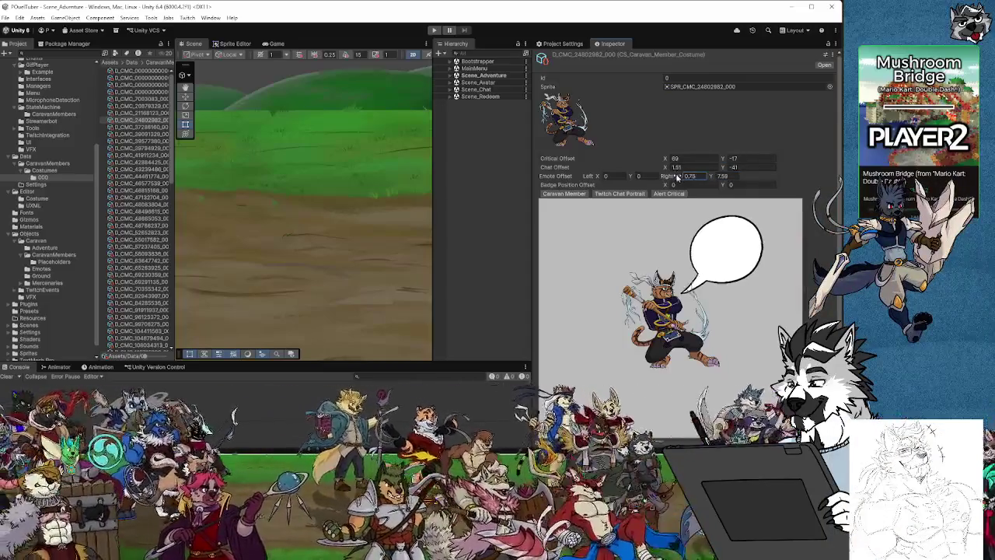
click(144, 128)
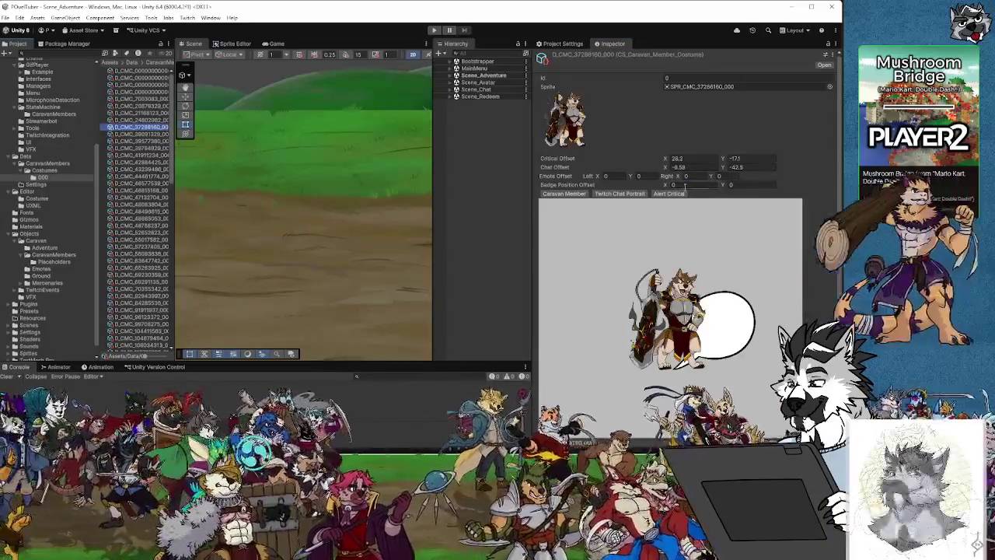
drag(709, 178, 802, 180)
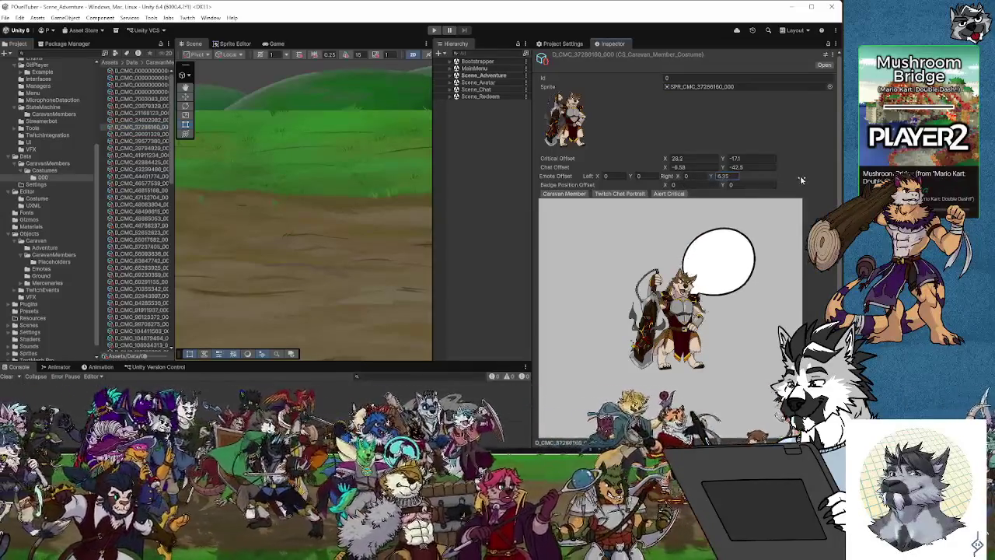
mouse_move(680, 177)
mouse_down()
mouse_move(721, 177)
mouse_move(684, 177)
mouse_up()
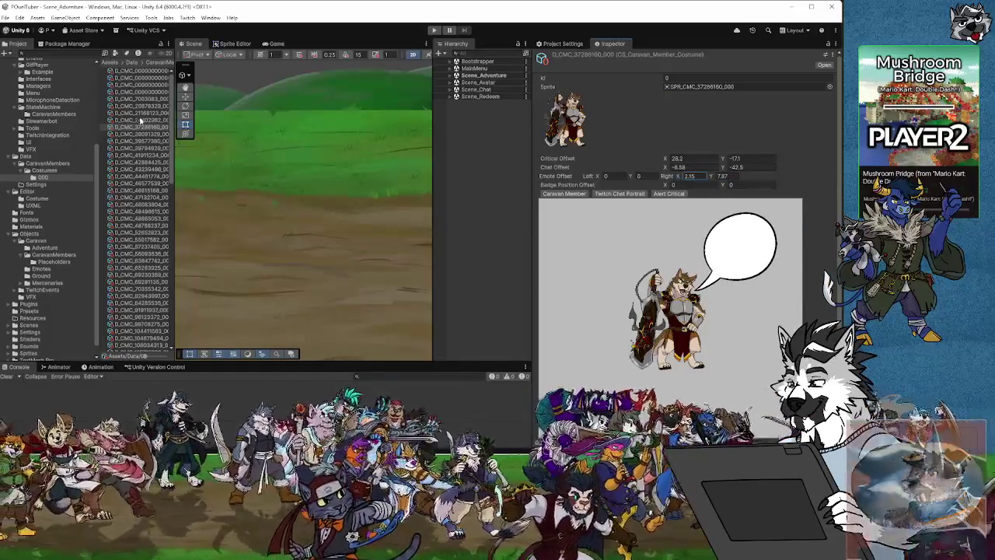
click(136, 135)
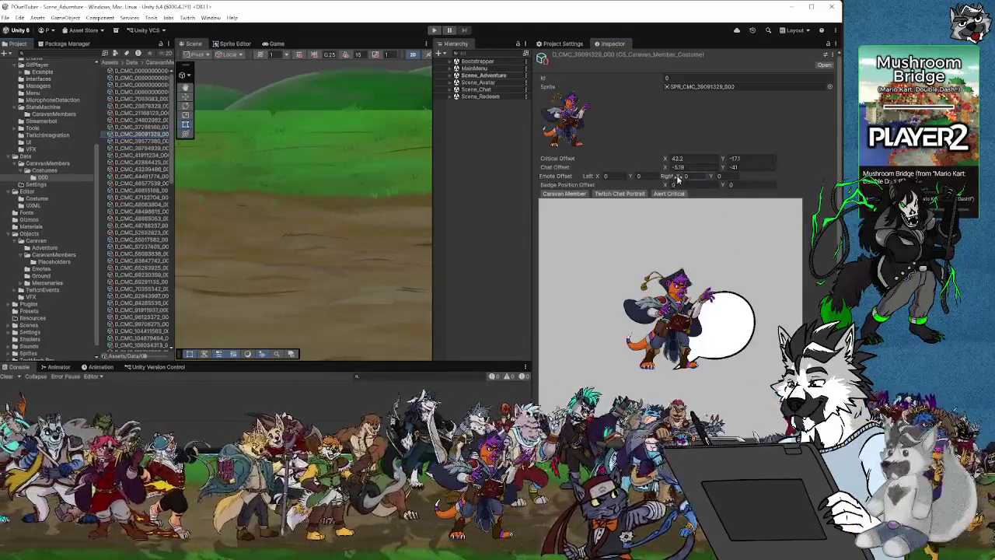
drag(678, 178, 819, 173)
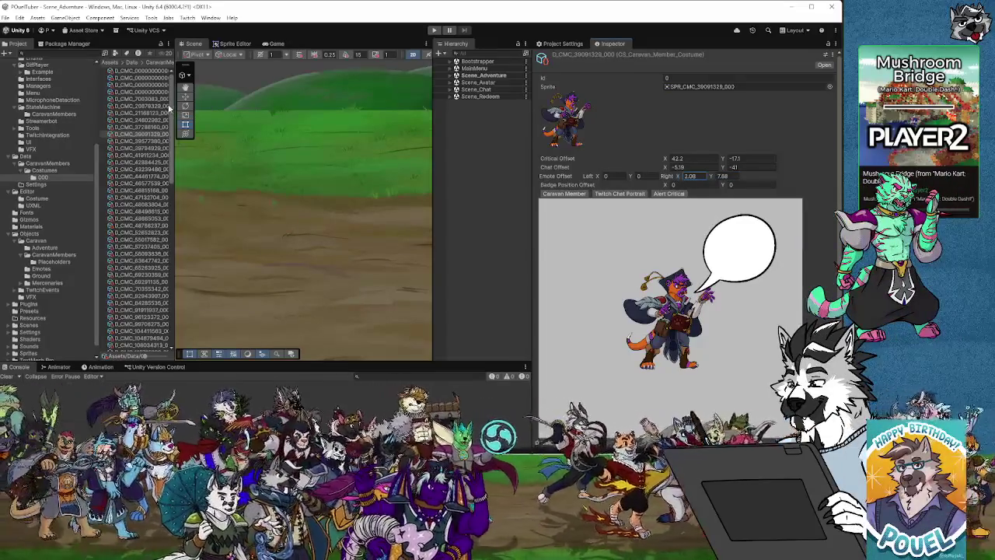
Step: Shift and raise the D_CMC_39577380_000 bubble, then lower the next costume's bubble toward the head
click(138, 142)
mouse_move(666, 175)
mouse_down()
mouse_move(727, 180)
mouse_move(823, 163)
mouse_up()
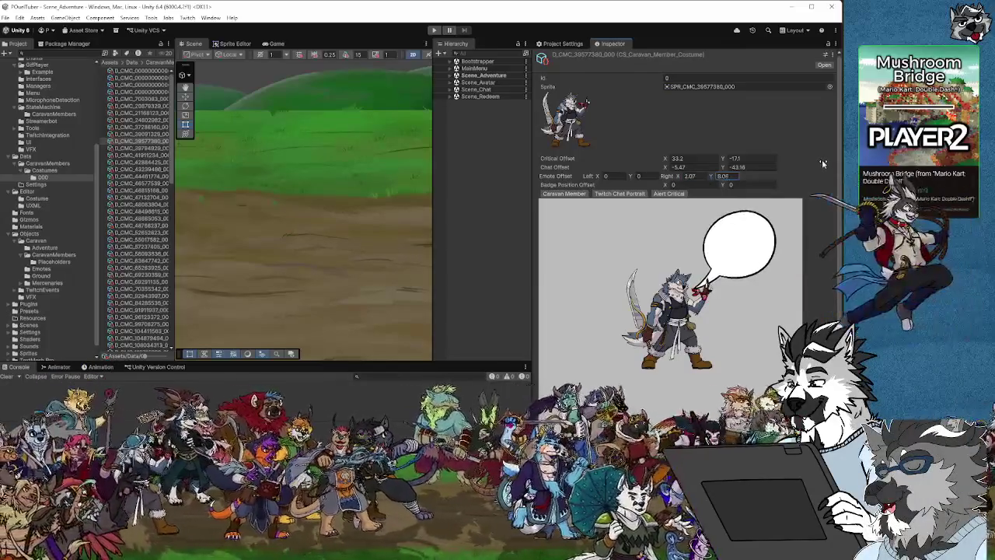
drag(713, 177, 717, 176)
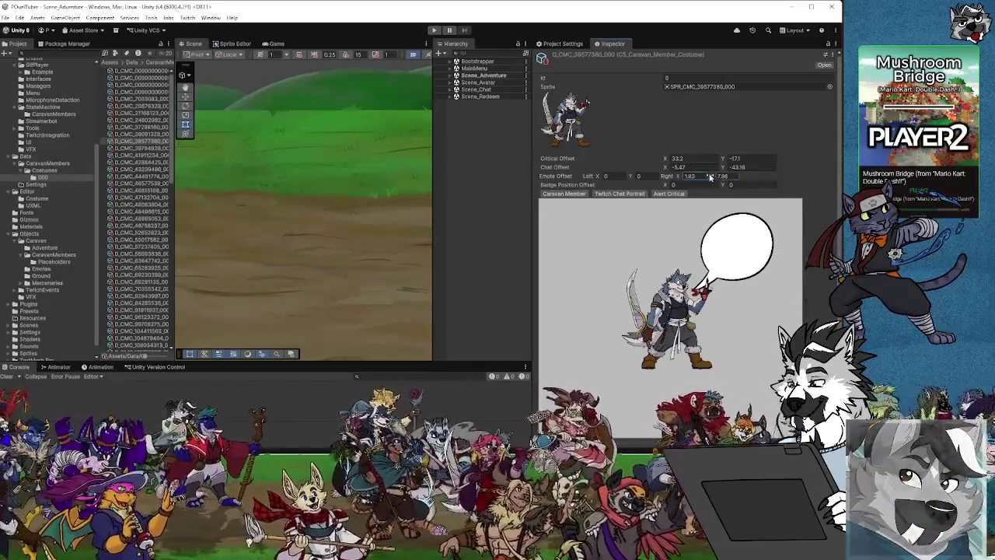
drag(711, 177, 715, 176)
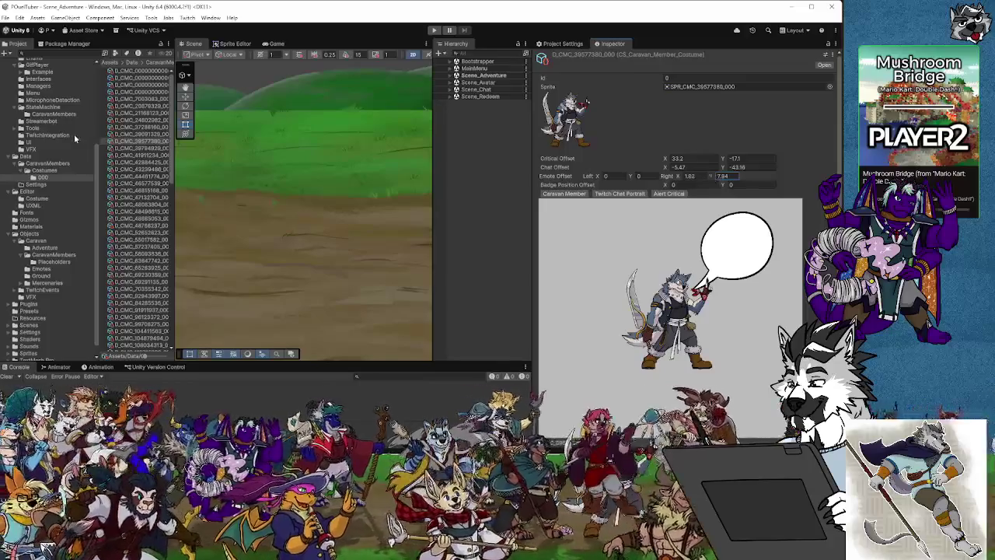
click(138, 148)
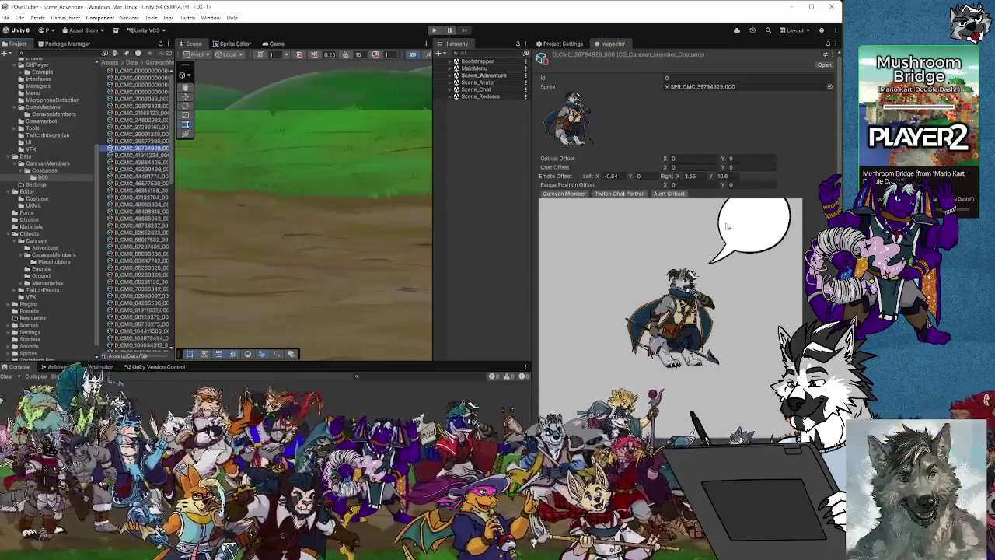
drag(710, 176, 670, 179)
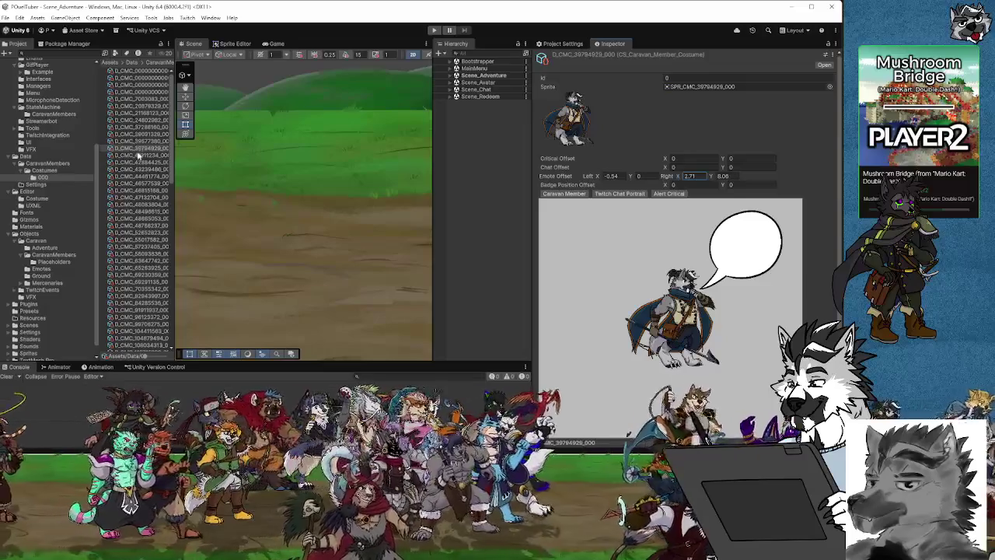
Step: Move the next costume's bubble up and right, and set the 42884425 costume to X 1.83, Y 8.42
click(138, 155)
drag(710, 176, 827, 169)
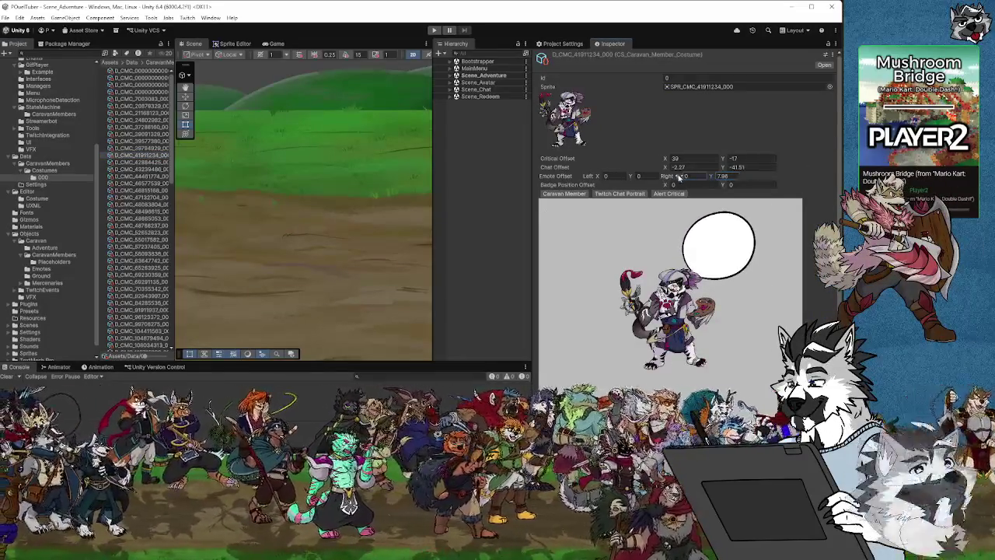
drag(679, 178, 707, 177)
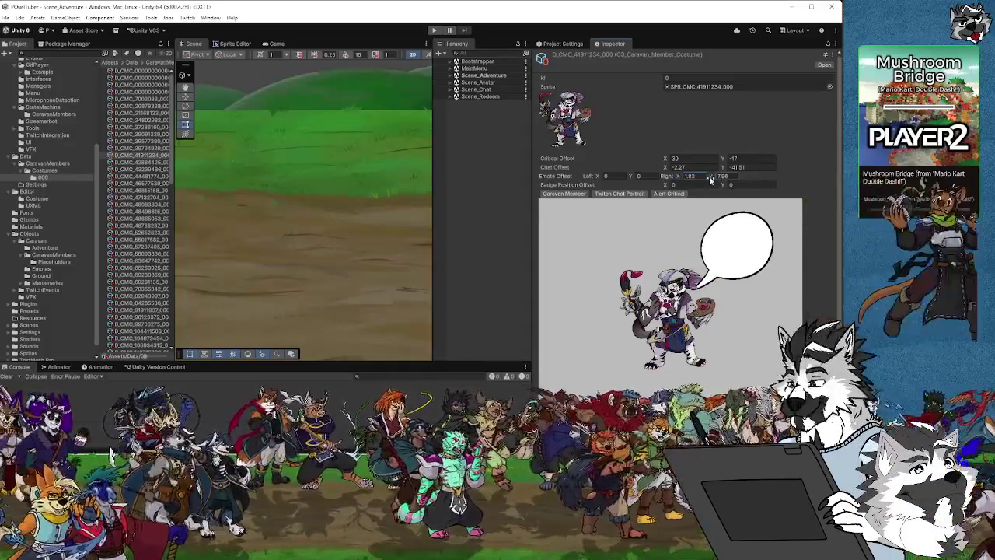
click(147, 162)
drag(719, 173, 706, 180)
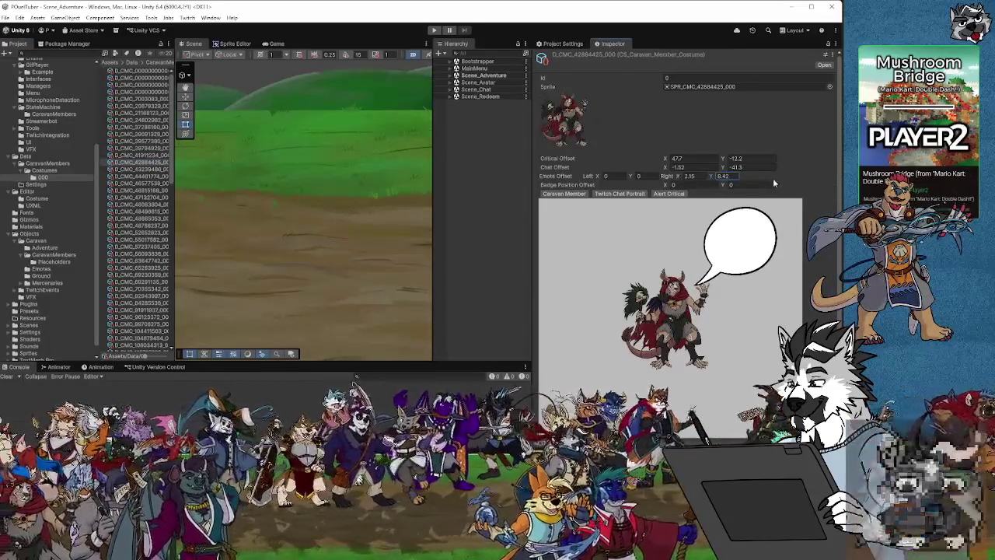
drag(677, 177, 674, 177)
click(635, 193)
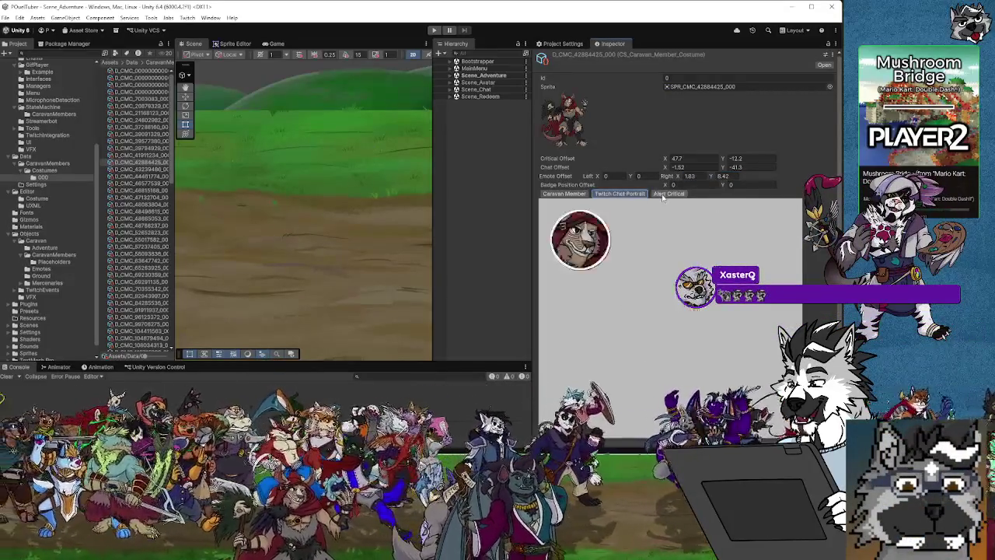
Step: Check the critical and chat previews, then raise the next costume's bubble and set emote right X 0.3
click(668, 194)
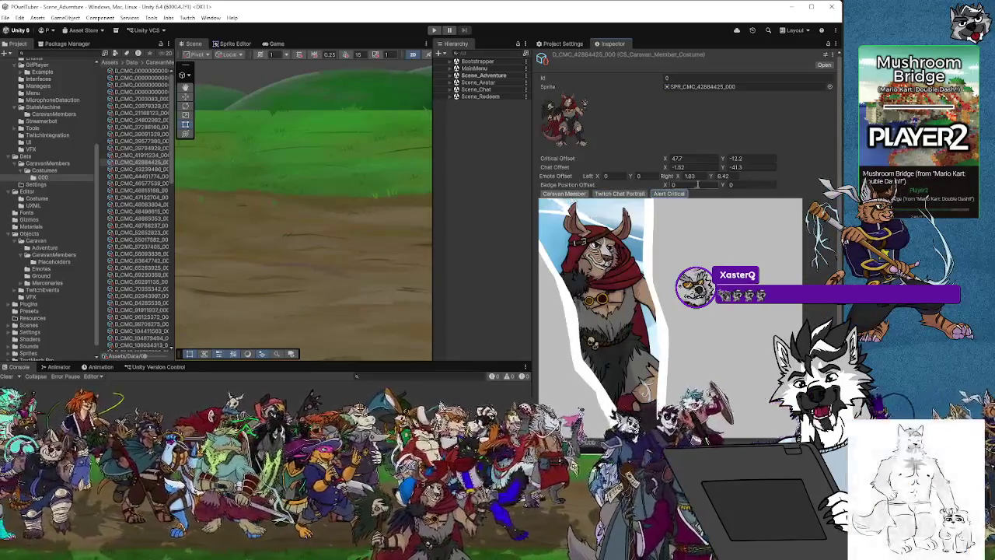
click(619, 194)
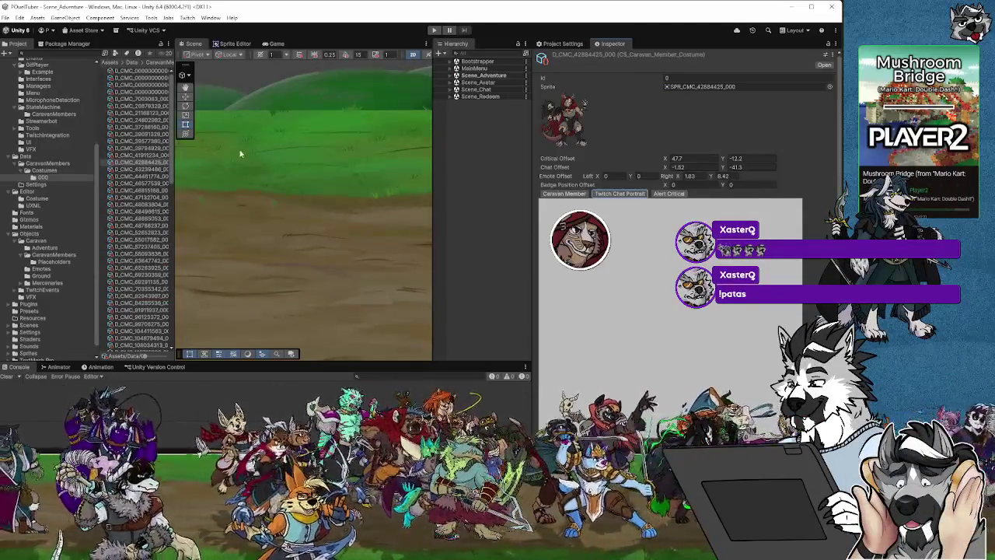
key(Down)
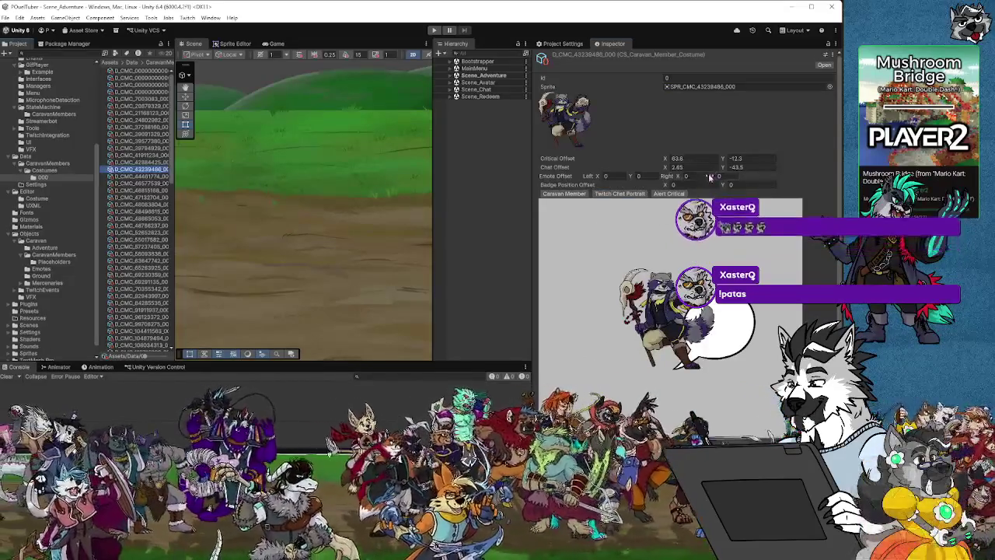
drag(709, 178, 791, 156)
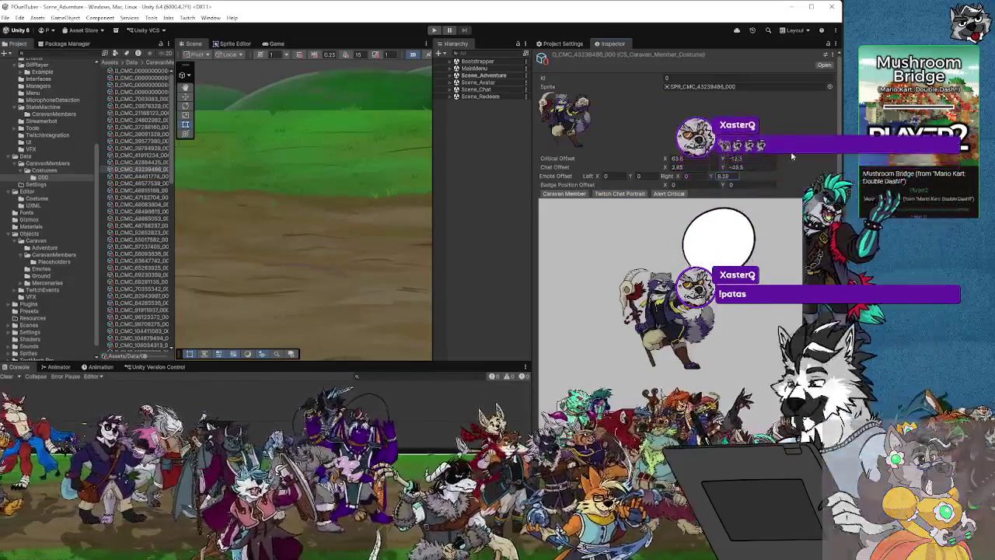
click(688, 175)
text(0.3)
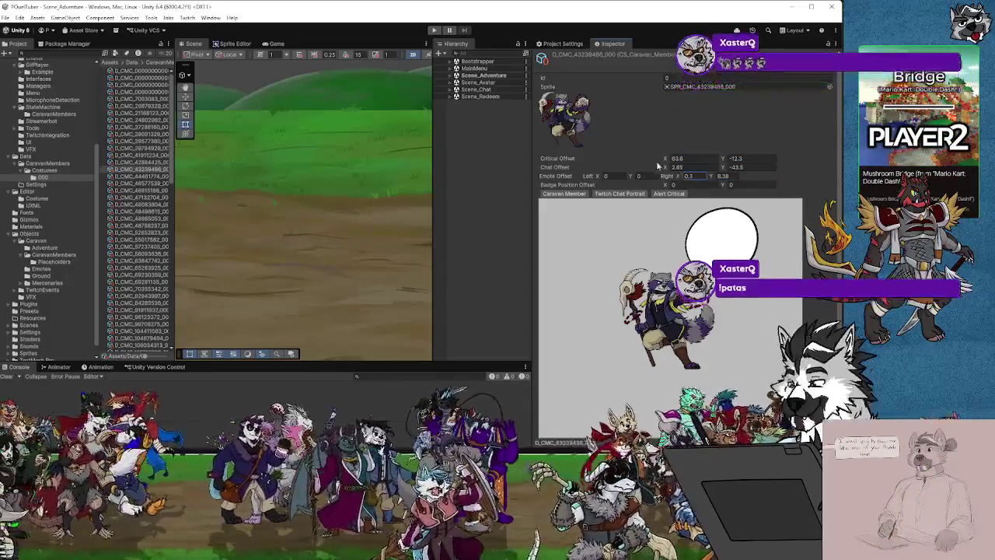
Step: On the following costume, set Badge Position Offset X to 1.5 and adjust emote right X
key(Down)
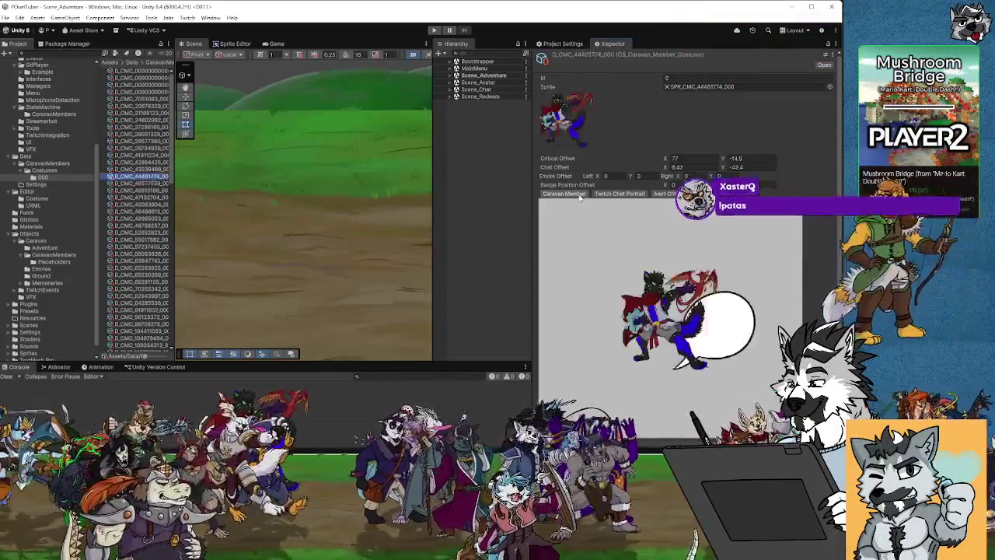
click(712, 185)
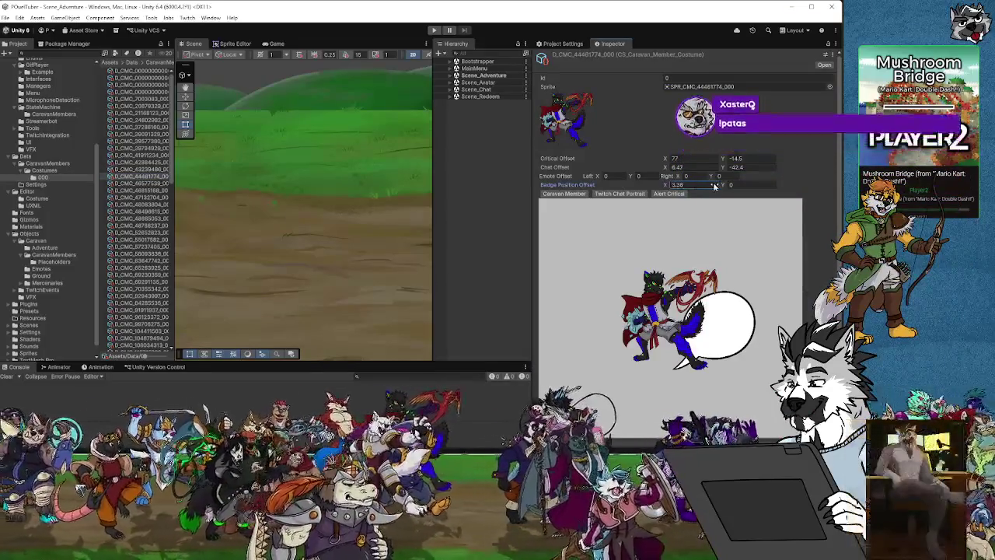
text(1.5)
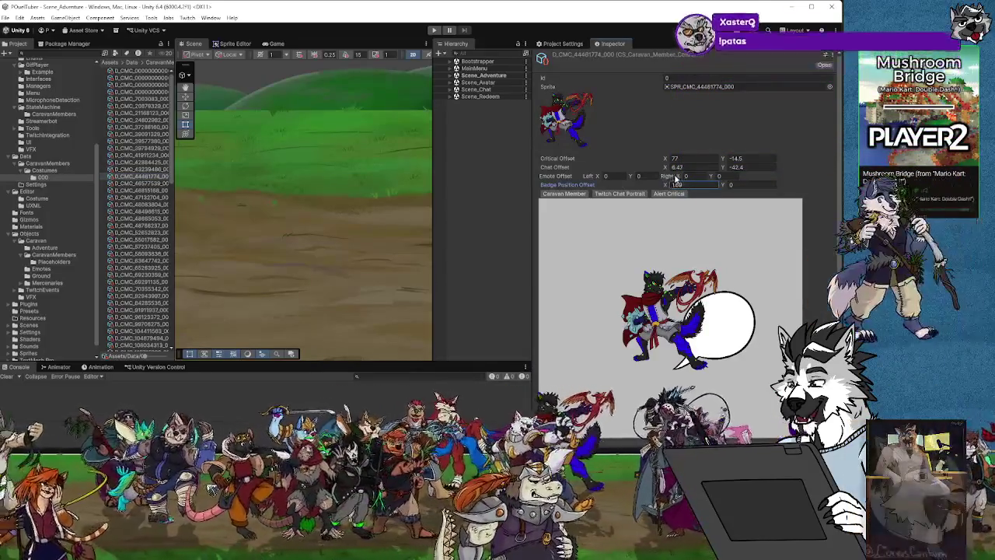
click(691, 176)
text(1.29)
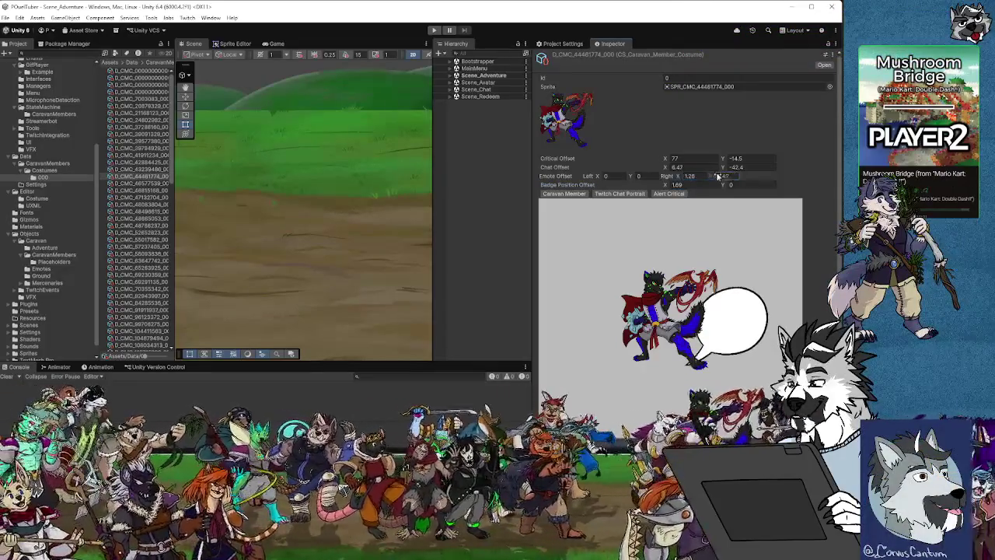
text(8.86)
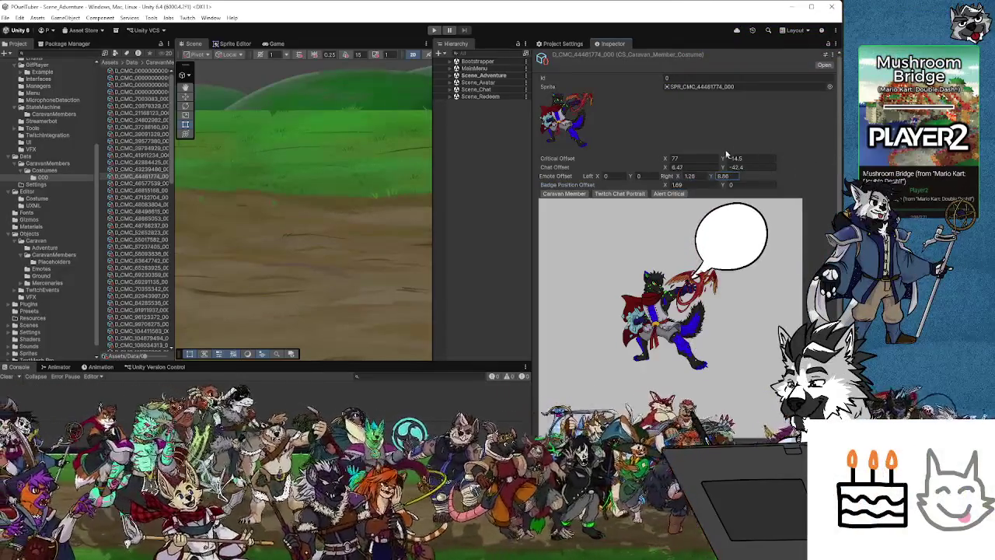
mouse_move(678, 178)
mouse_down()
mouse_move(658, 180)
mouse_move(711, 176)
mouse_up()
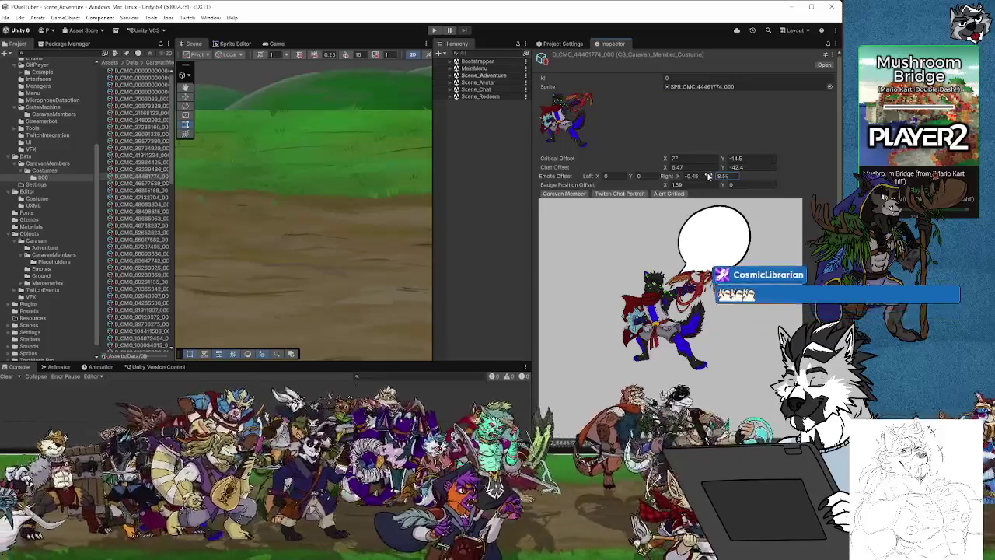
Step: Set the D_CMC_46577539_000 emote right offset to X 1.35, Y 7.83
click(140, 184)
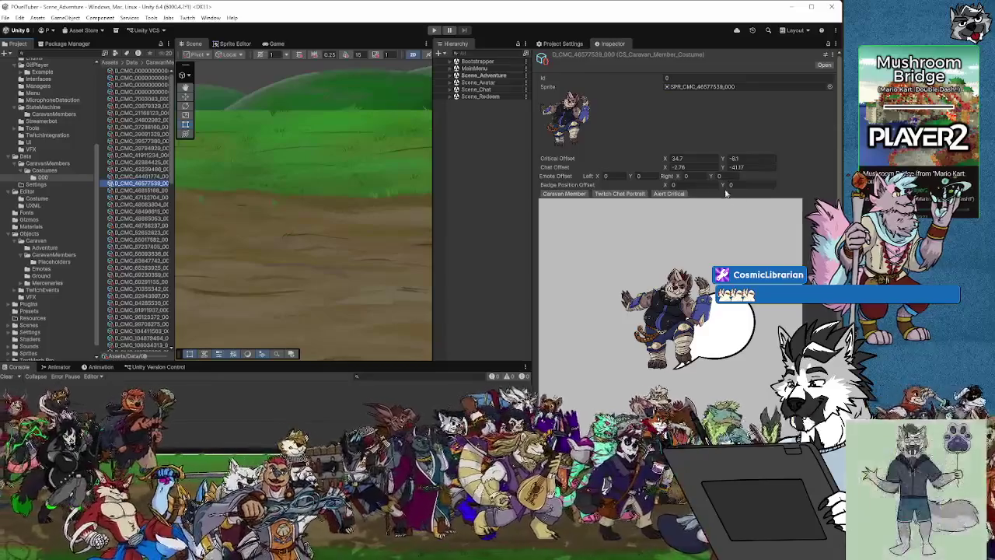
click(682, 176)
text(1.35)
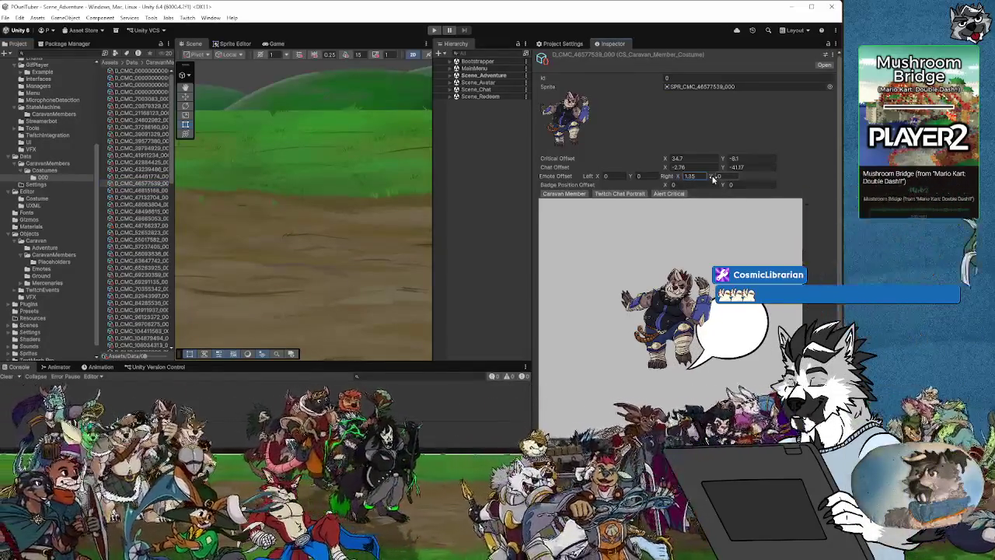
drag(714, 178, 805, 174)
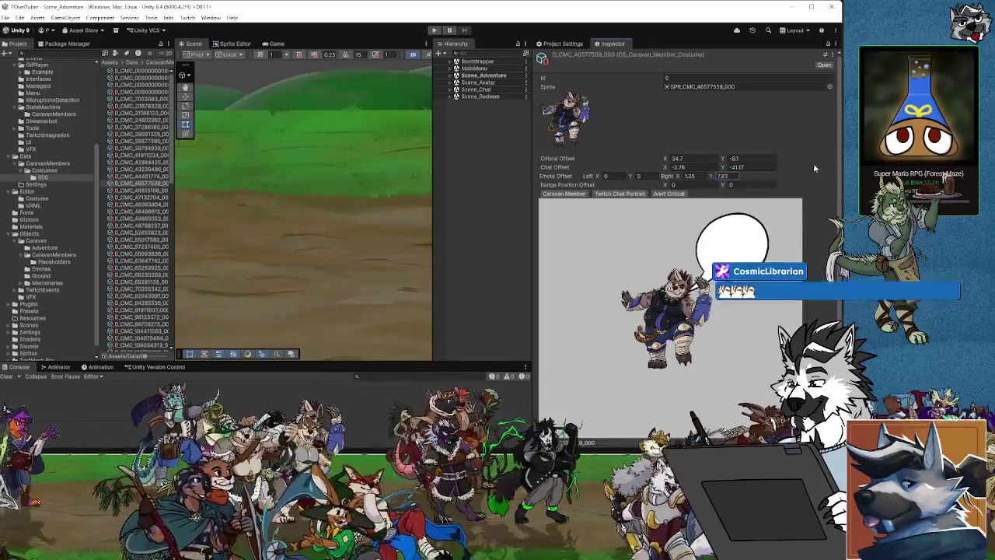
click(686, 178)
click(687, 178)
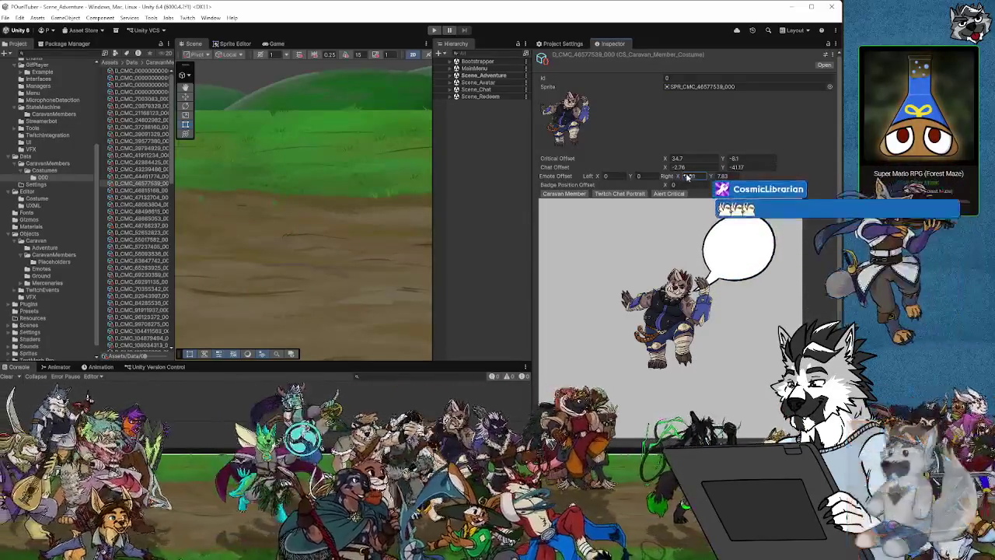
text(2.04)
key(Down)
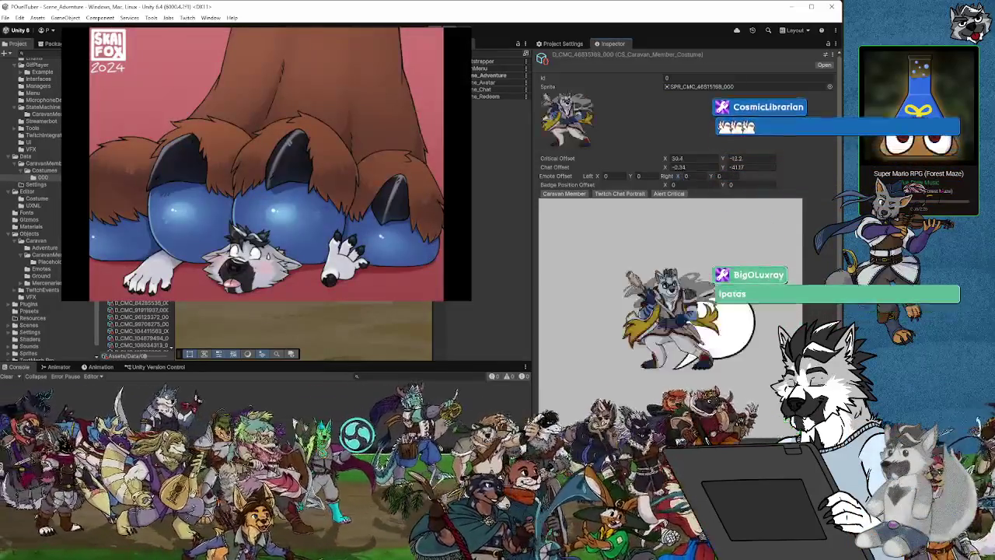
Step: Drag the D_CMC_46815168_000 emote offset to about X 1.56, Y 8.73, beside the head
drag(676, 177, 833, 155)
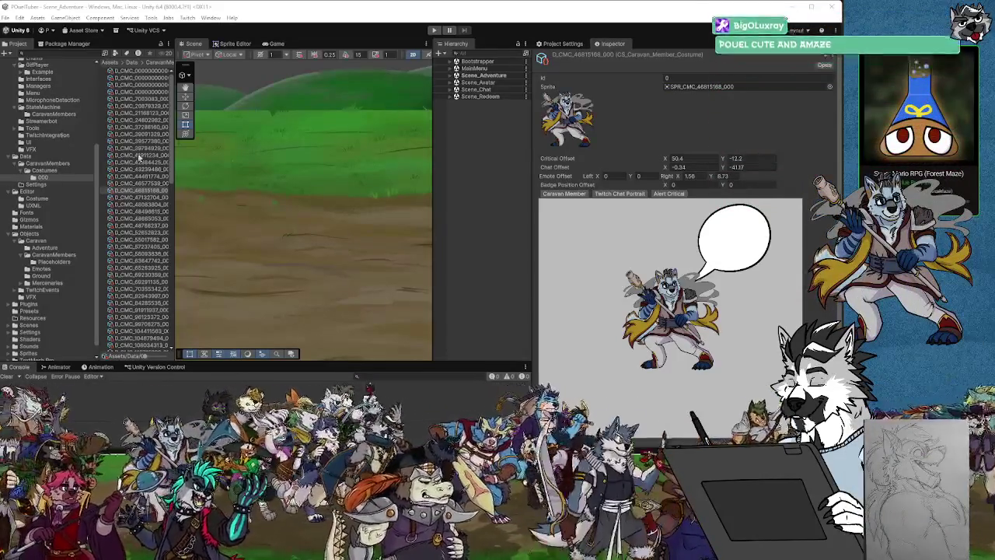
Step: Raise the 47132704 costume's emote bubble above the head and shift it right
click(159, 198)
click(713, 178)
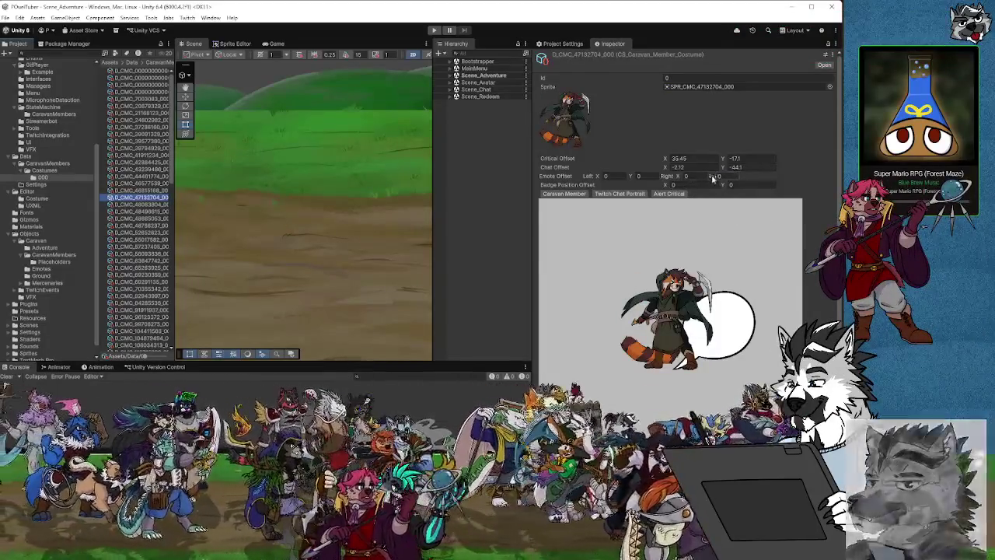
drag(712, 178, 827, 179)
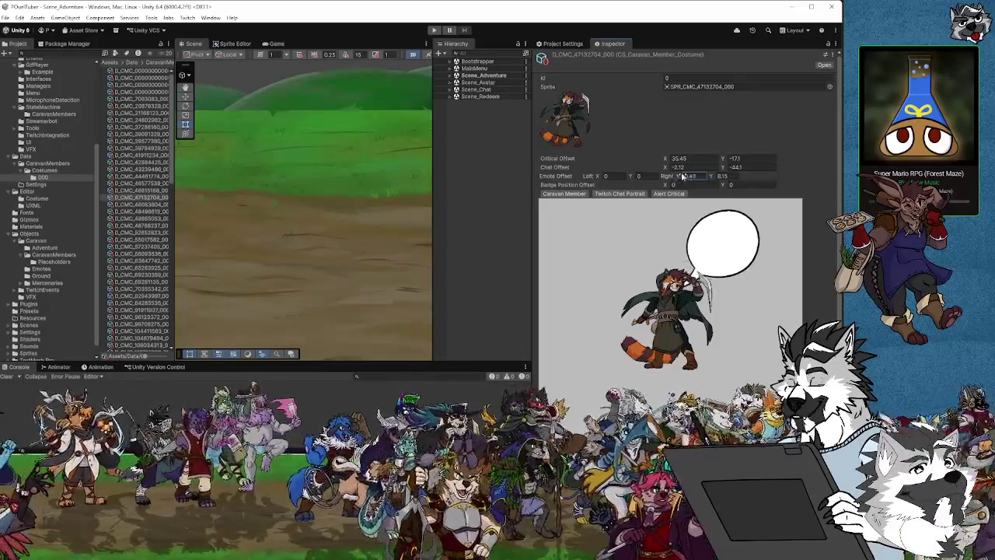
mouse_move(683, 177)
mouse_down()
mouse_move(698, 169)
mouse_move(710, 179)
mouse_up()
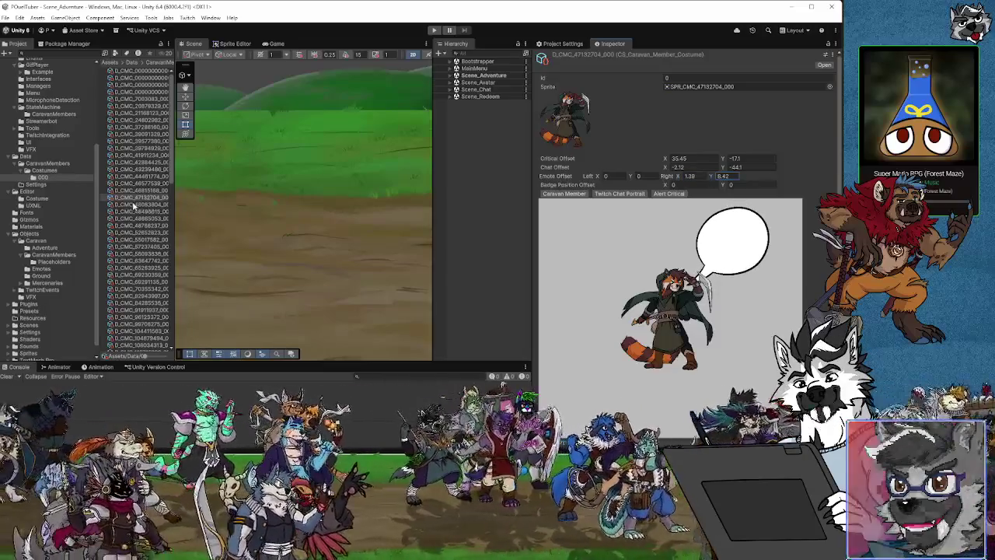
Step: Shift the 48083804 costume's bubble right, then raise and shift the next costume's bubble
click(134, 205)
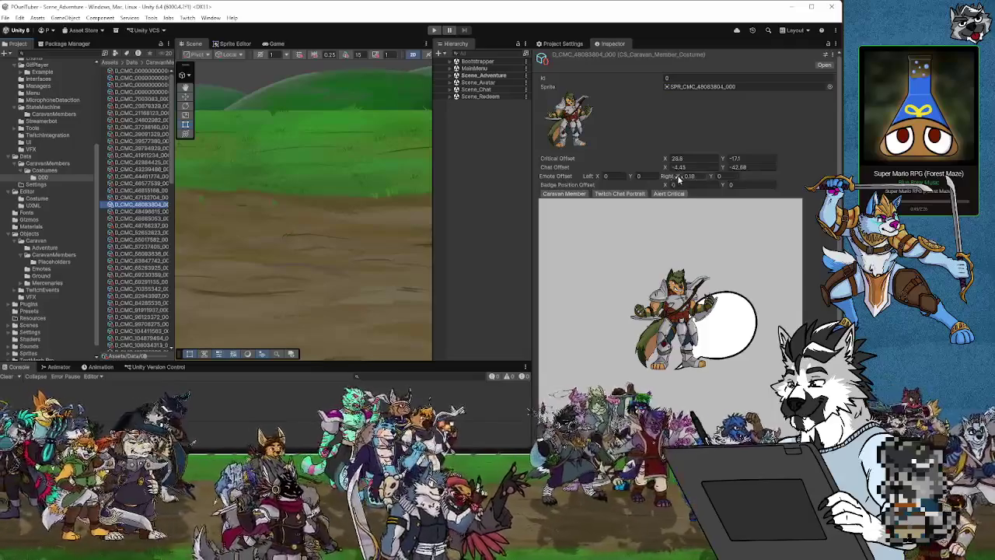
mouse_move(679, 178)
mouse_down()
mouse_move(718, 177)
mouse_move(721, 163)
mouse_move(688, 178)
mouse_up()
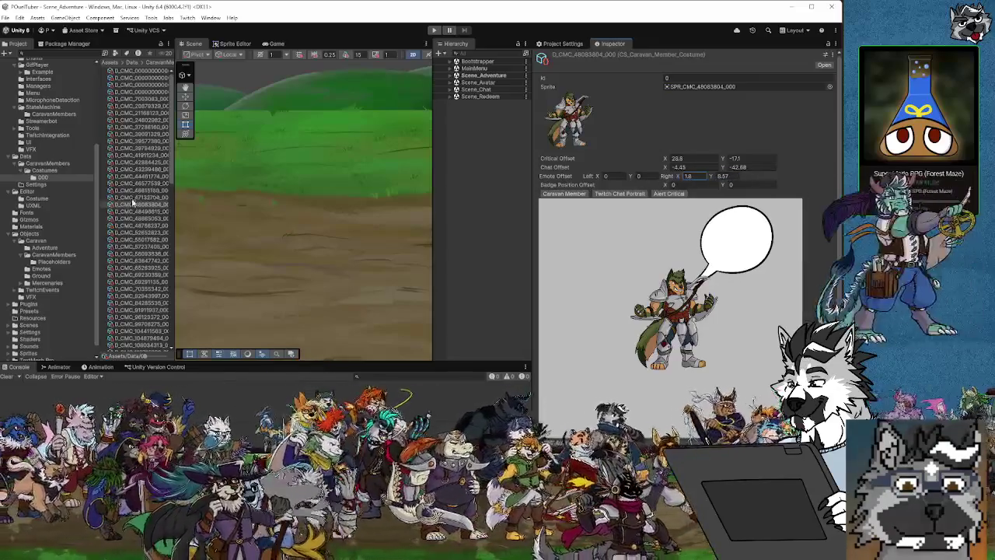
click(138, 212)
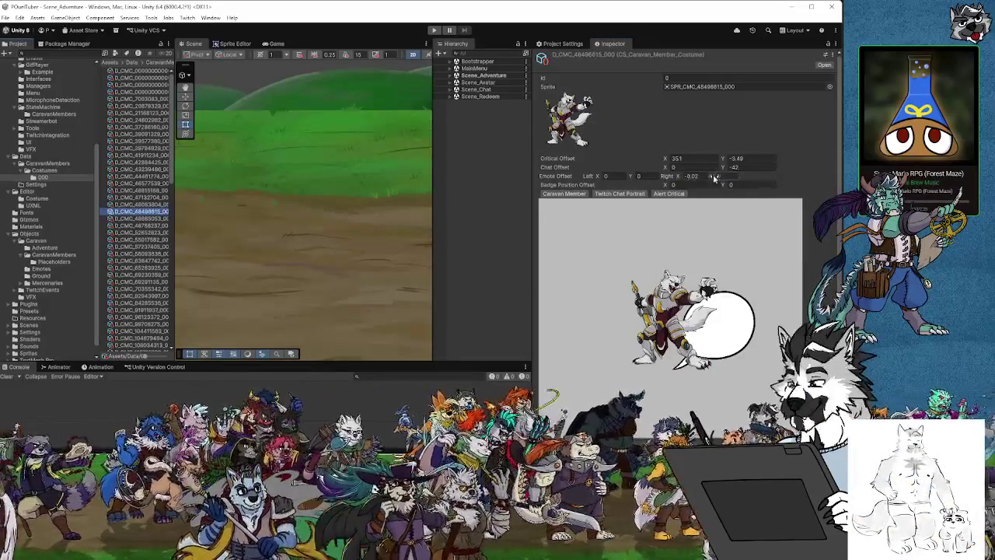
drag(709, 176, 826, 189)
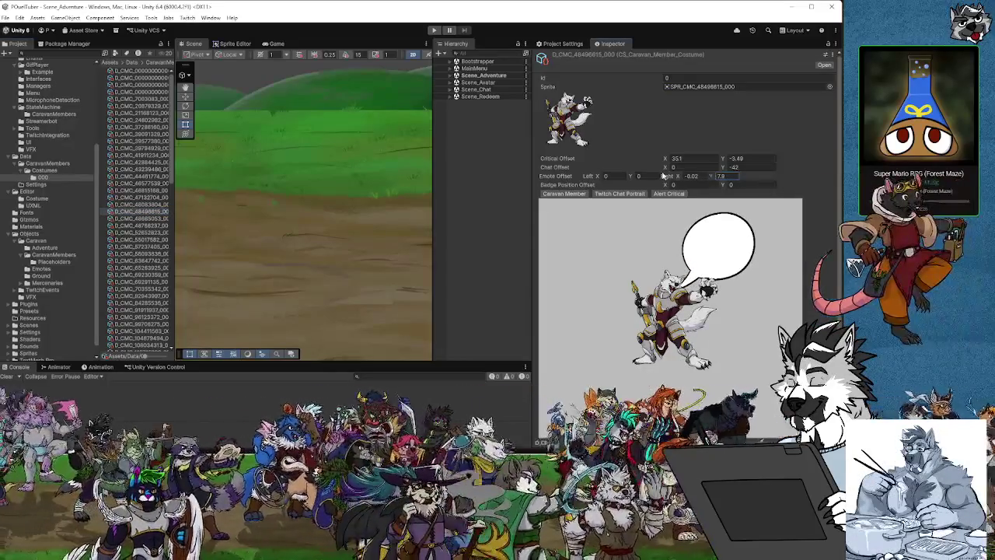
mouse_move(677, 175)
mouse_down()
mouse_move(714, 176)
mouse_move(681, 177)
mouse_up()
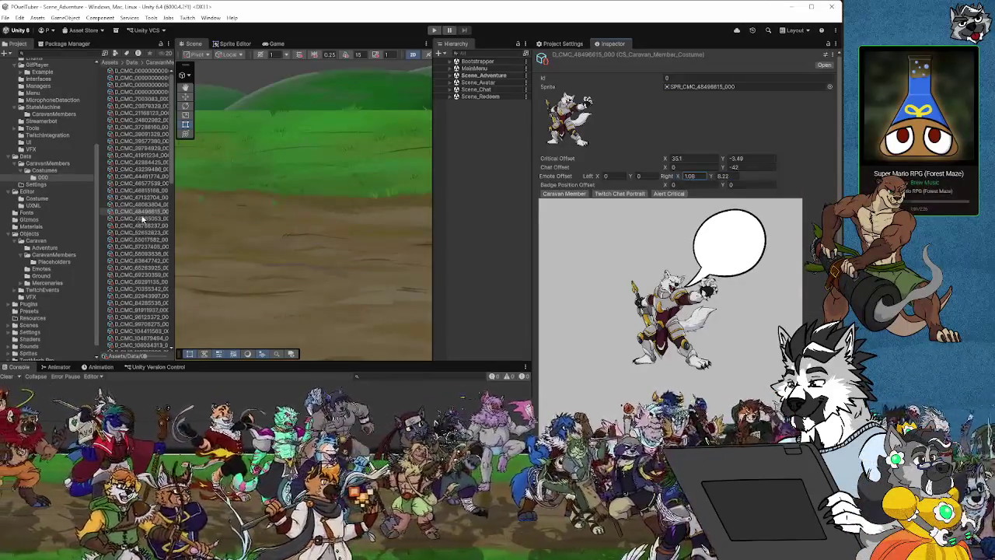
Step: Tune the 48665053 costume's bubble, then move the green character's bubble right
click(143, 219)
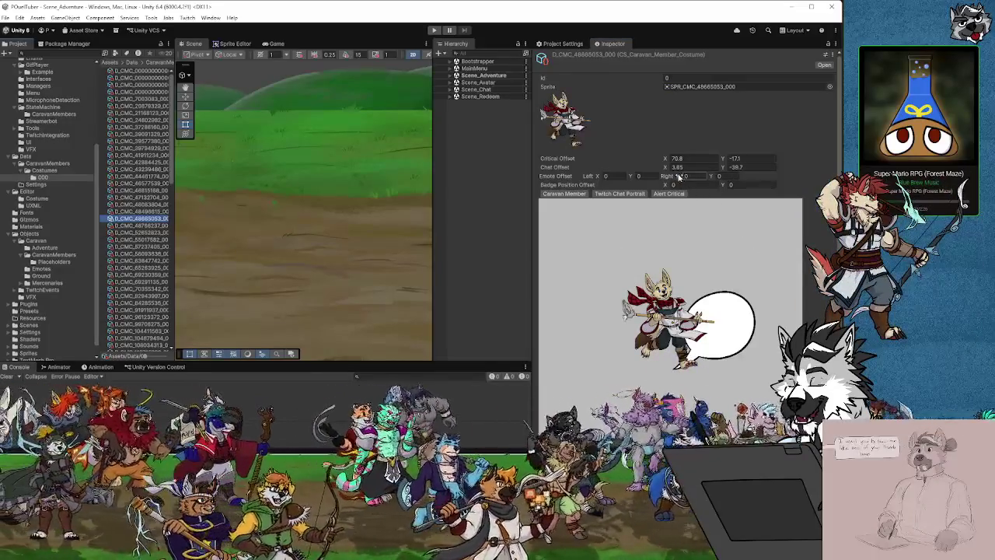
drag(678, 177, 825, 166)
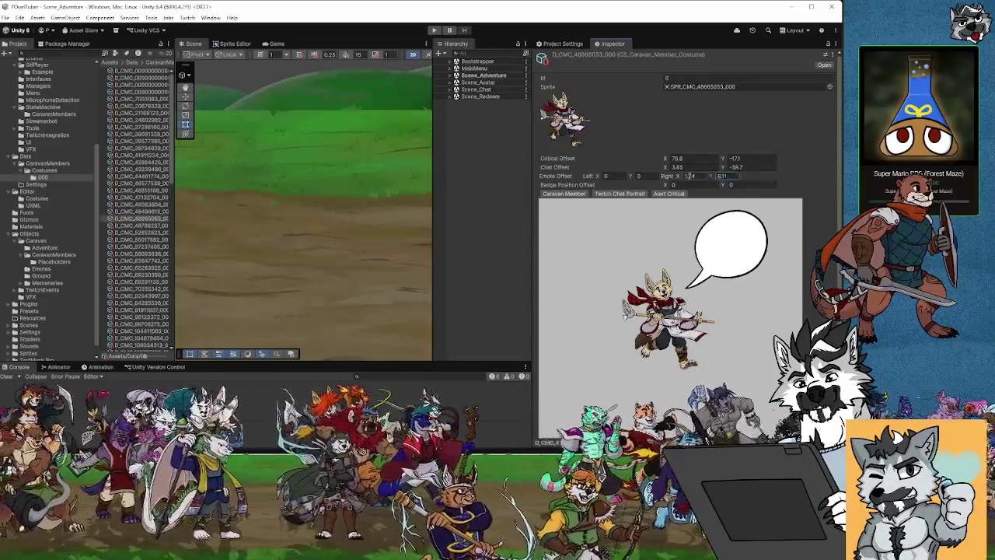
drag(679, 177, 709, 177)
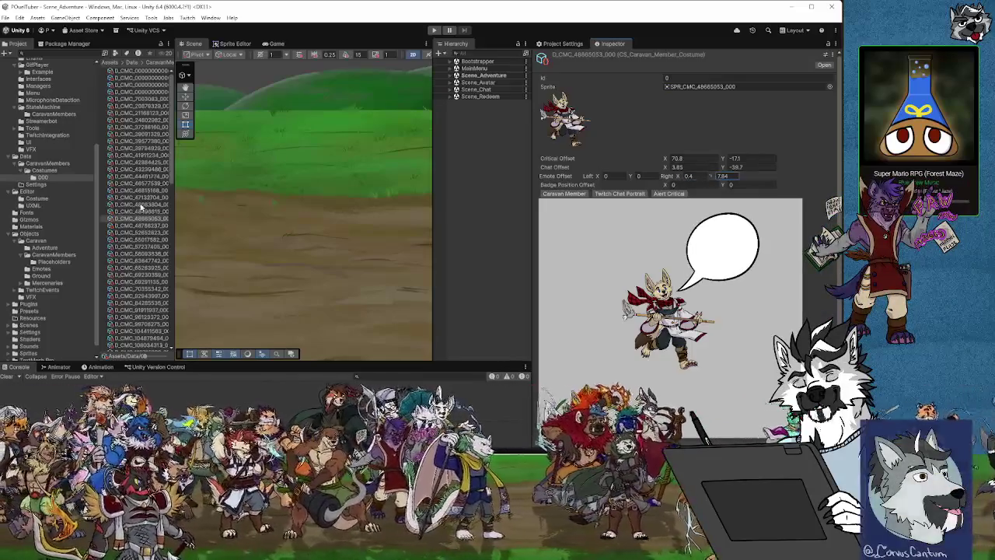
click(139, 225)
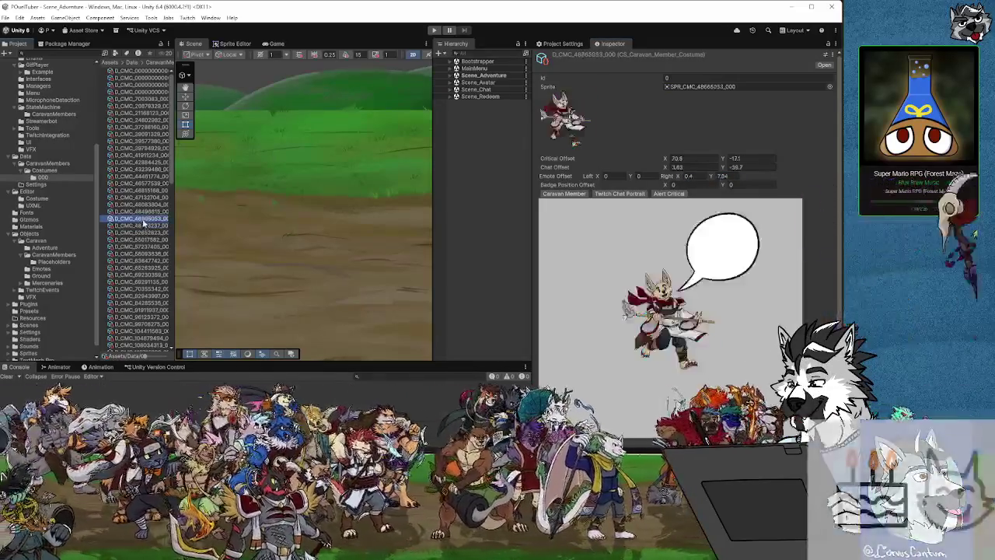
drag(680, 177, 827, 184)
click(678, 177)
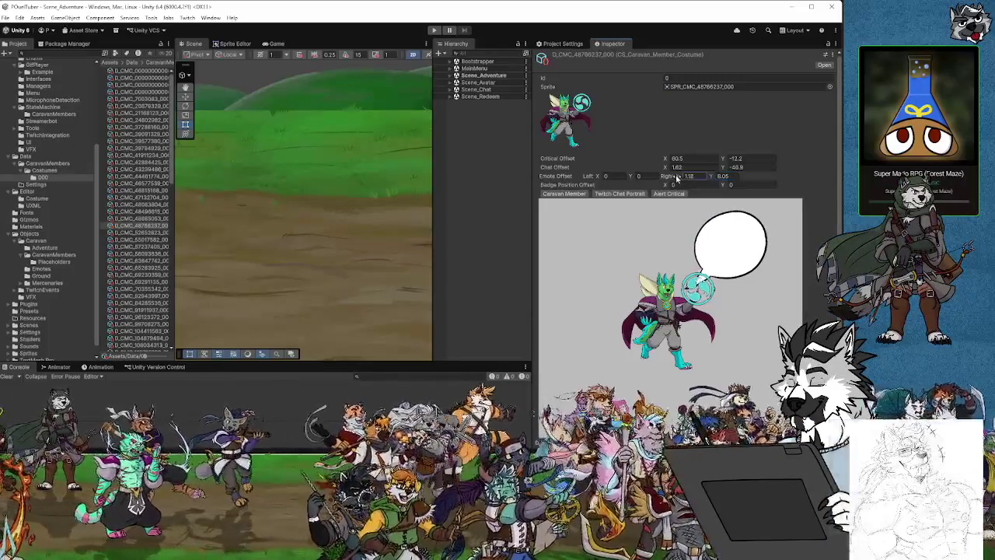
Step: Move the fox costume D_CMC_52652823's bubble right, then adjust the following costume's bubble
click(140, 234)
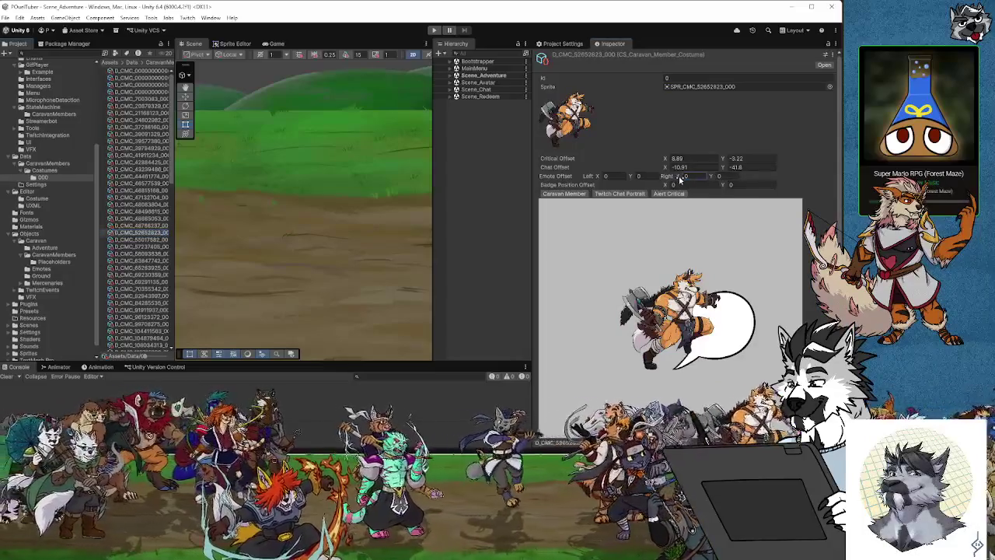
drag(680, 179, 826, 183)
click(729, 177)
key(Return)
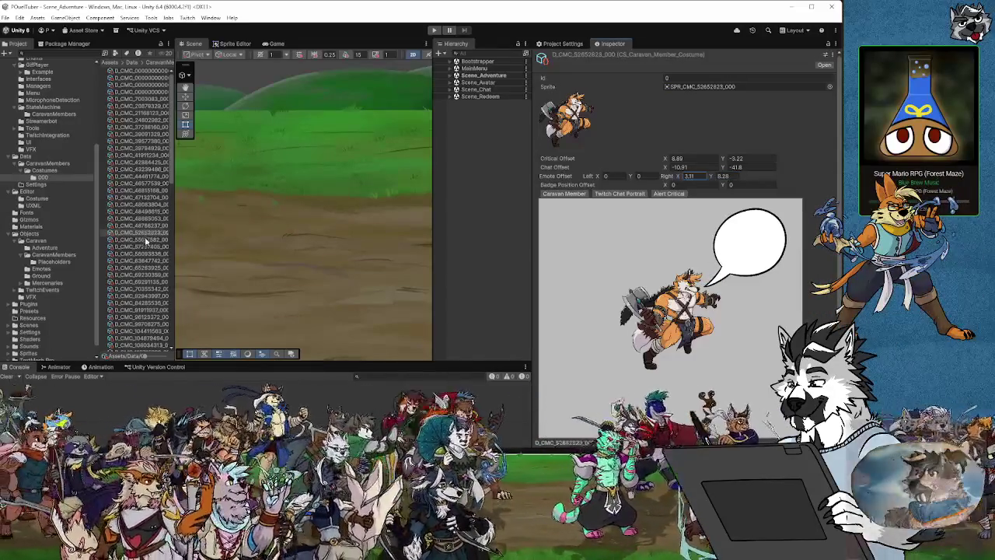
click(145, 240)
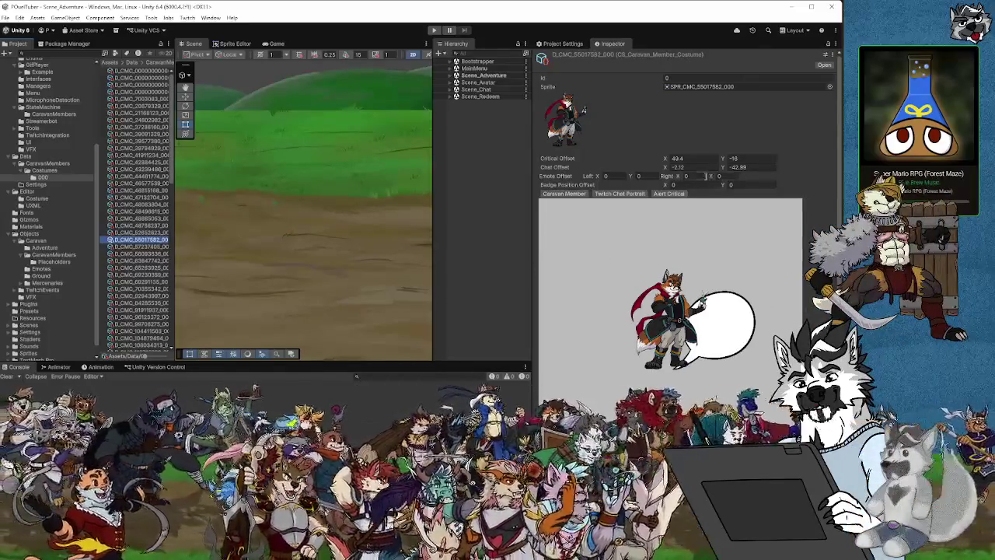
mouse_move(680, 177)
mouse_down()
mouse_move(776, 175)
mouse_move(823, 159)
mouse_up()
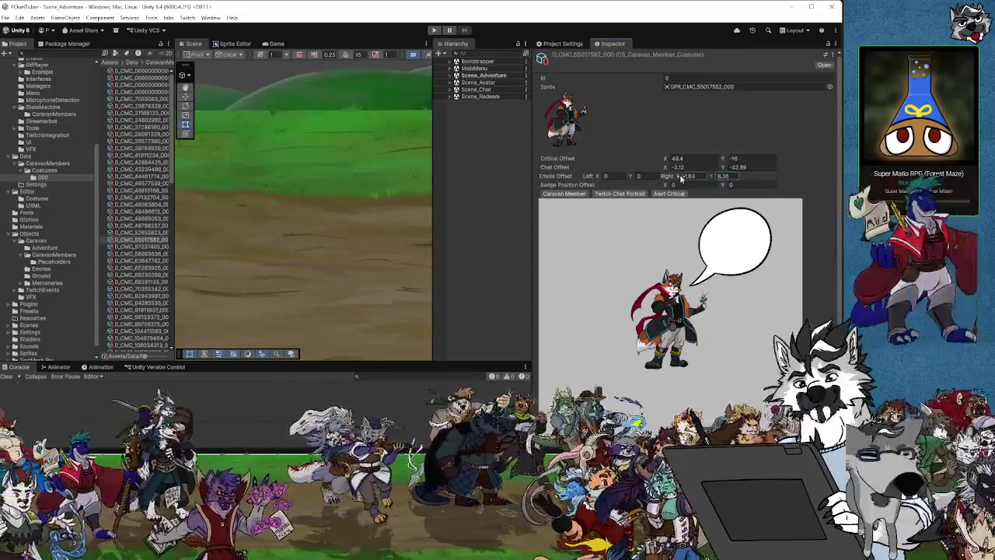
drag(681, 177, 712, 178)
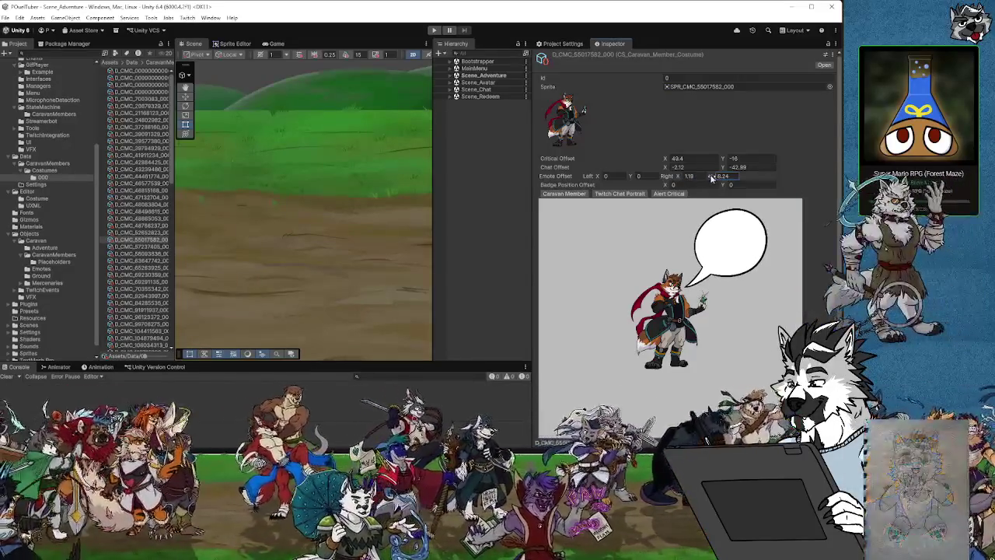
Step: Set the tiger costume D_CMC_57237405_000 emote offset to about X 1.1, Y 8.03
click(140, 247)
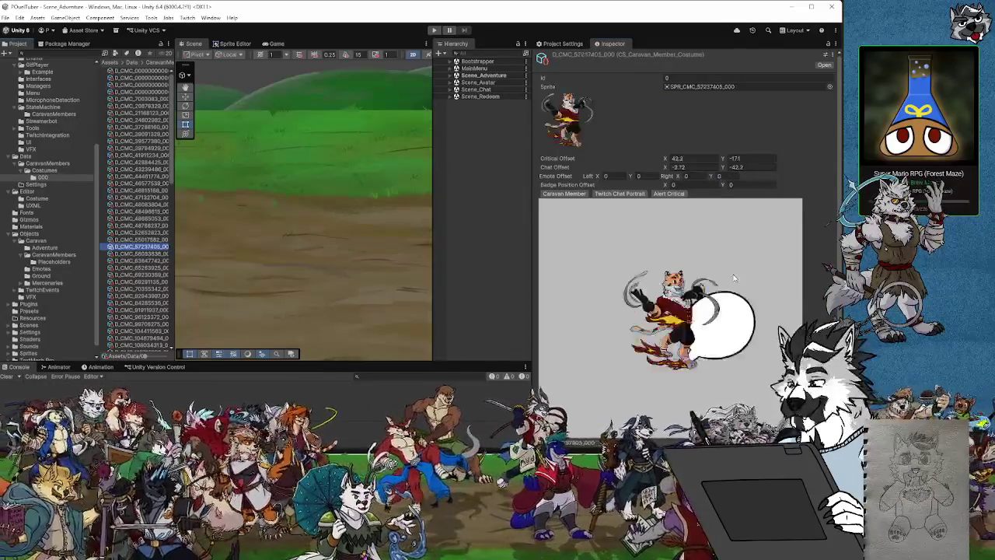
drag(668, 177, 823, 160)
drag(676, 177, 681, 177)
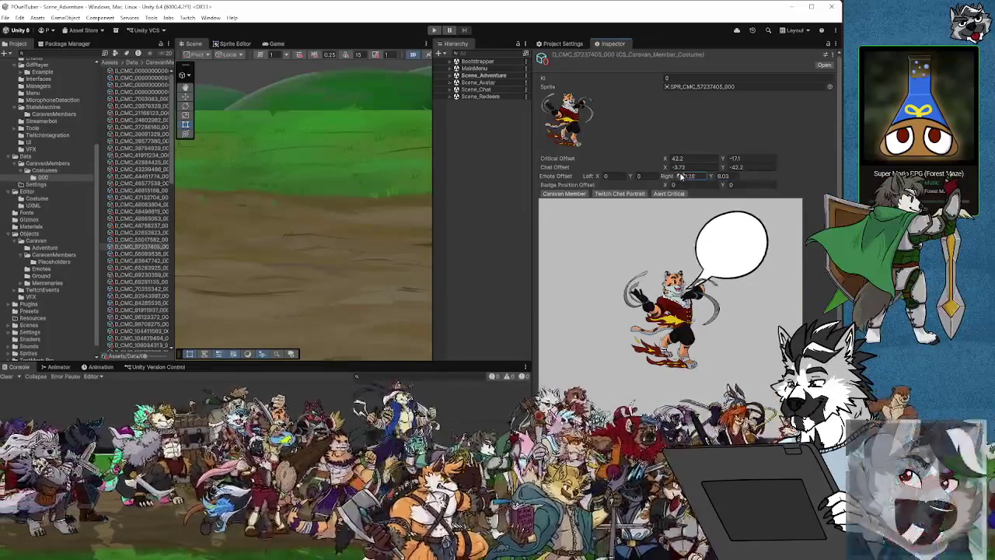
click(140, 254)
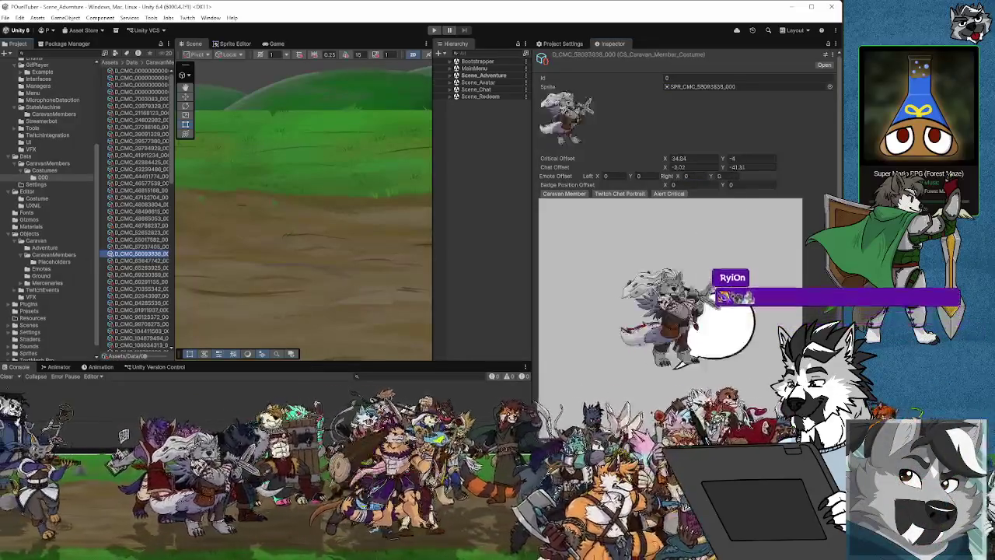
Step: Shift the grey wolf's emote bubble right to 1.5, then lower D_CMC_63647742's bubble slightly
drag(681, 178, 828, 165)
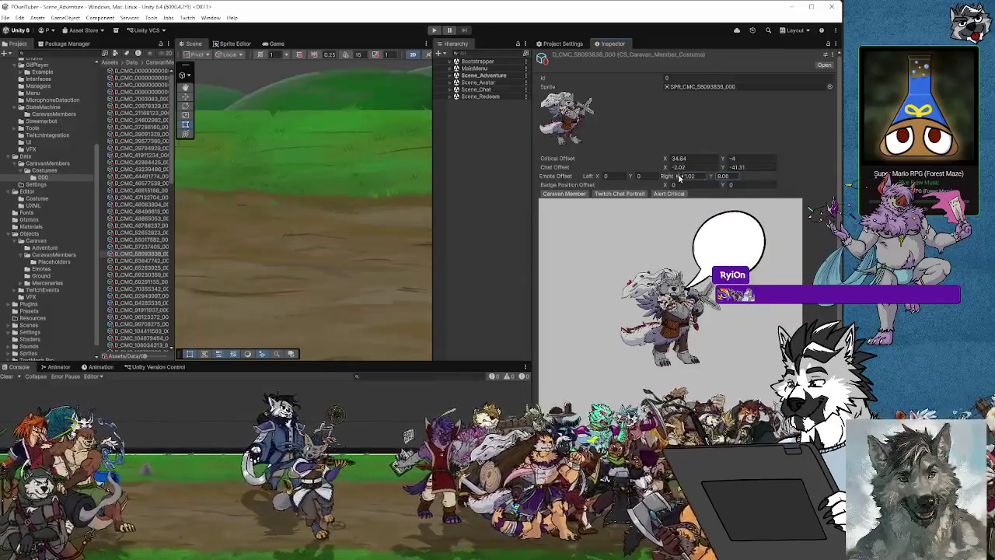
drag(680, 177, 711, 179)
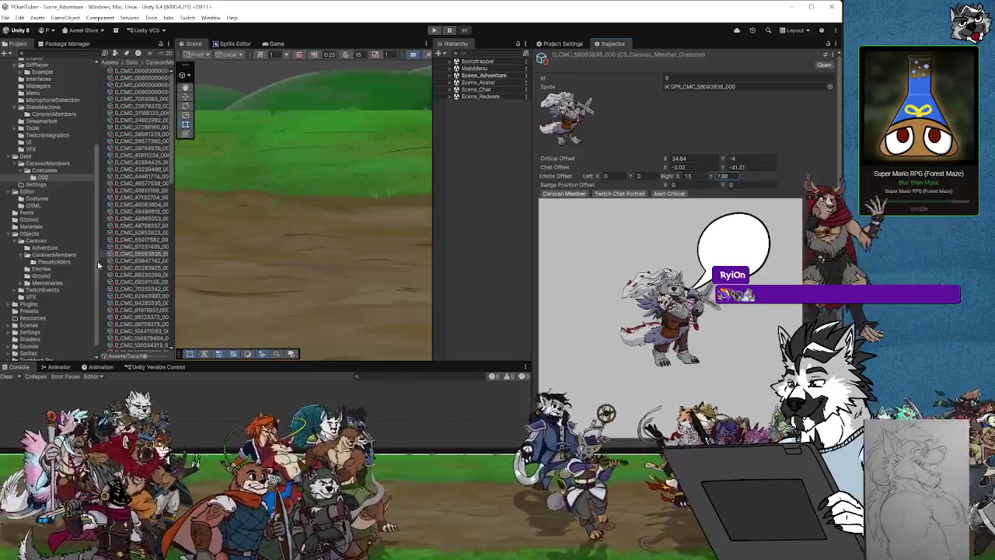
click(147, 261)
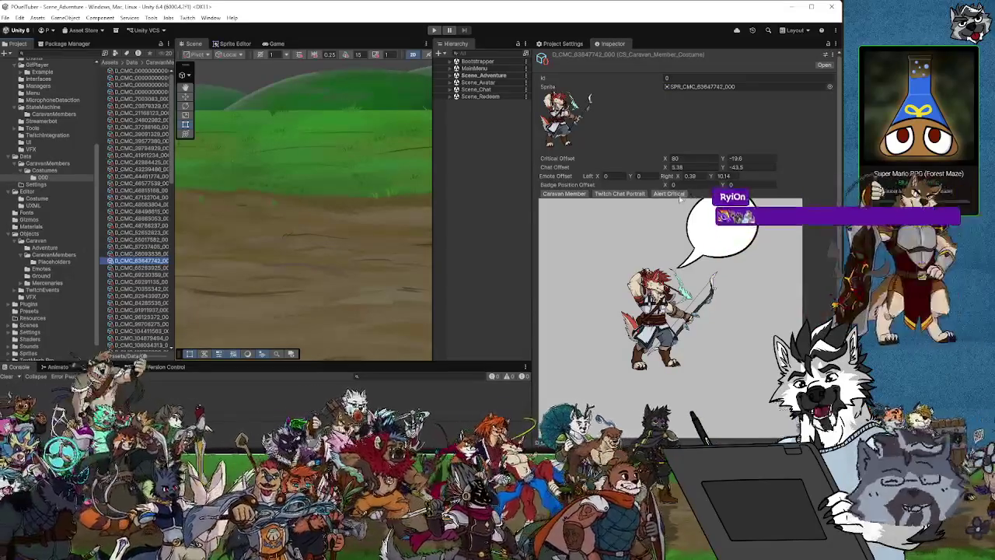
drag(709, 177, 674, 178)
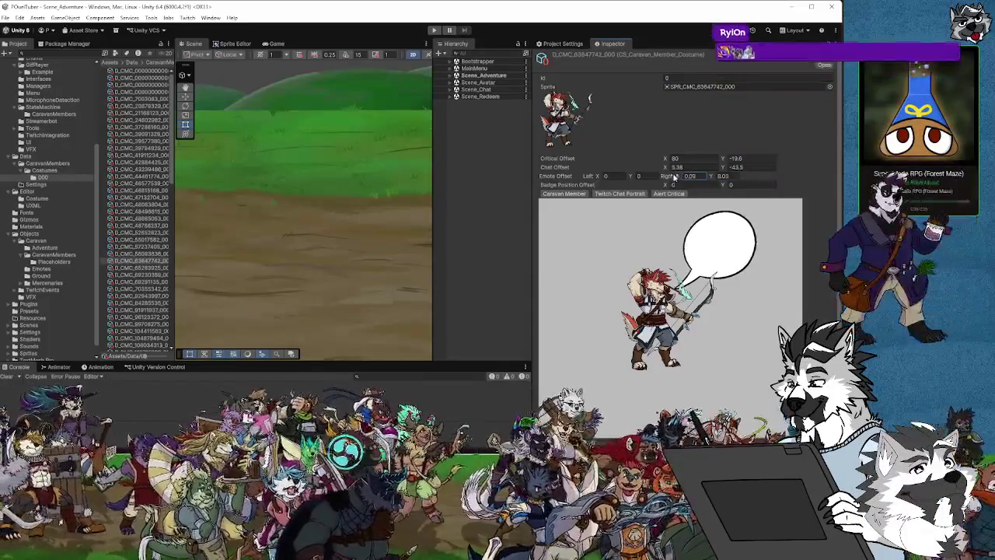
Step: Tune the next costumes' bubbles: X about 1.66, D_CMC_69230359 to X 1.59/Y 8.08, D_CMC_69291135 raised
click(148, 267)
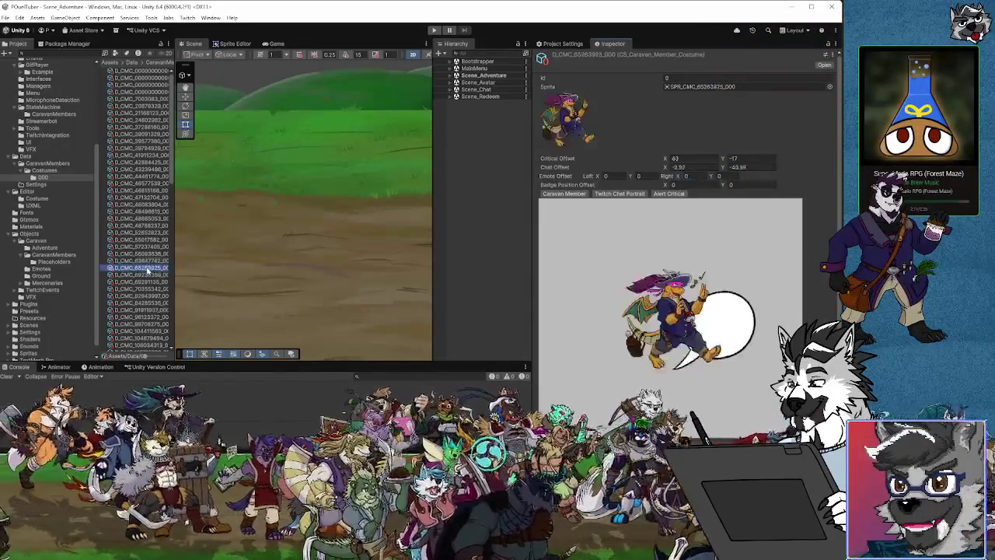
drag(704, 178, 816, 159)
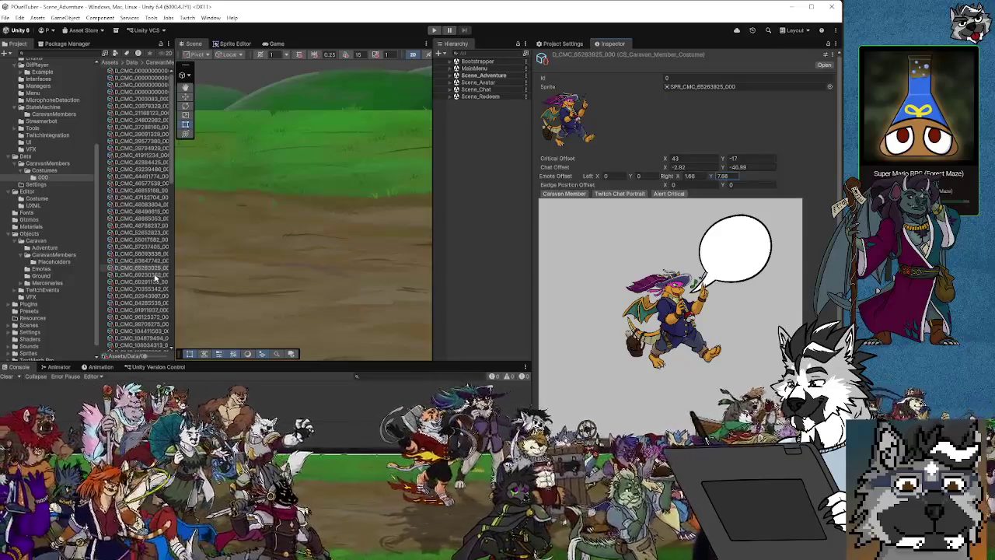
click(155, 275)
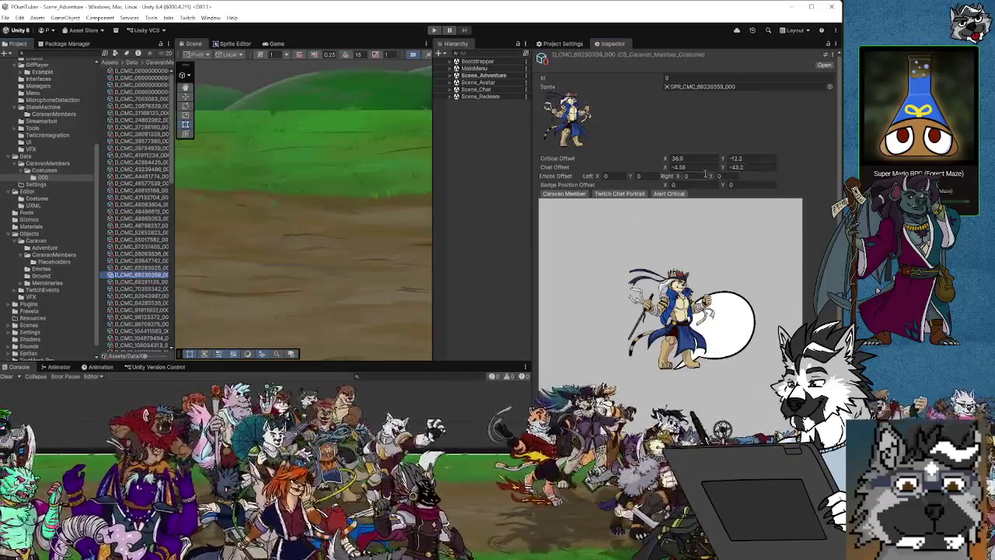
drag(710, 175, 794, 171)
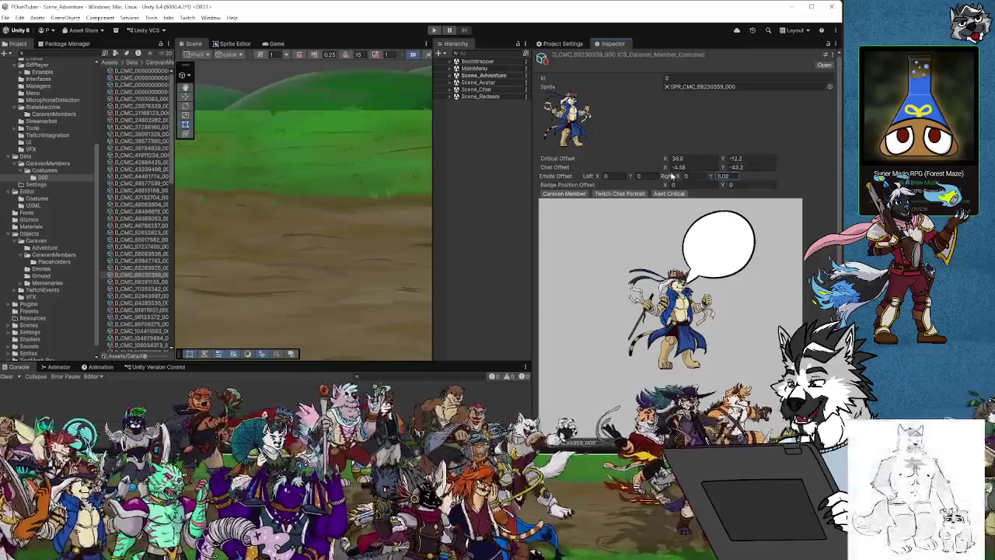
drag(681, 175, 708, 178)
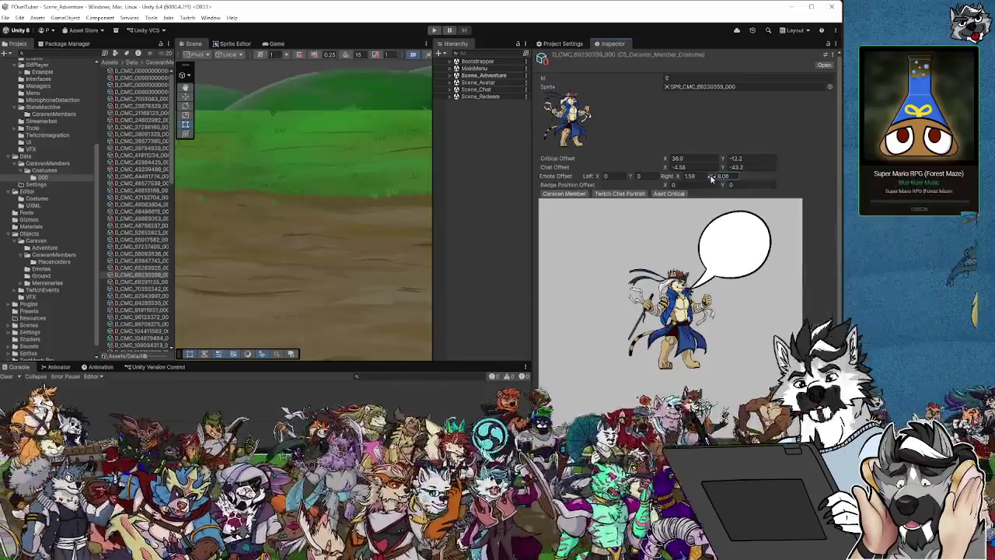
click(139, 282)
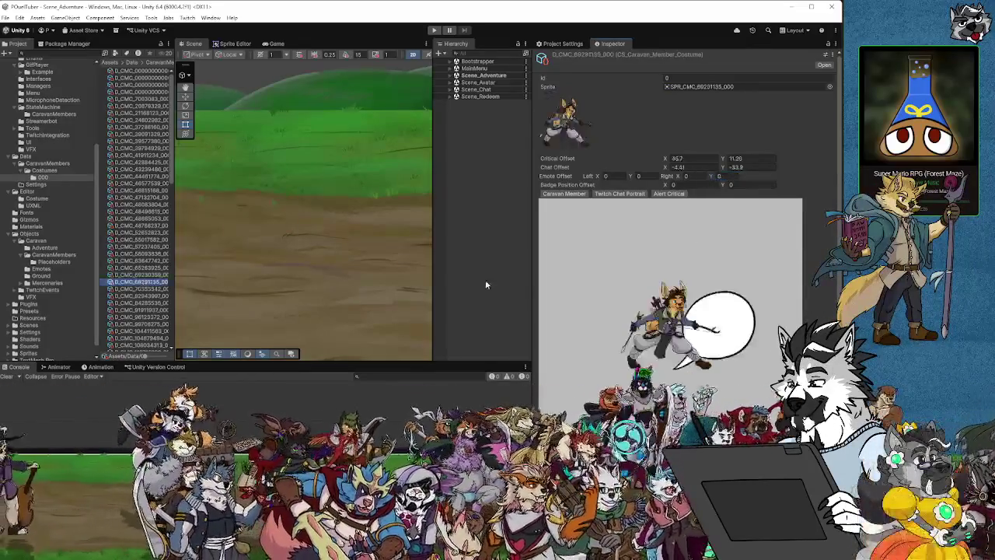
drag(707, 176, 798, 160)
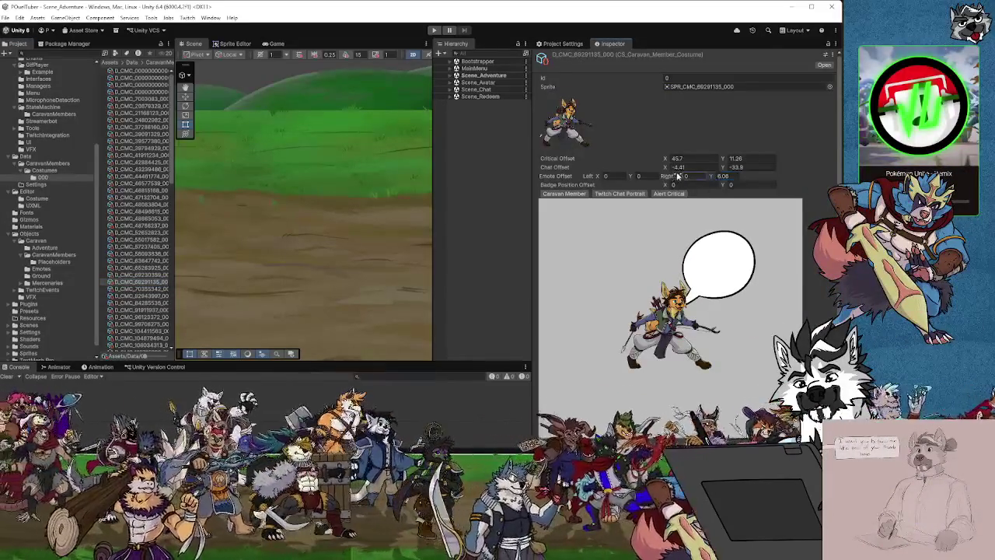
Step: Shift the current costume's emote bubble right, fine-tuning Emote Offset Right X around 2.62
drag(677, 176, 695, 173)
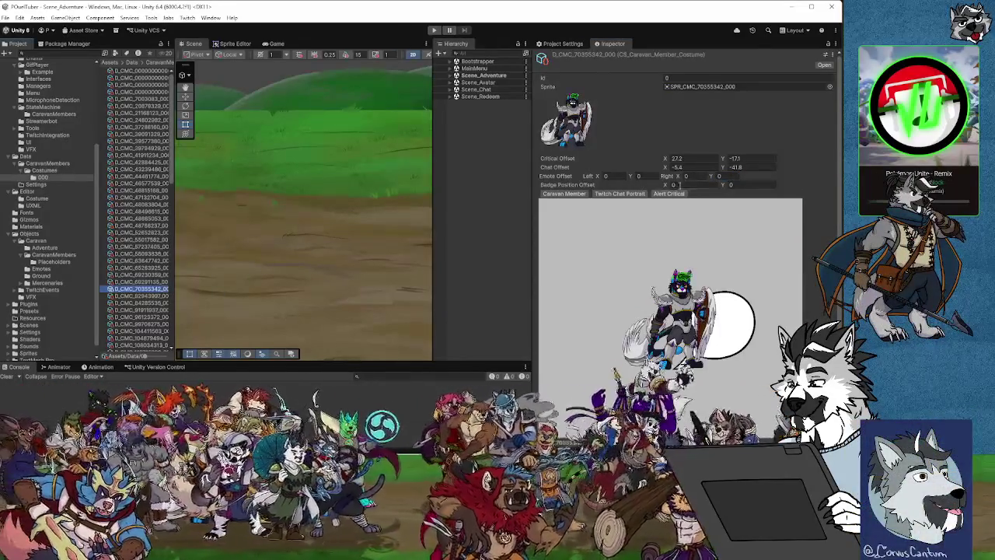
drag(680, 184, 818, 161)
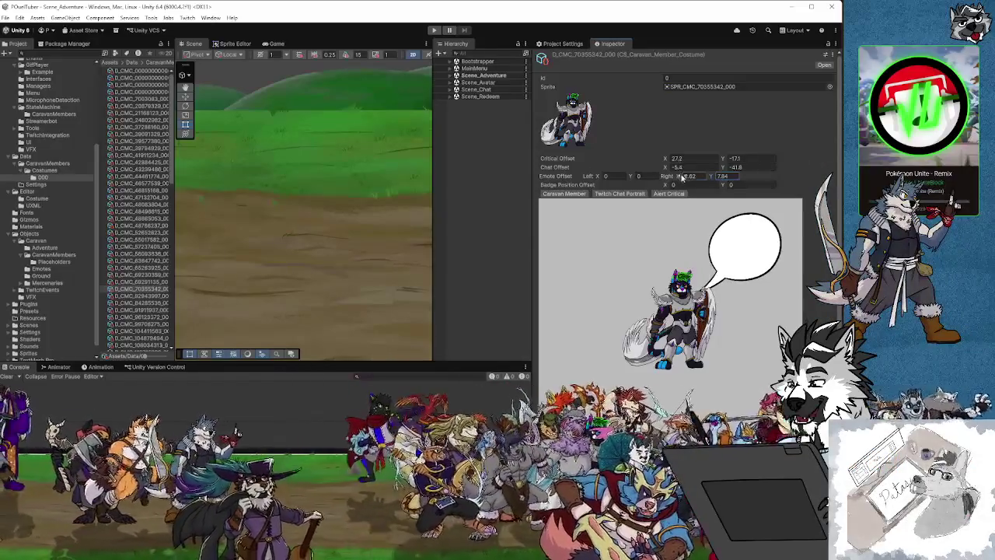
drag(681, 177, 710, 178)
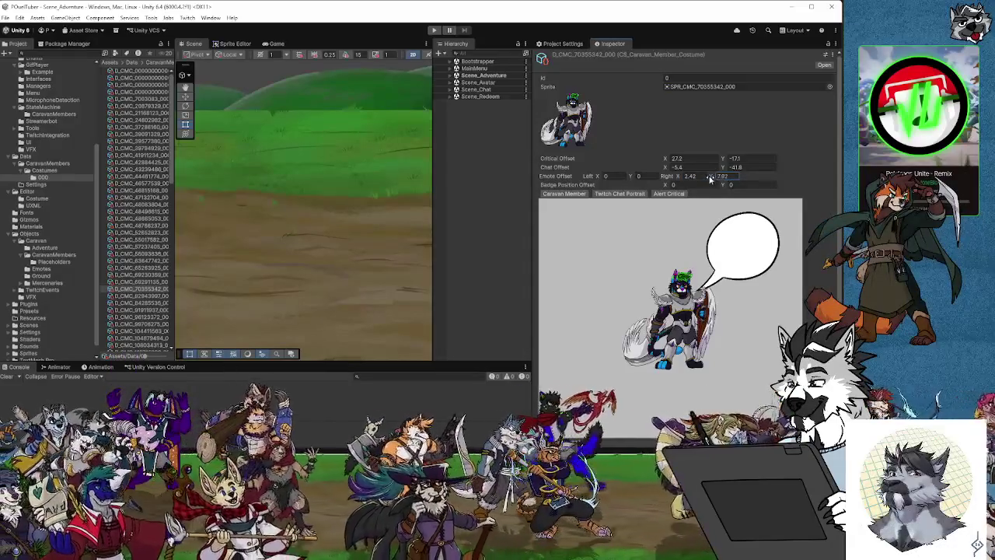
drag(679, 178, 674, 177)
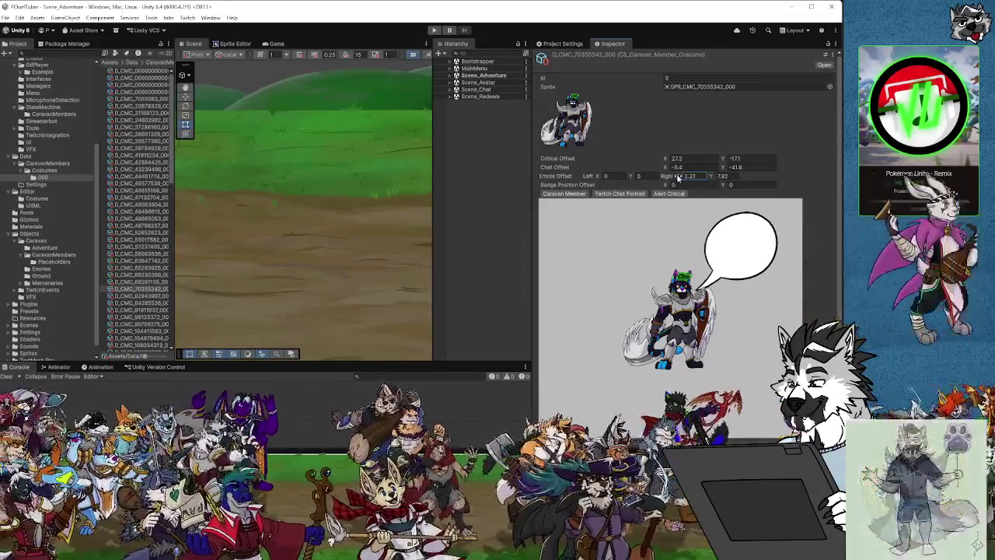
Step: Set D_CMC_82943997's Emote Offset Right to about X 1.3, Y 6.84
click(138, 297)
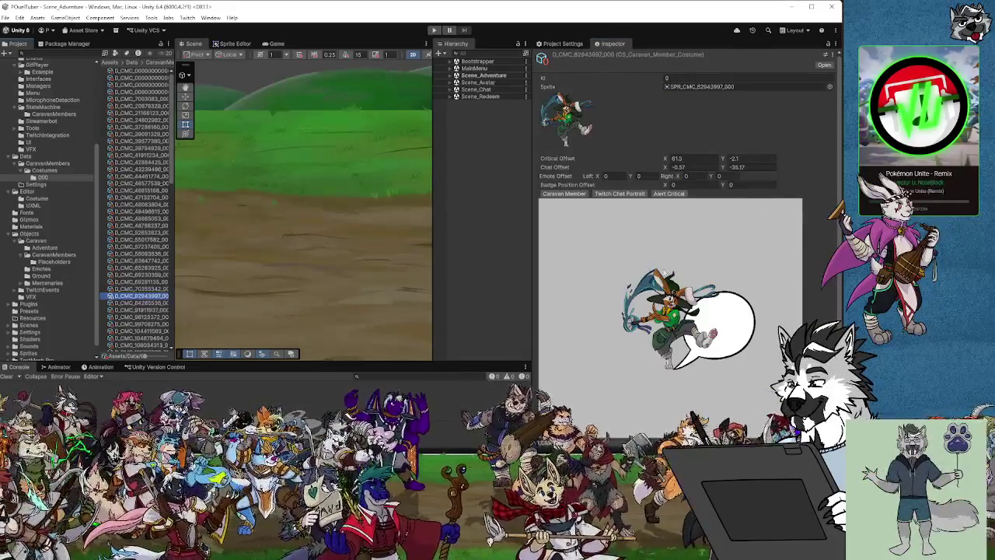
drag(678, 179, 806, 154)
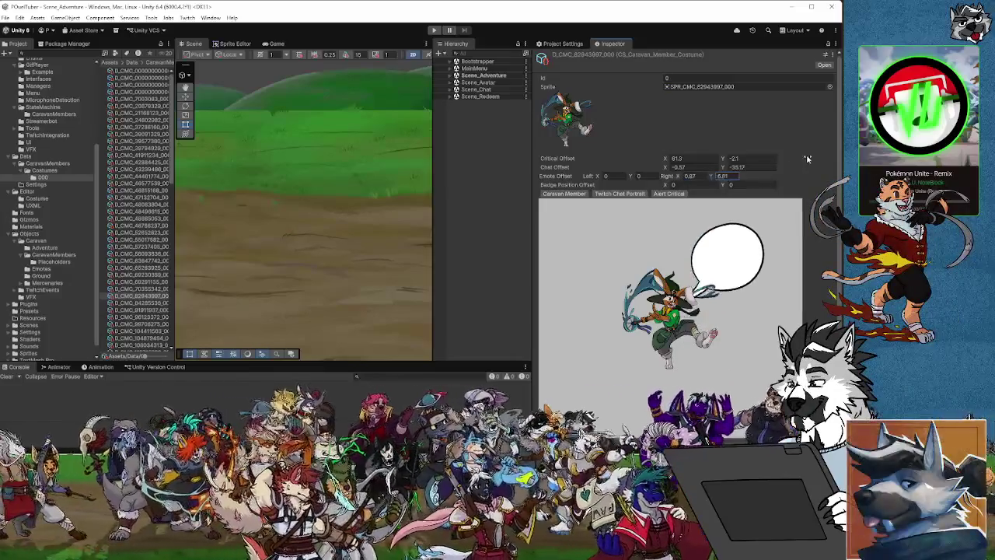
mouse_move(677, 179)
mouse_down()
mouse_move(716, 177)
mouse_move(676, 177)
mouse_up()
click(156, 303)
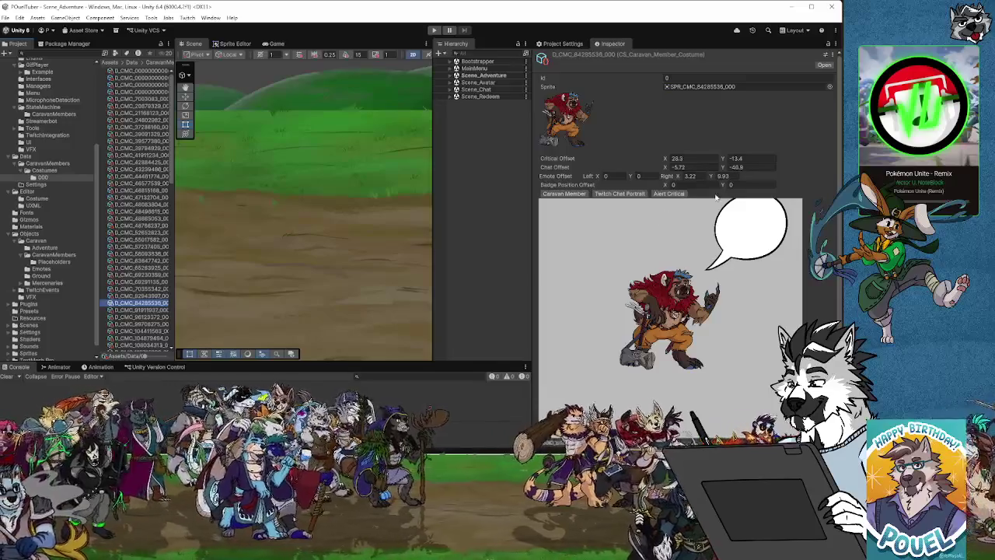
Step: Lower the current bubble, then shift D_CMC_91911937's and D_CMC_96123372's bubbles up and right
mouse_move(712, 177)
mouse_down()
mouse_move(670, 178)
mouse_move(708, 180)
mouse_up()
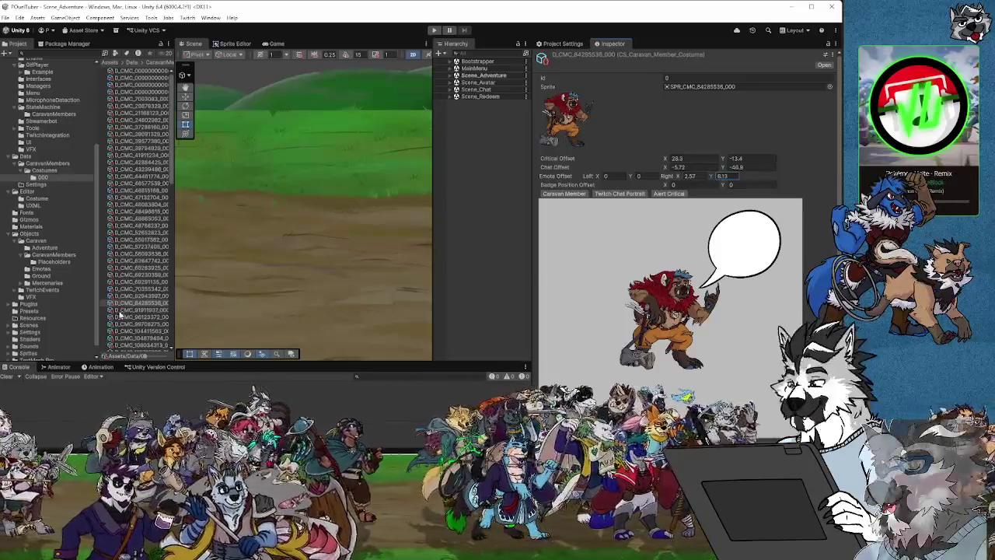
click(143, 310)
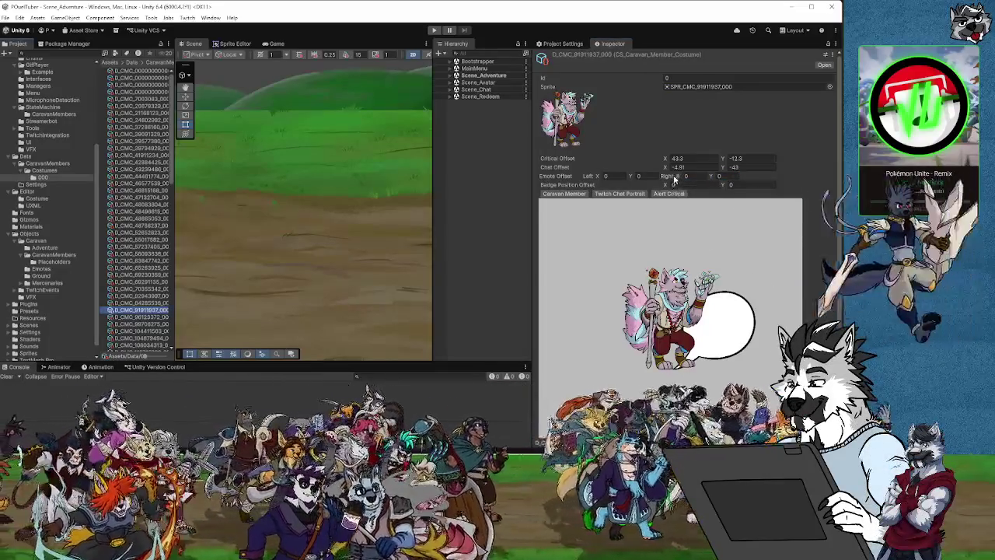
drag(679, 177, 830, 174)
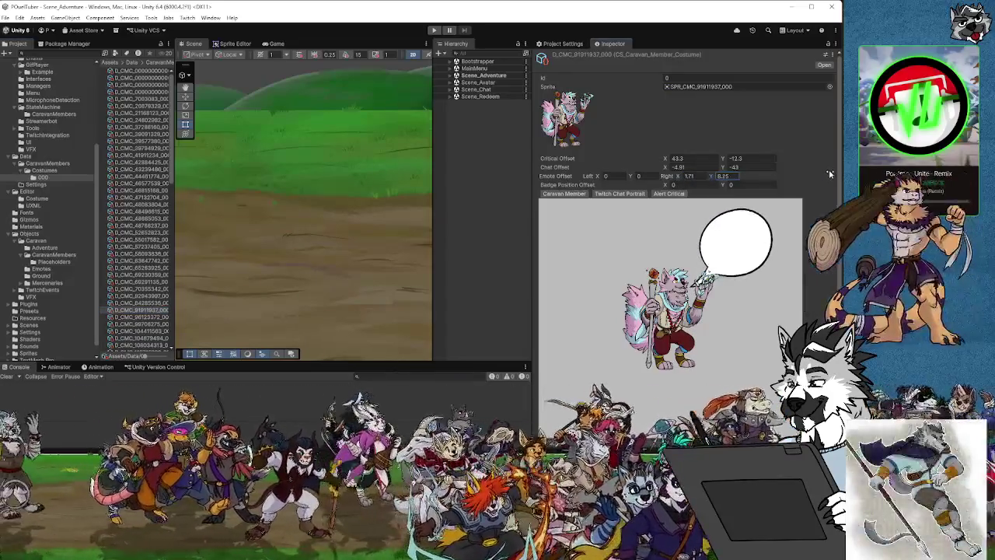
click(144, 317)
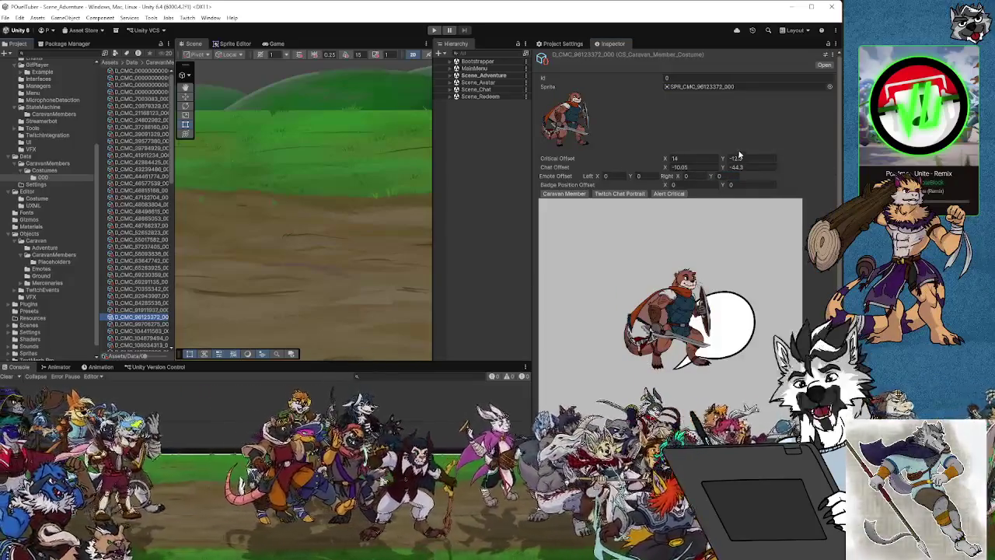
drag(761, 175, 833, 158)
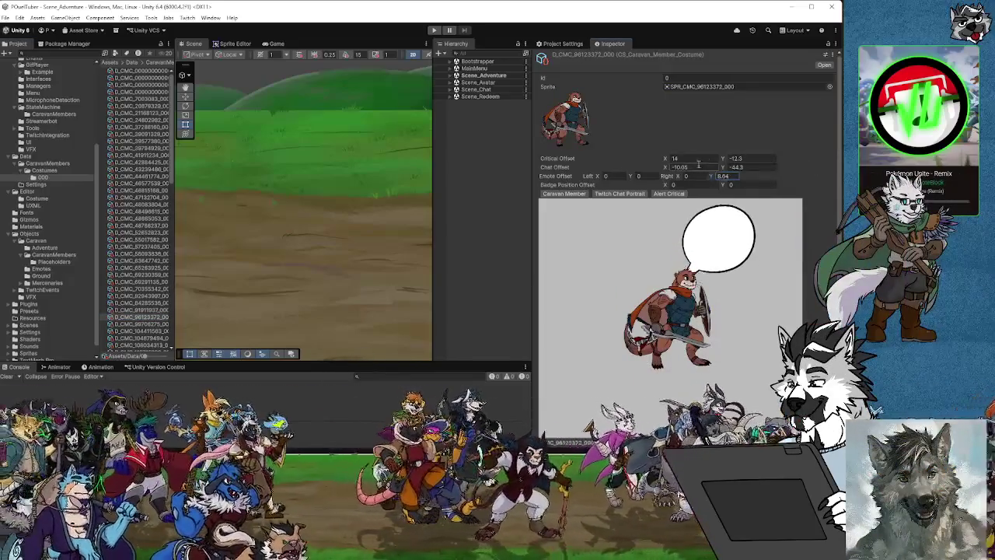
drag(681, 176, 714, 171)
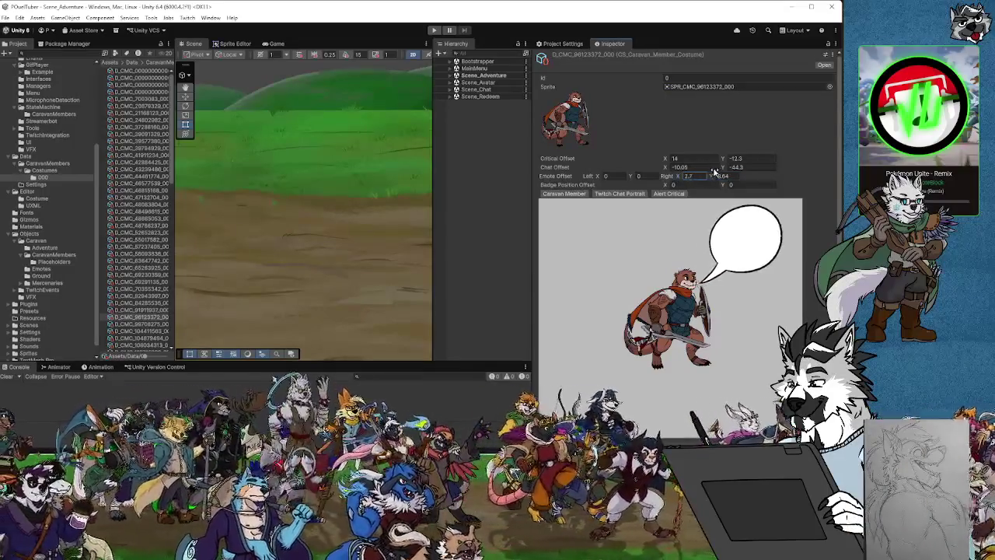
Step: Raise and shift right the emote bubbles of D_CMC_98708275, the next costume and D_CMC_104878494
click(158, 324)
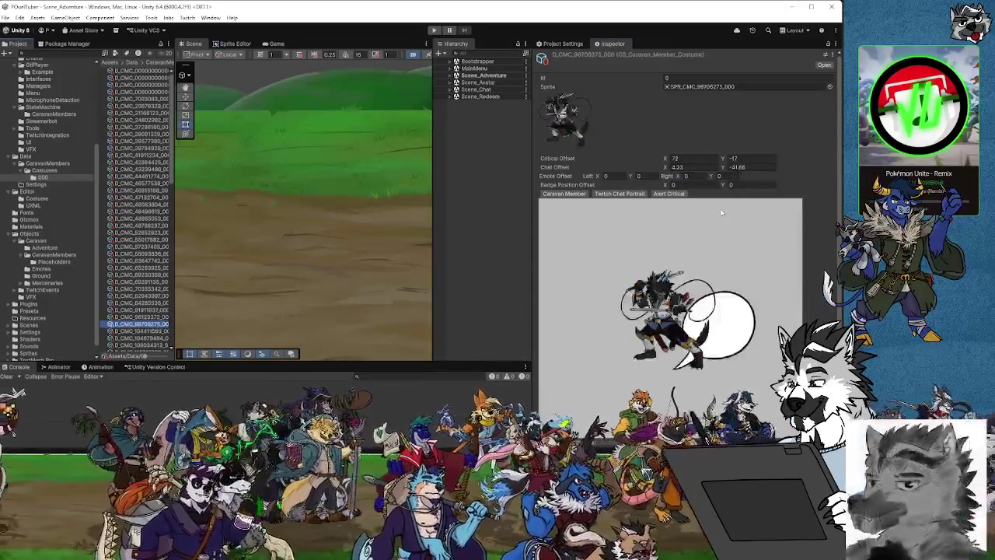
drag(708, 177, 822, 154)
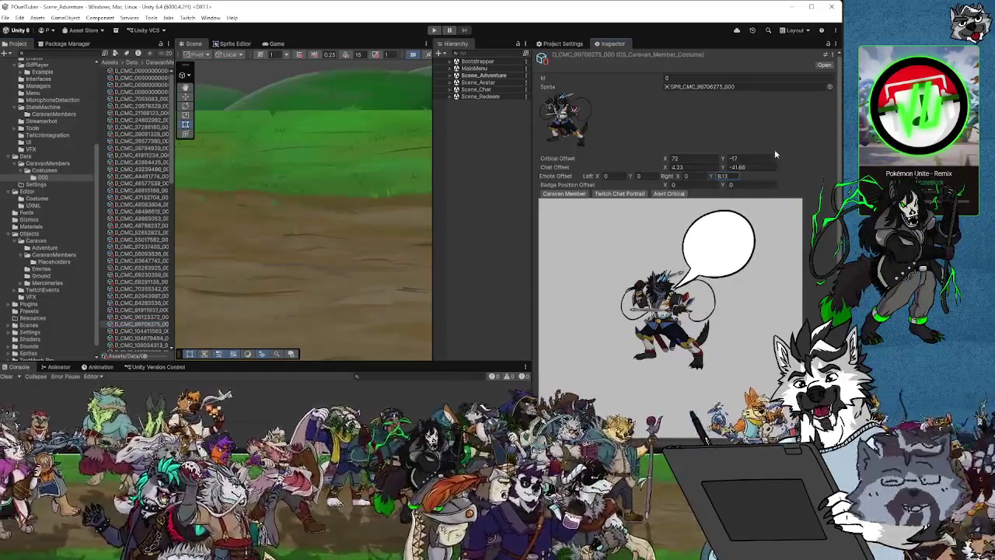
drag(678, 177, 731, 177)
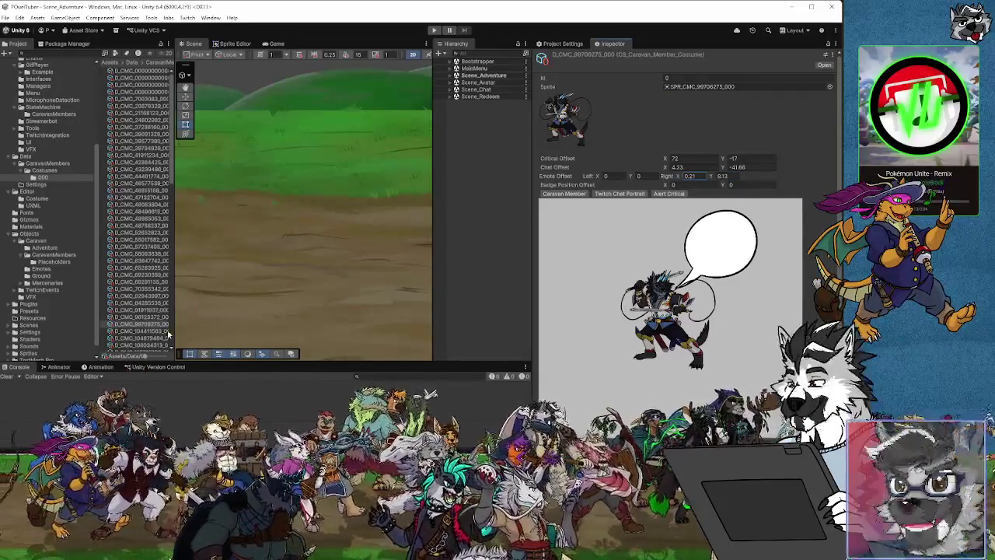
click(148, 333)
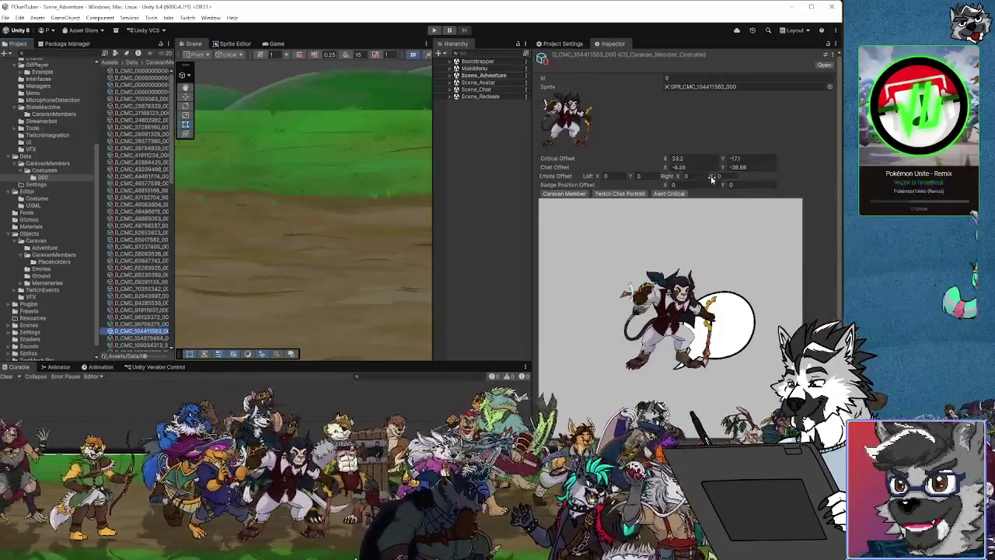
drag(709, 177, 813, 170)
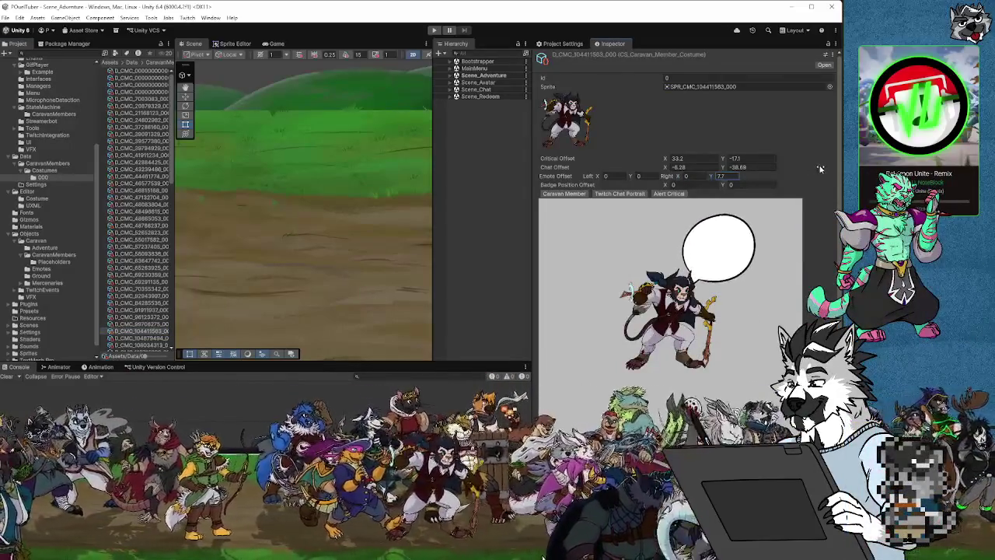
drag(684, 178, 713, 177)
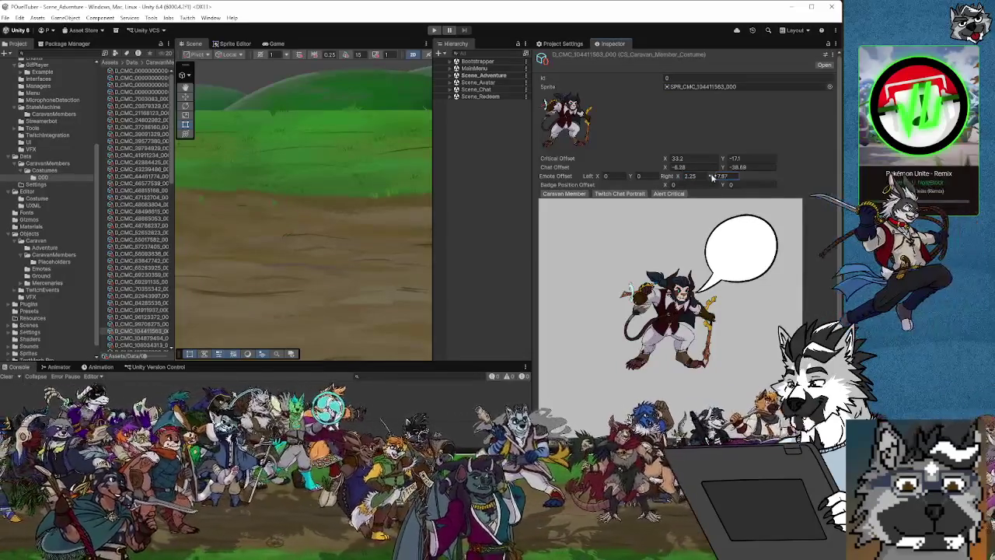
click(150, 339)
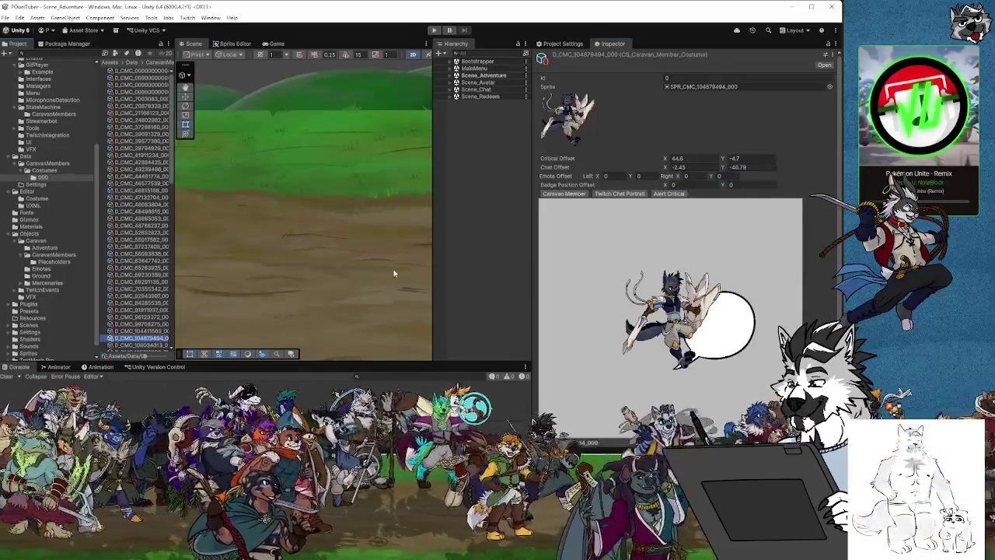
drag(712, 176, 821, 165)
drag(675, 178, 684, 178)
Step: Place the emote bubbles above-right for D_CMC_108034313, D_CMC_113715232 and D_CMC_115988815
scroll(140, 311, down, 3)
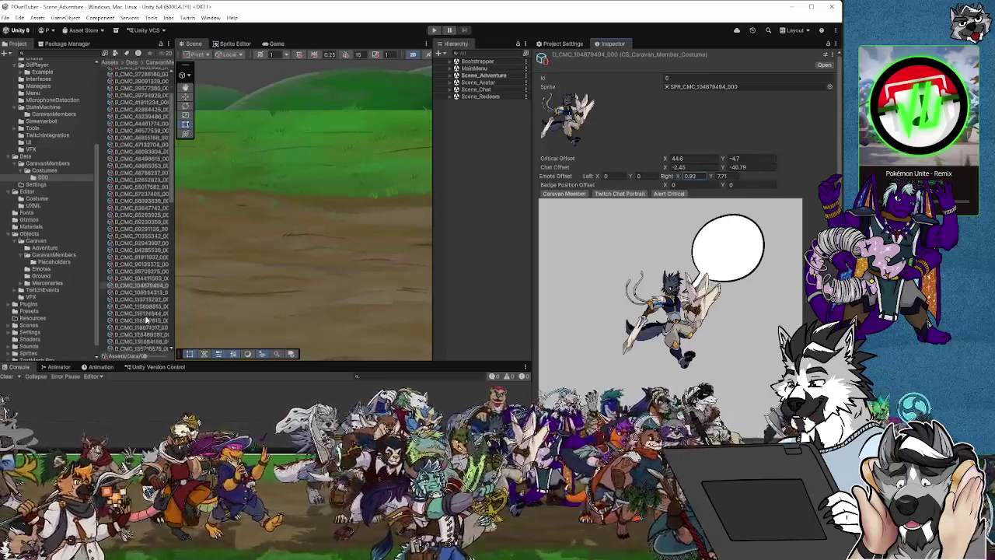
click(144, 292)
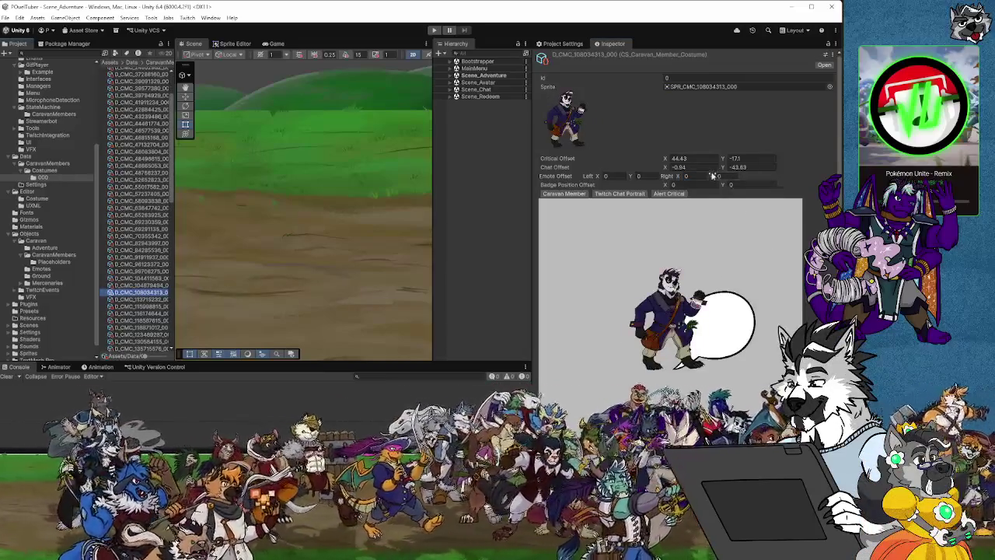
drag(712, 177, 833, 168)
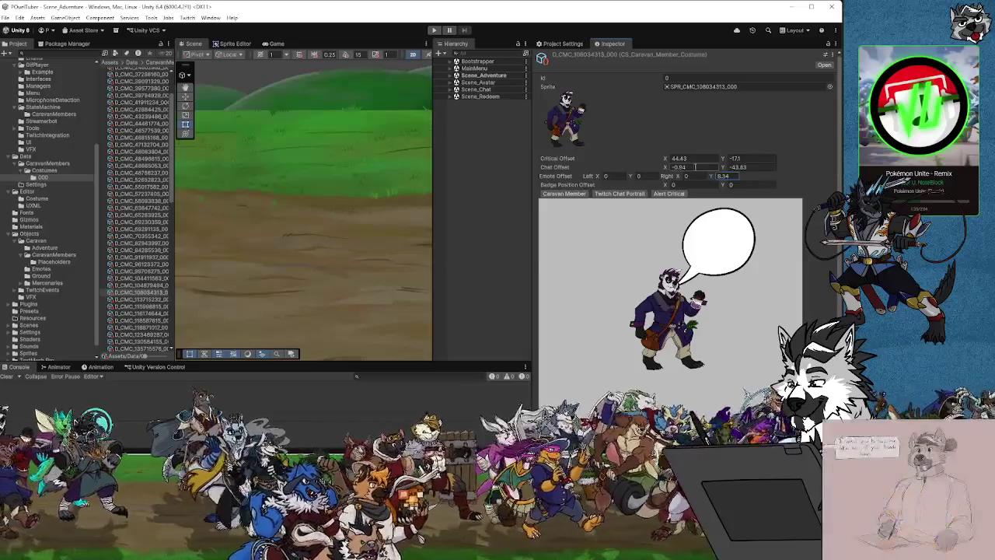
drag(679, 178, 827, 163)
click(143, 300)
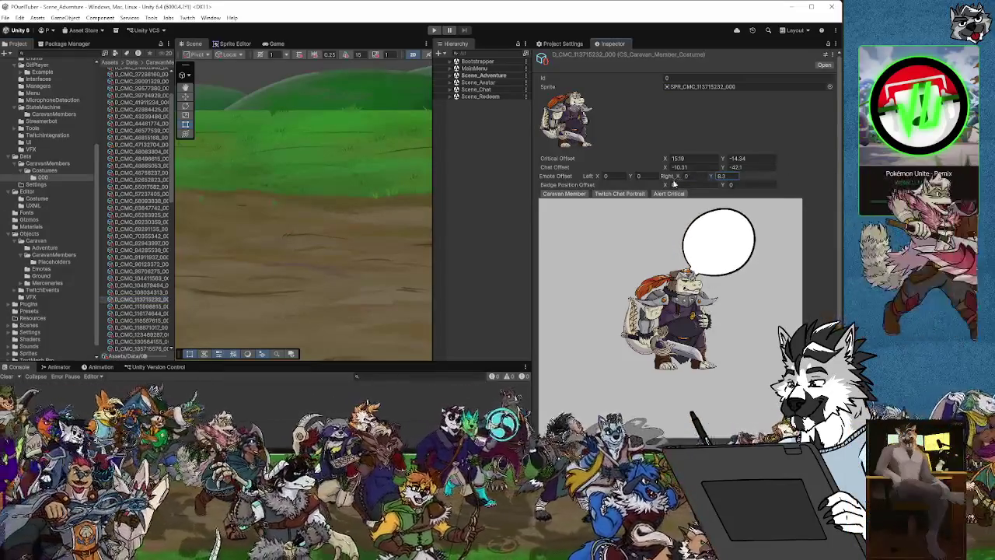
drag(674, 182, 721, 174)
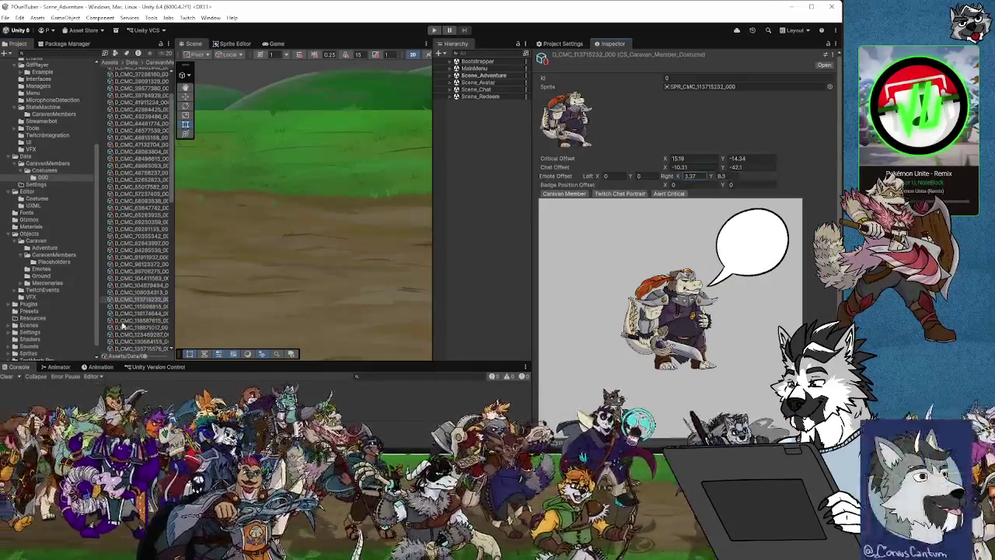
click(140, 307)
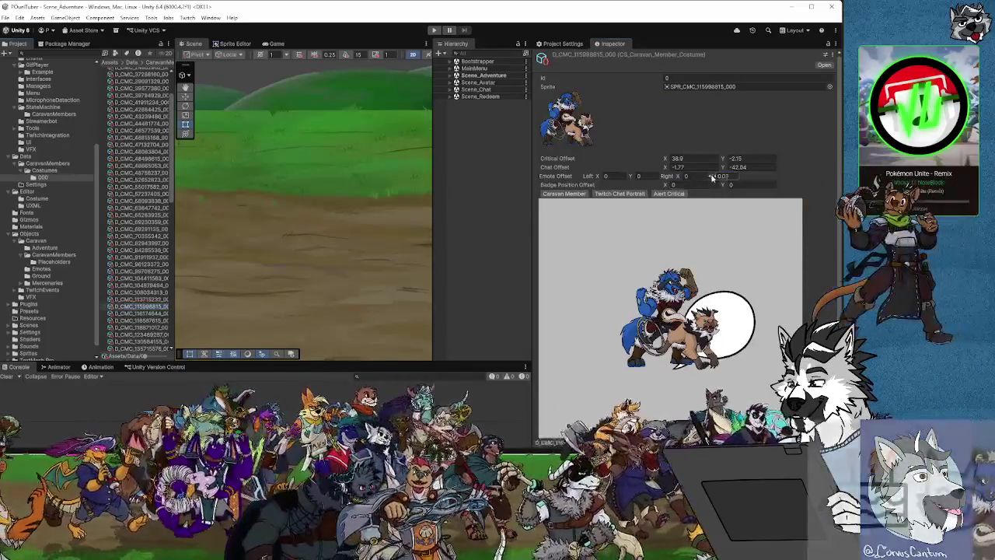
drag(712, 177, 825, 163)
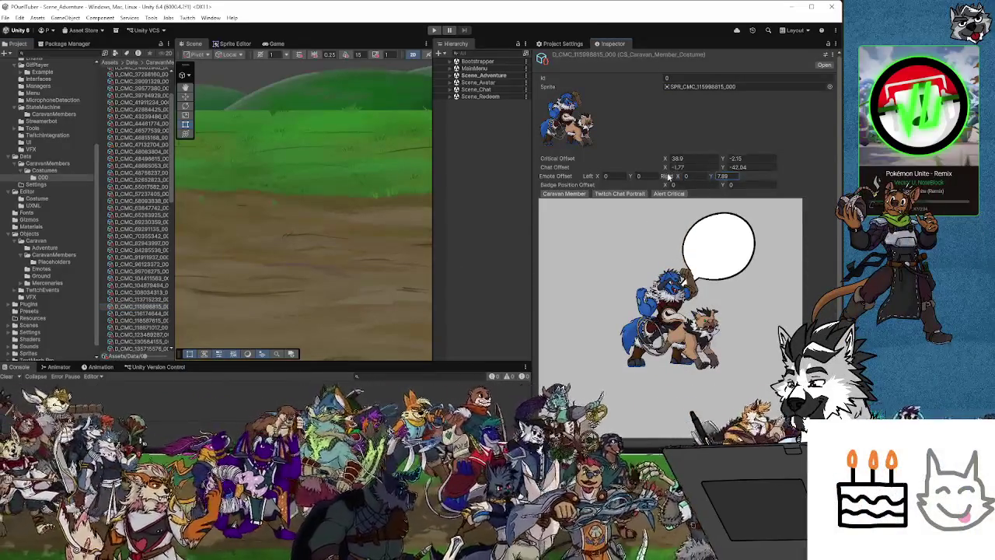
drag(676, 176, 707, 173)
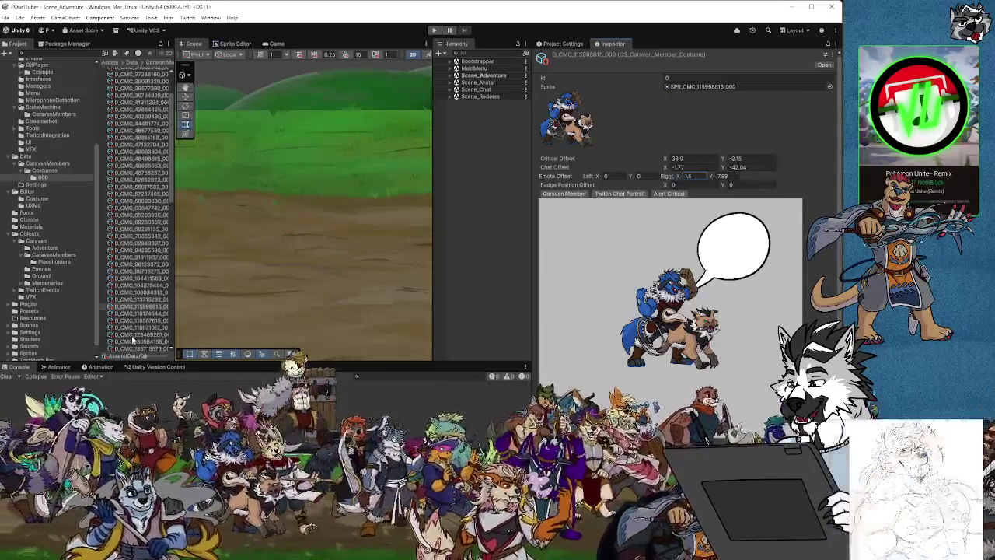
Step: Tune D_CMC_116174644 and D_CMC_118587615 bubbles, and D_CMC_118871017 to about Y 8.3, X 2.05
click(153, 315)
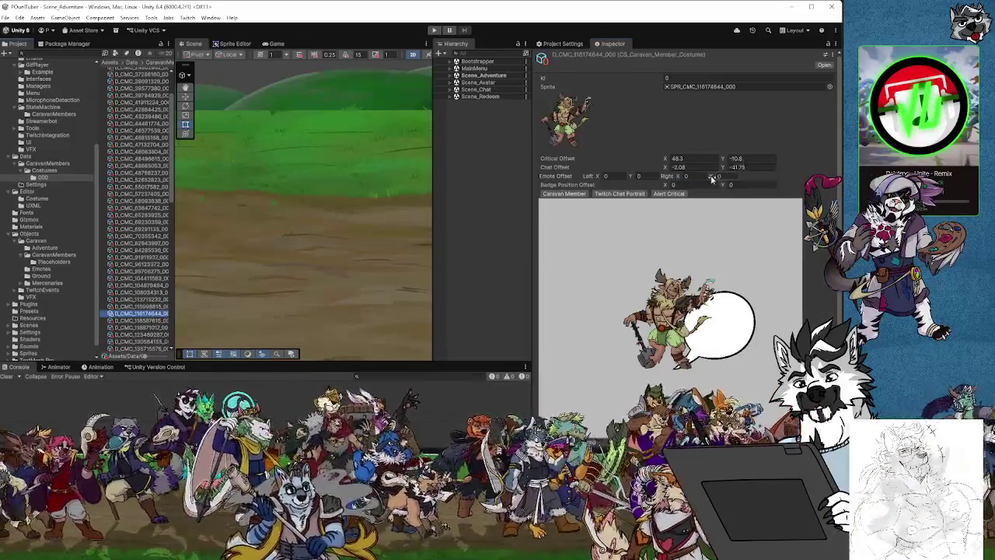
drag(710, 177, 766, 174)
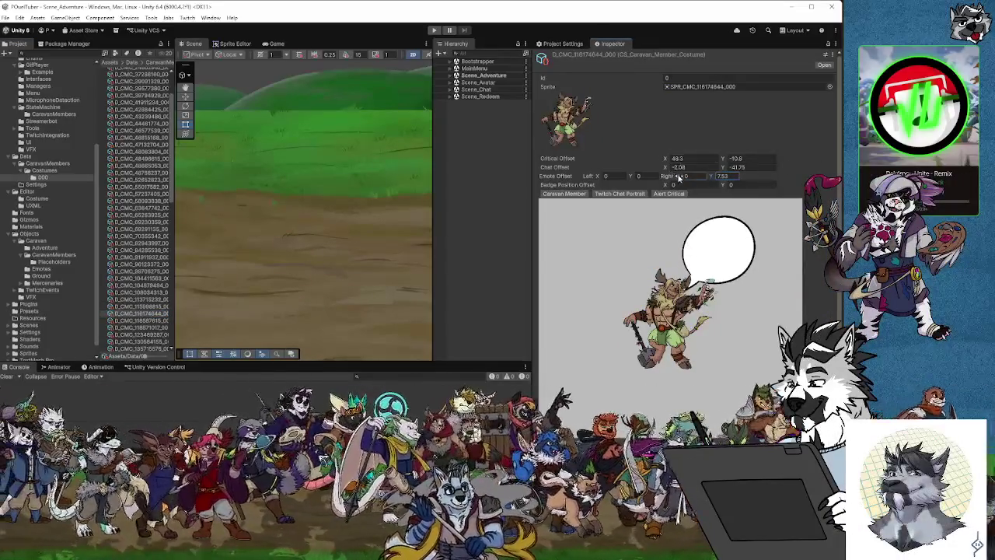
drag(678, 176, 716, 176)
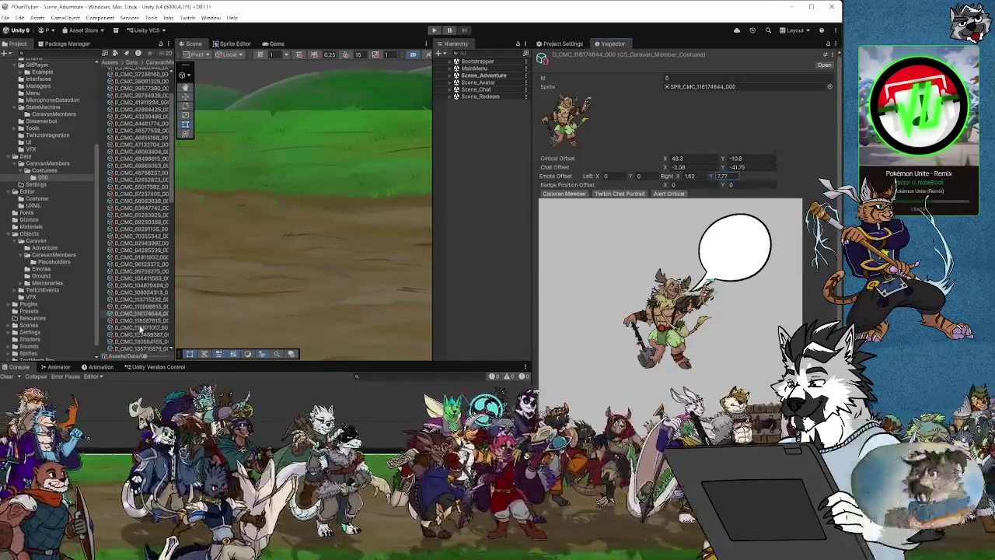
click(141, 320)
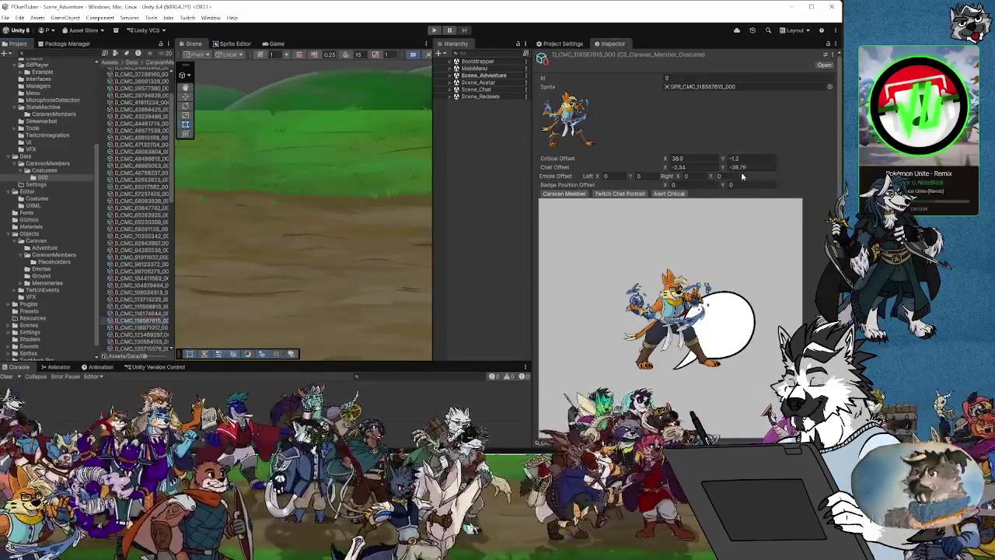
drag(711, 178, 814, 169)
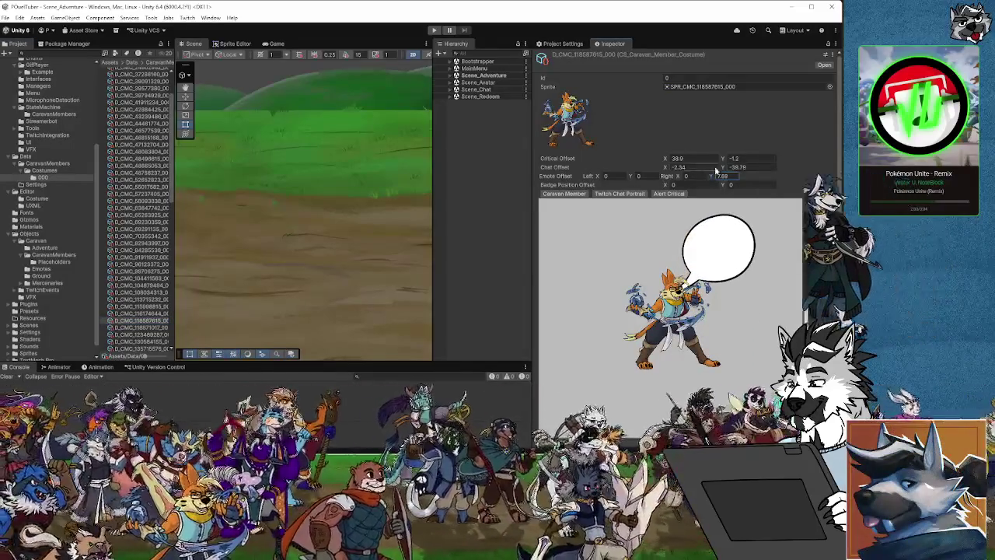
drag(681, 176, 699, 176)
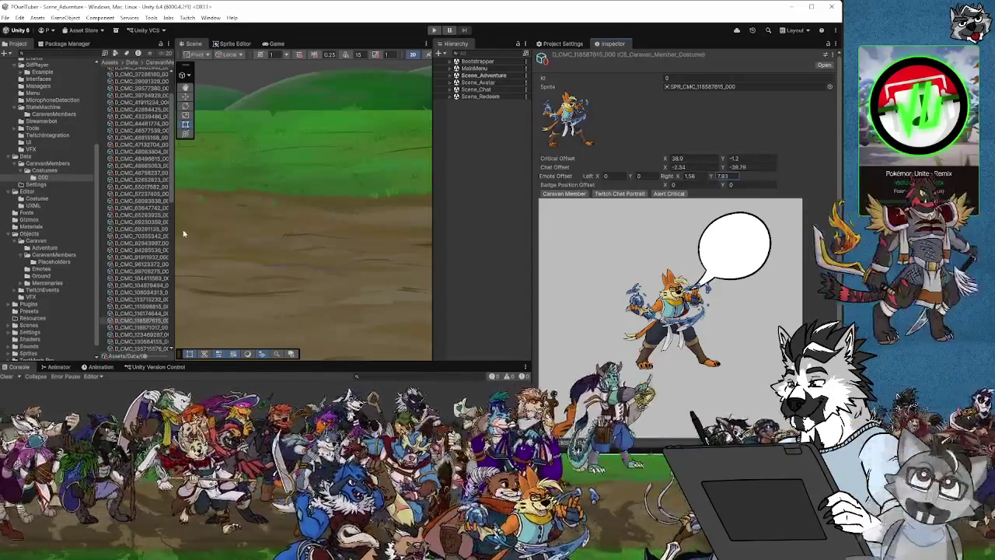
click(137, 328)
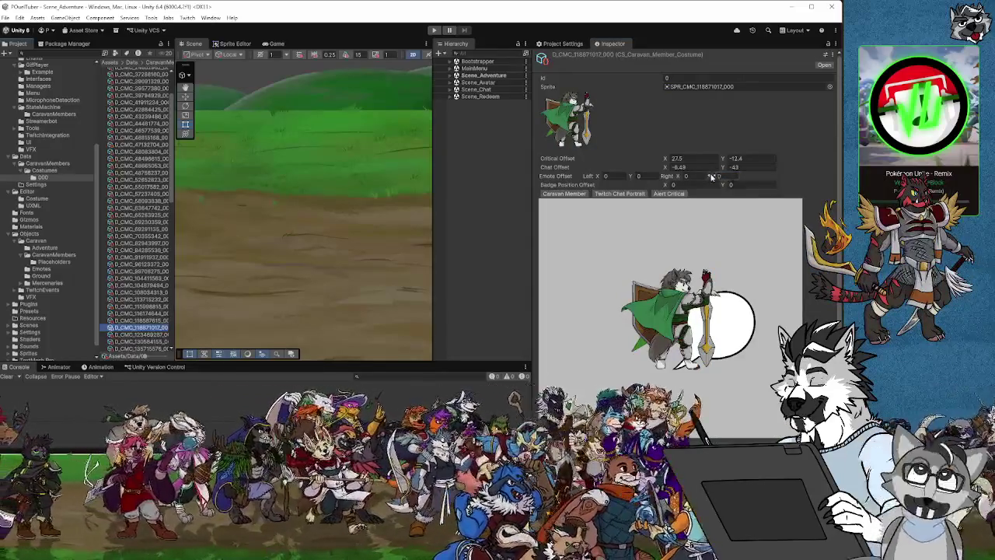
drag(713, 176, 827, 173)
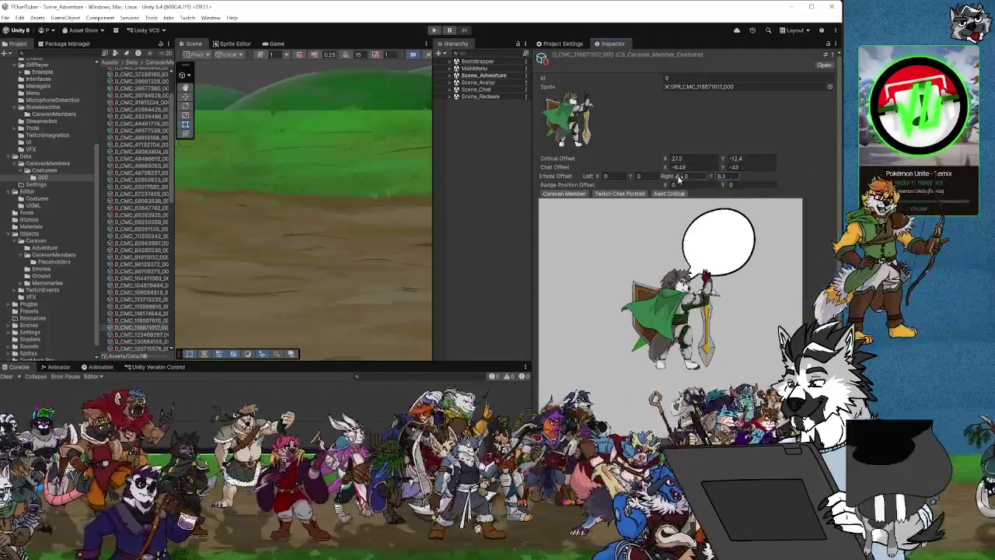
drag(677, 177, 707, 176)
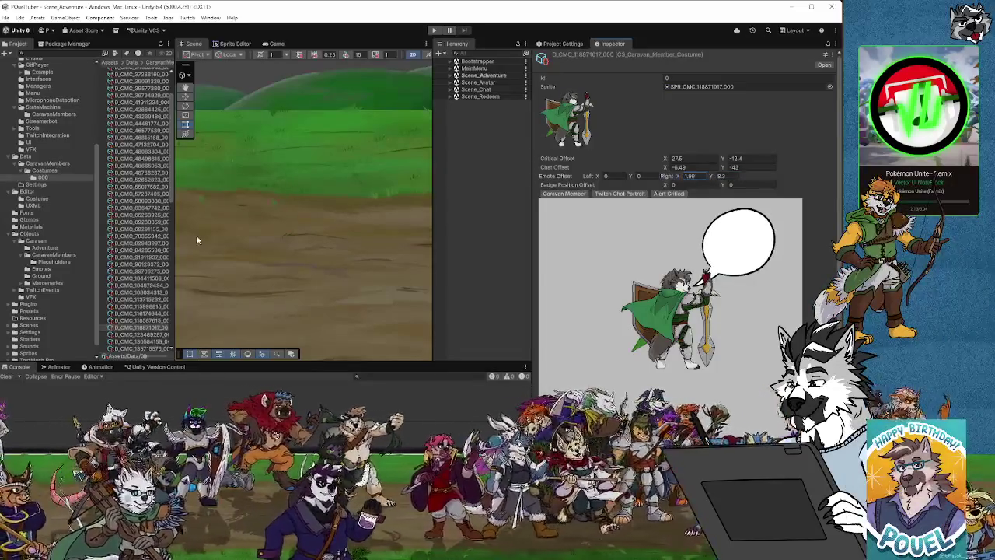
Step: Set D_CMC_123489287's bubble to Y 8.32, then shift the emote bubble right to X 2.64
click(144, 334)
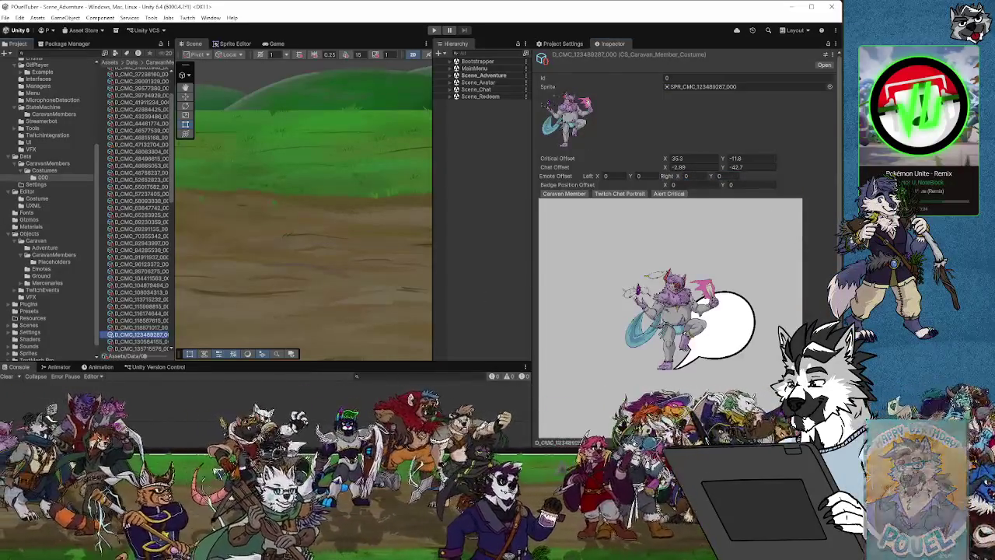
drag(710, 178, 830, 171)
drag(685, 175, 697, 177)
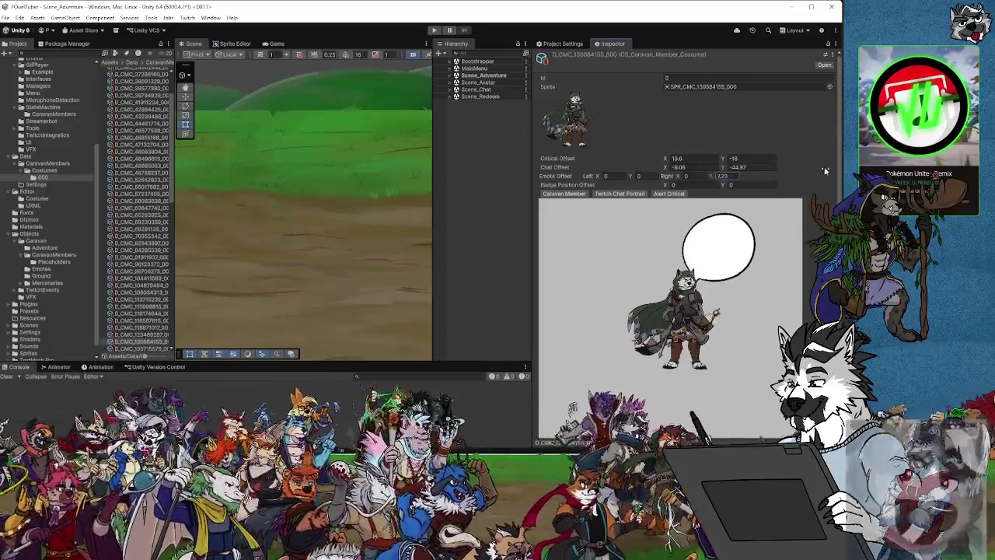
mouse_move(676, 177)
mouse_down()
mouse_move(727, 178)
mouse_move(711, 177)
mouse_up()
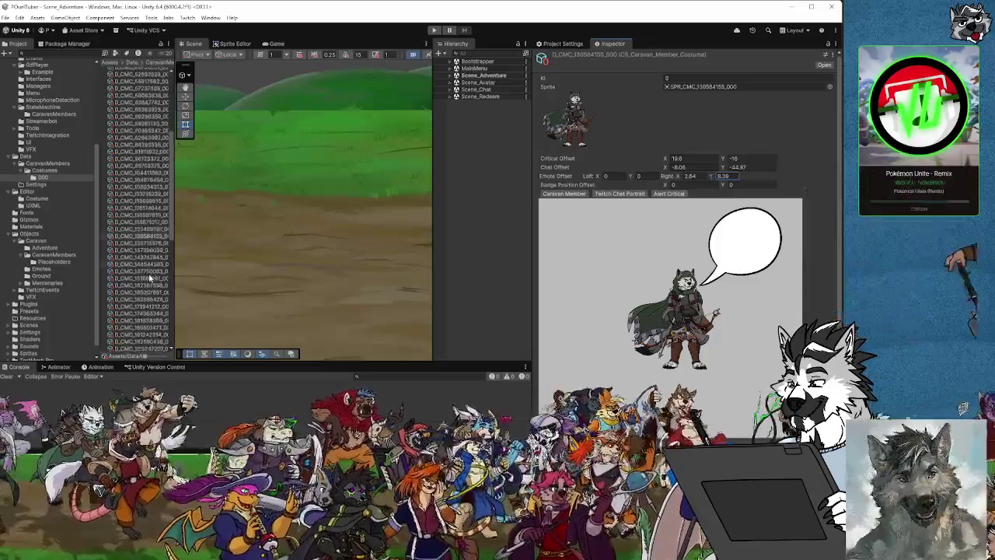
scroll(164, 245, down, 10)
Step: Shift D_CMC_135715676's emote bubble right, and D_CMC_137286038's to about X 1.48
click(140, 164)
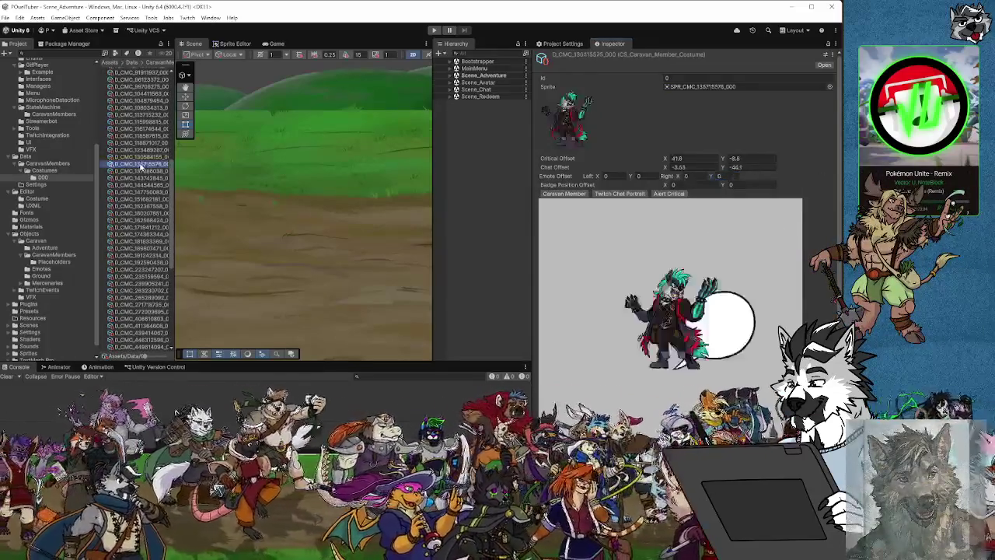
drag(677, 176, 821, 183)
drag(674, 177, 682, 176)
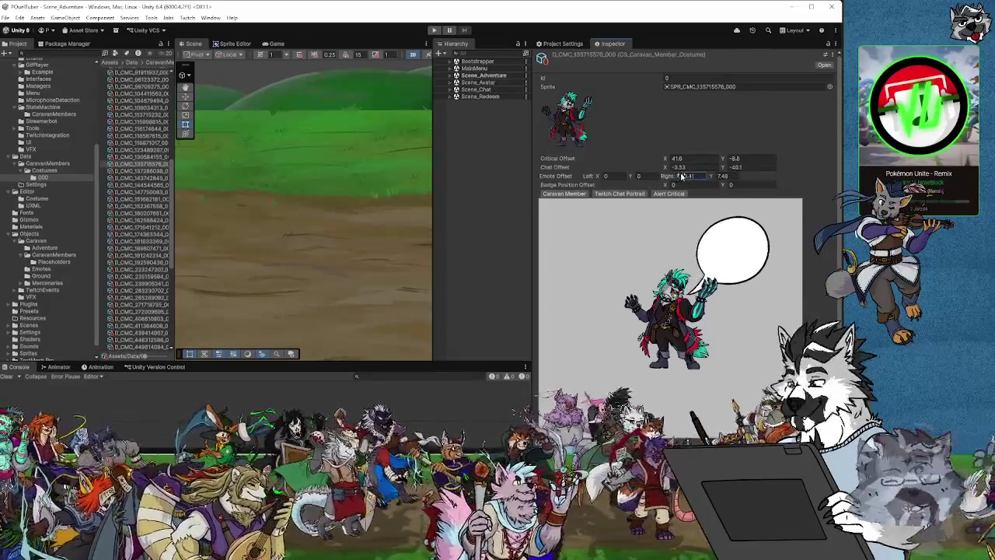
click(134, 171)
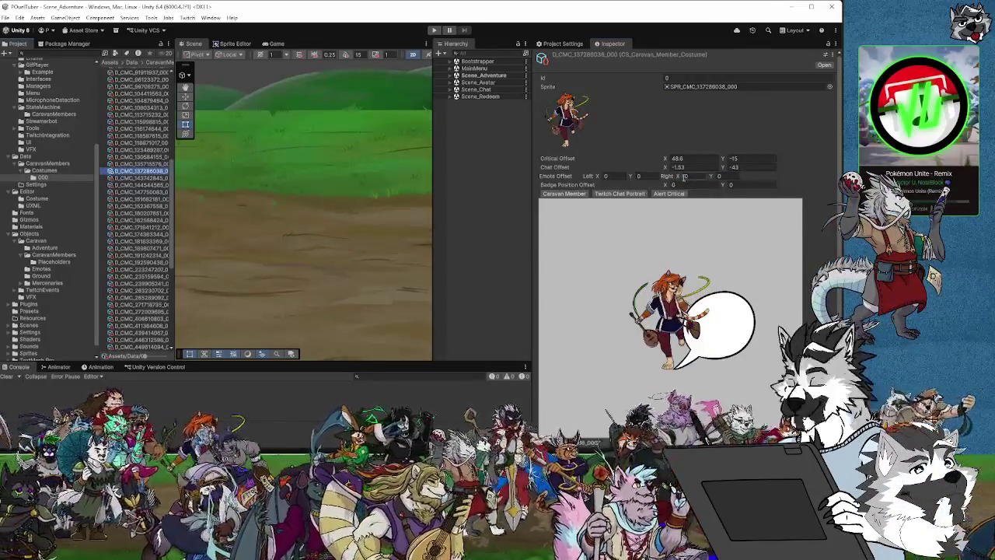
drag(679, 179, 824, 158)
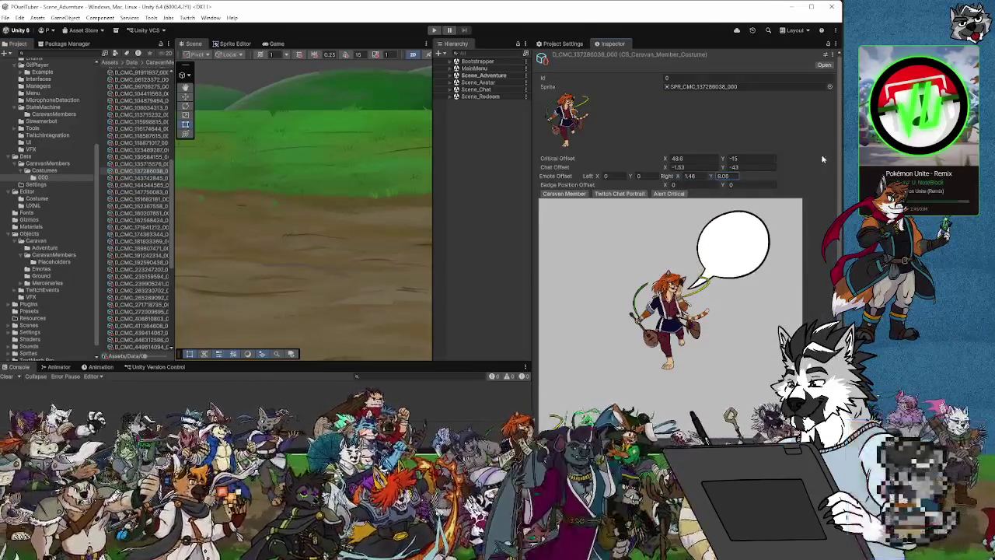
Step: Raise and shift D_CMC_143742845's bubble, and set D_CMC_144544565 to Y 7.8, X about 1.2
click(153, 178)
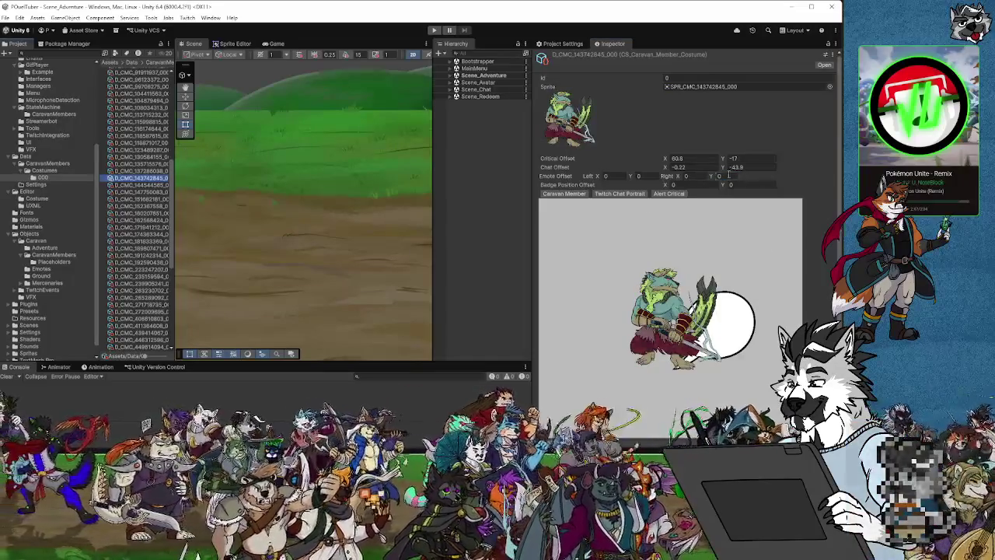
mouse_move(712, 177)
mouse_down()
mouse_move(758, 175)
mouse_move(816, 153)
mouse_up()
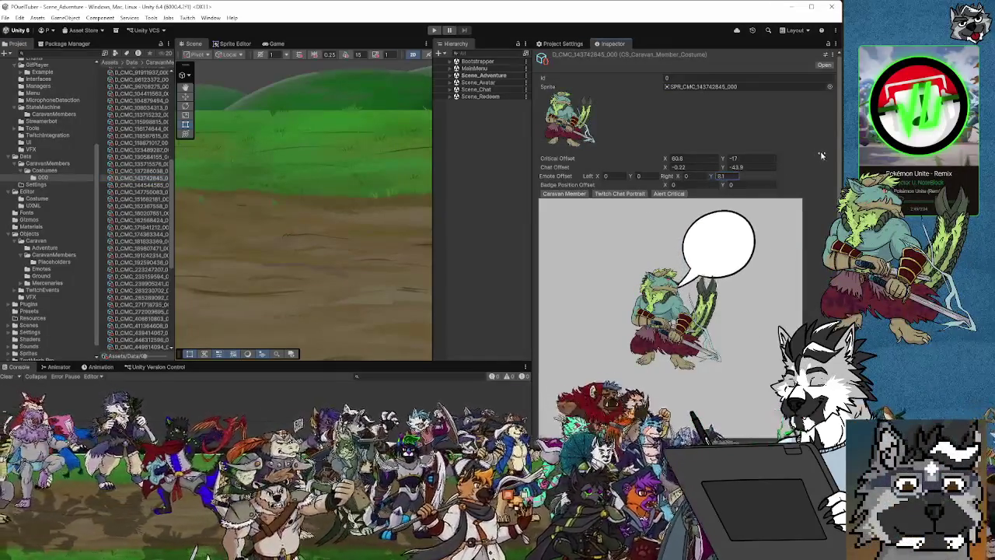
drag(681, 177, 690, 177)
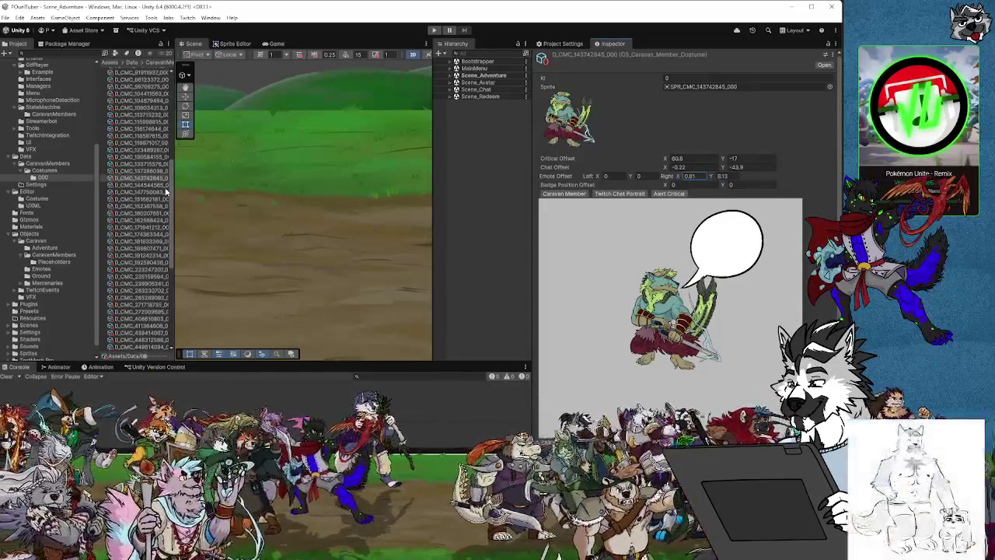
click(140, 185)
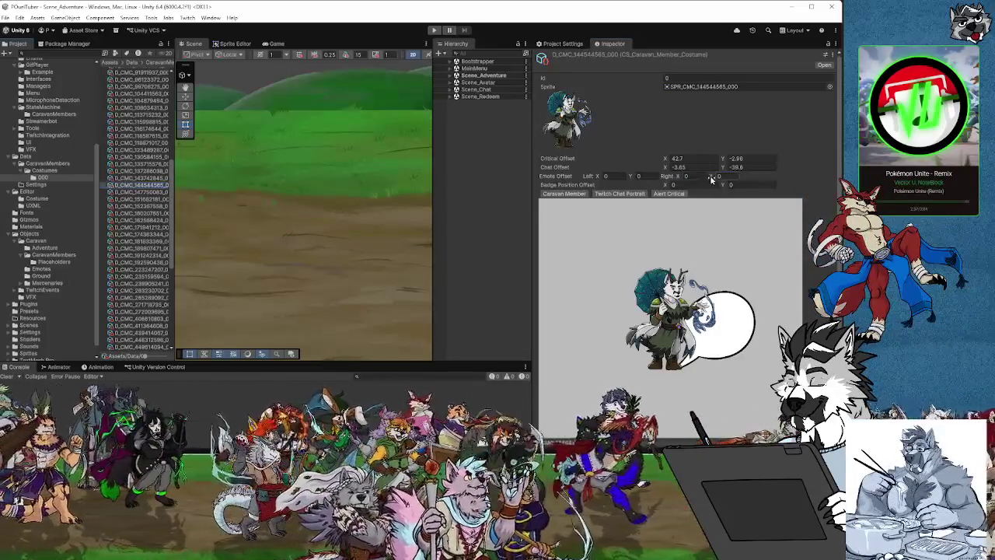
drag(711, 178, 817, 151)
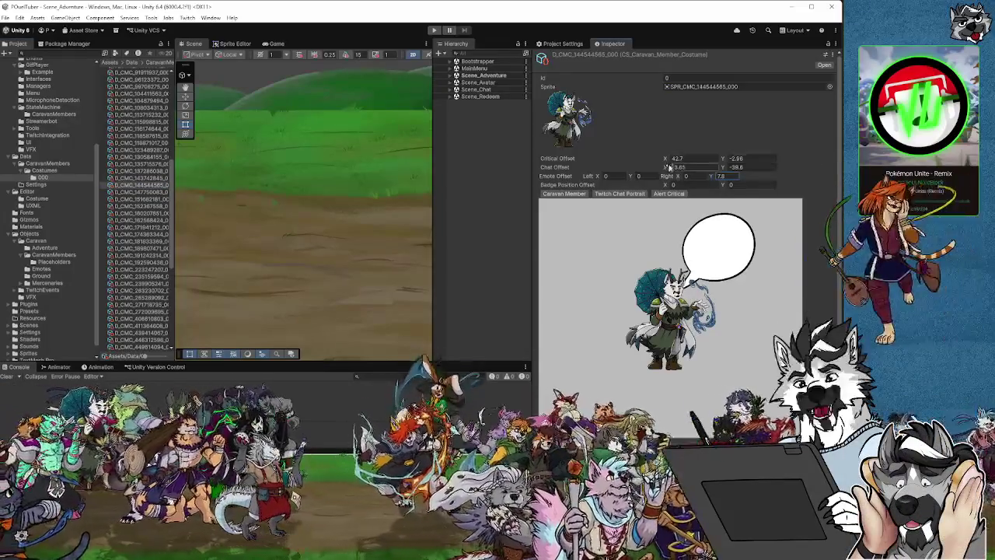
drag(678, 177, 711, 178)
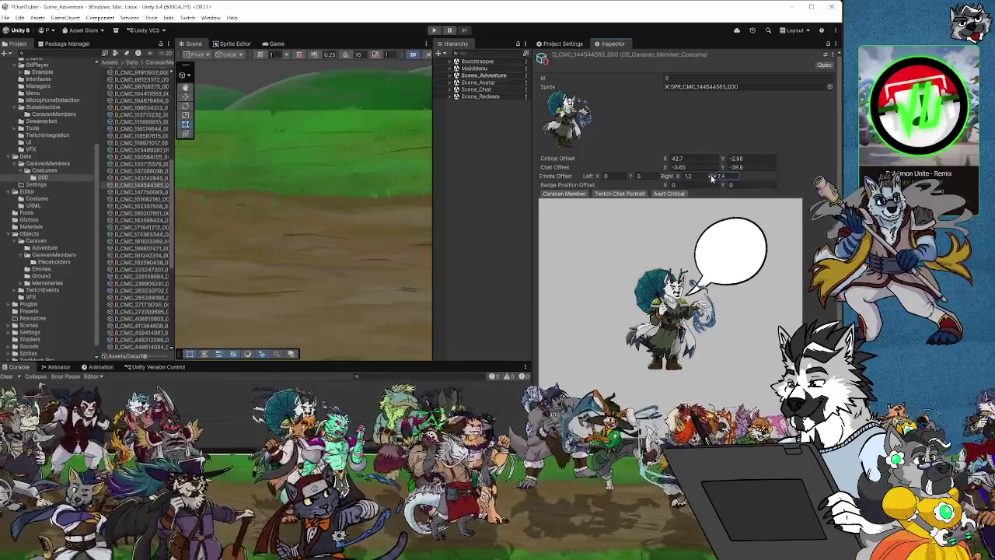
Step: Set D_CMC_147750063 to Y 7.75, X 1.93, and D_CMC_151682181 to about Y 6.83, X 2.36
click(140, 193)
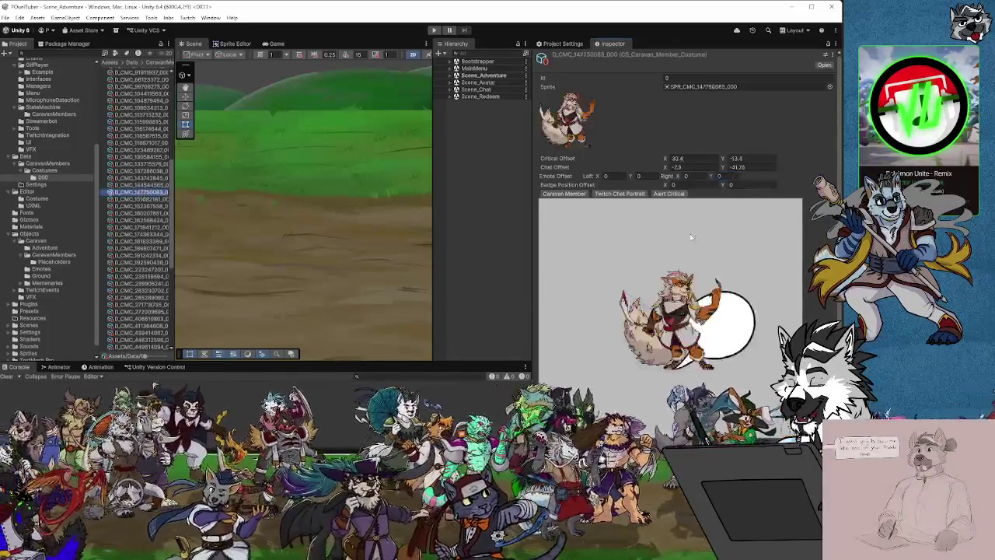
drag(720, 176, 822, 177)
mouse_move(676, 180)
mouse_down()
mouse_move(722, 177)
mouse_move(710, 178)
mouse_up()
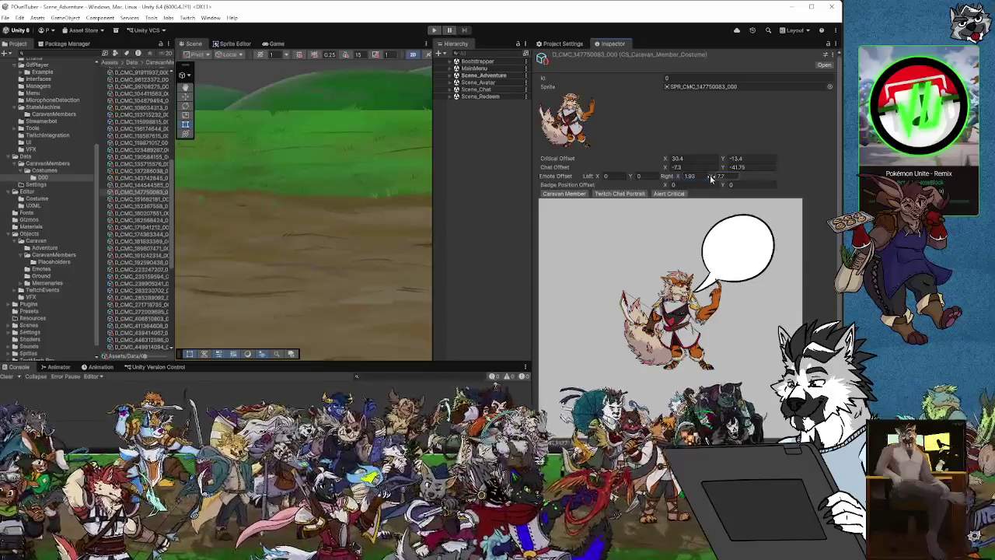
click(133, 199)
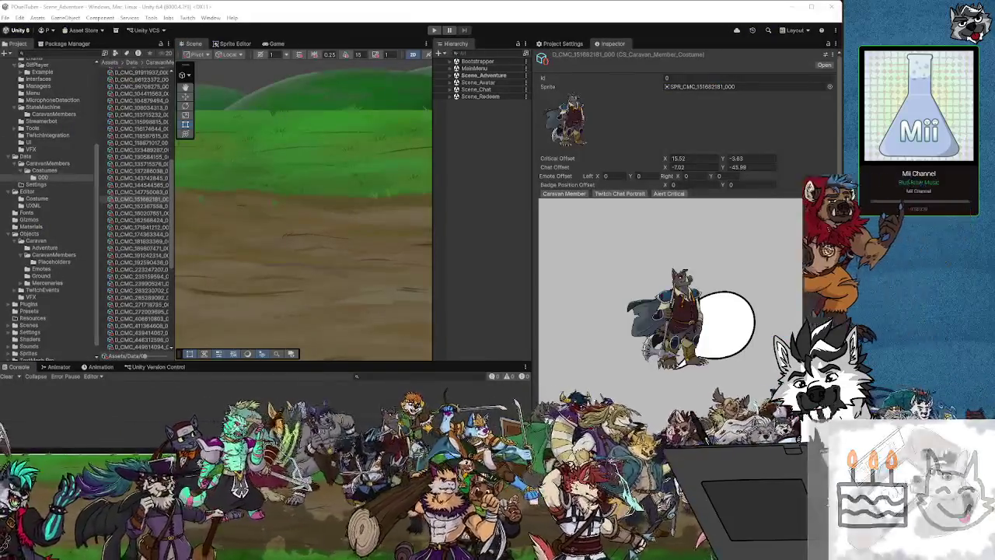
click(468, 8)
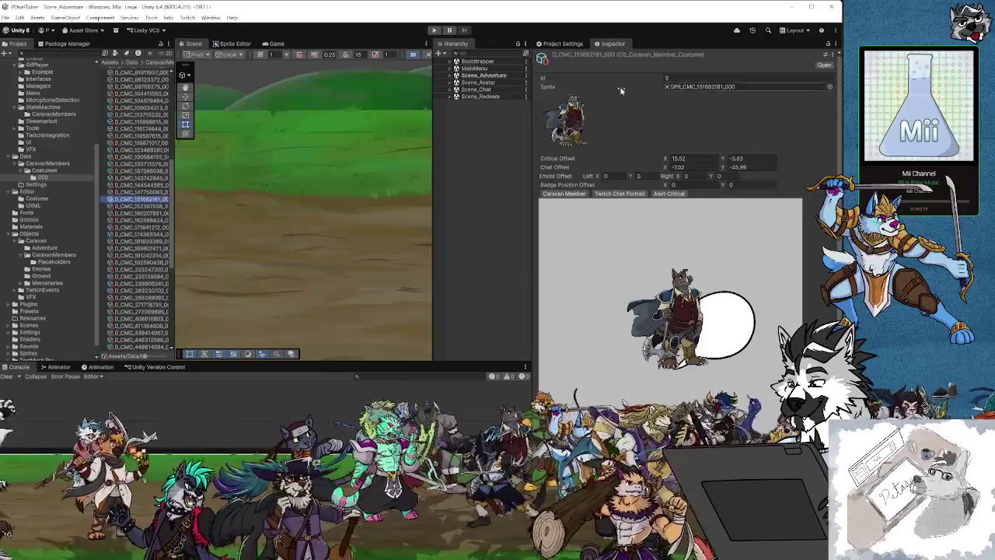
mouse_move(675, 176)
mouse_down()
mouse_move(832, 192)
mouse_move(6, 186)
mouse_up()
drag(838, 187, 839, 187)
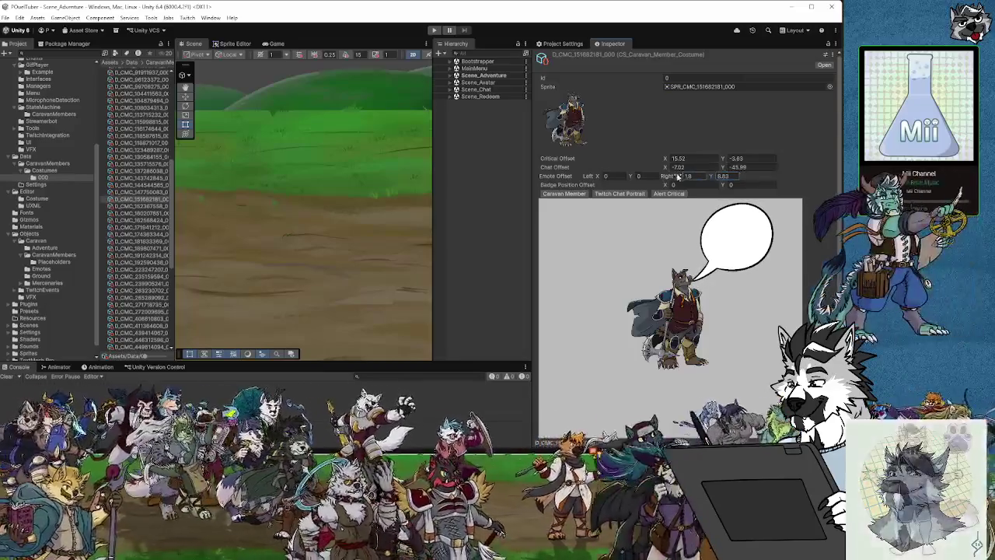
drag(676, 176, 680, 178)
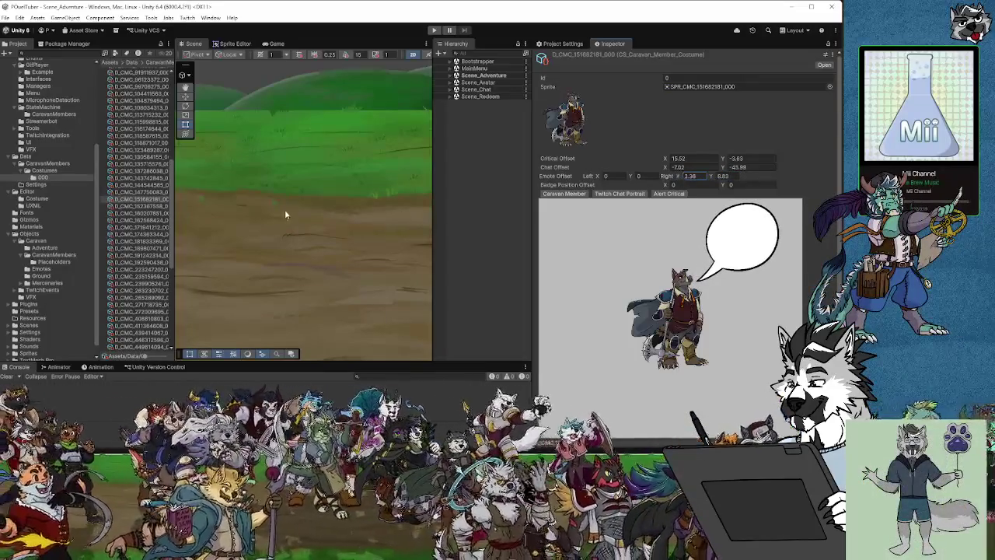
Step: Tune D_CMC_152367558 (Y ~8, X ~1.3), D_CMC_160207851 (Y ~8.25) and D_CMC_162568424 (X 2.2)
click(124, 206)
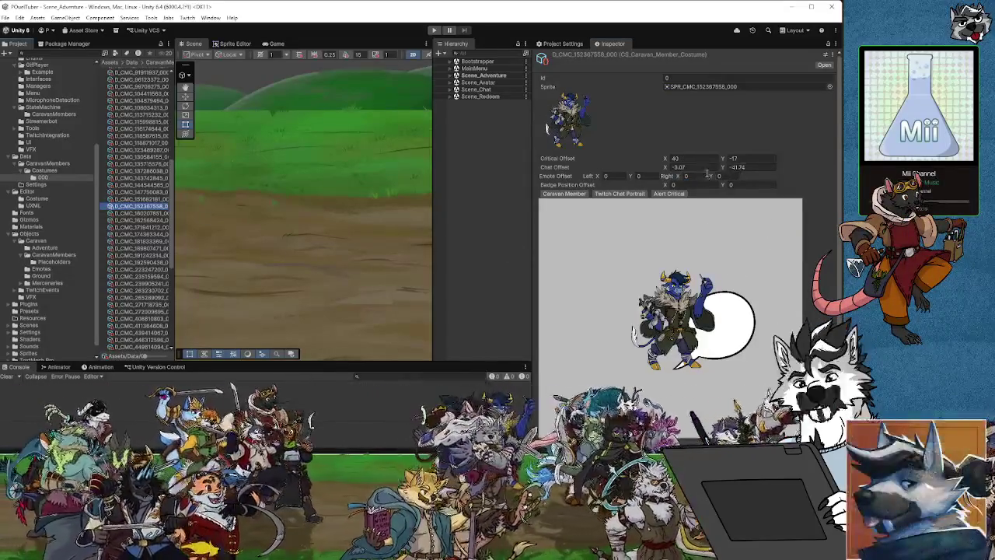
drag(710, 177, 826, 179)
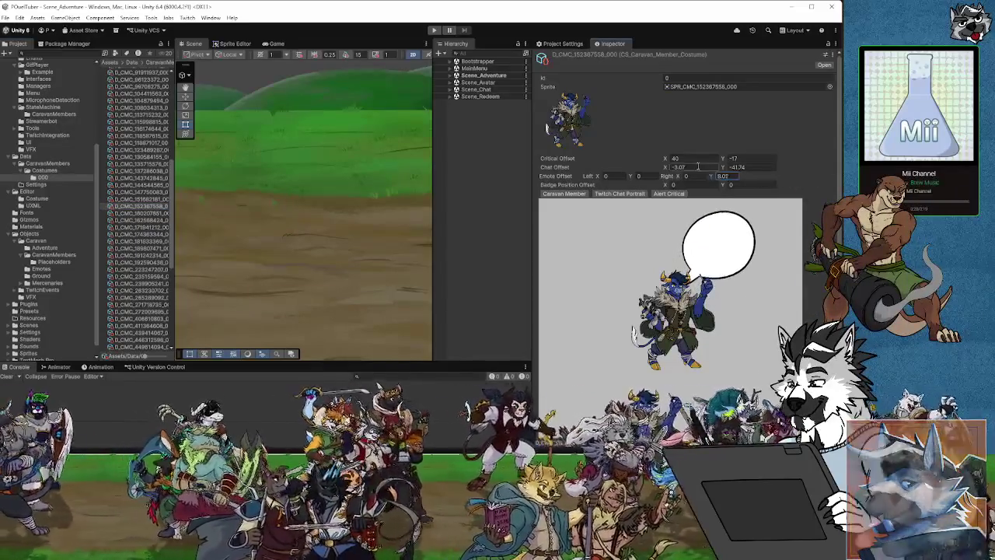
drag(679, 177, 697, 178)
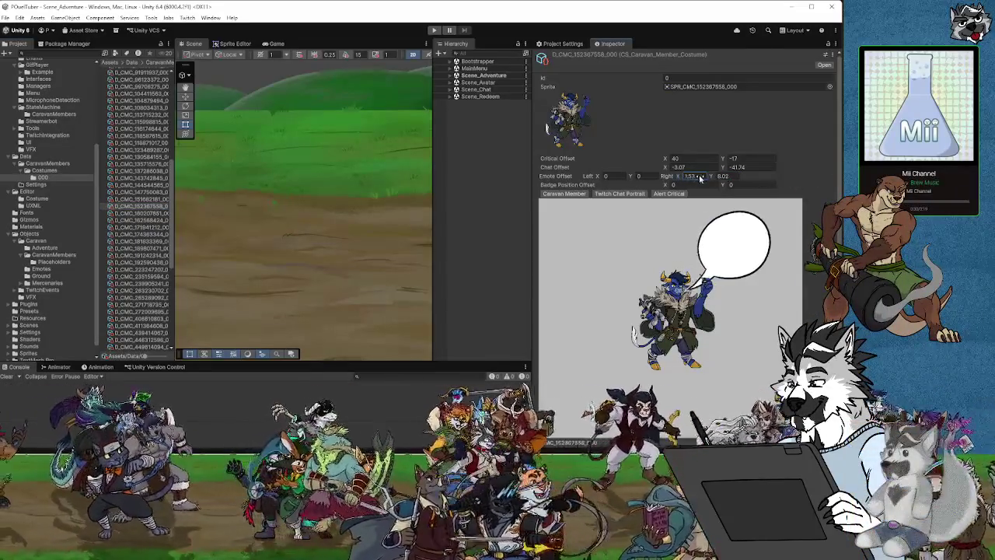
click(140, 213)
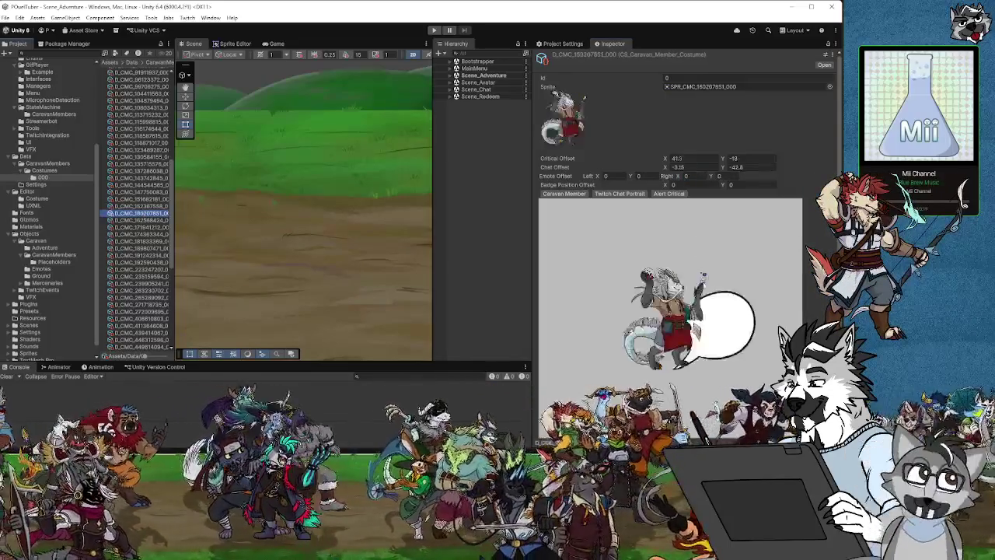
mouse_move(712, 178)
mouse_down()
mouse_move(751, 187)
mouse_move(746, 199)
mouse_up()
drag(676, 177, 703, 178)
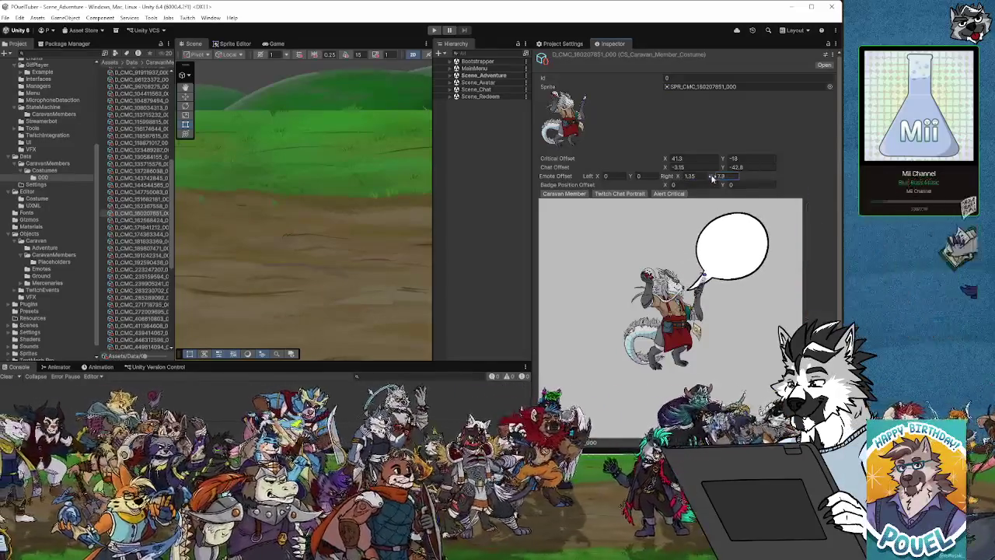
click(153, 221)
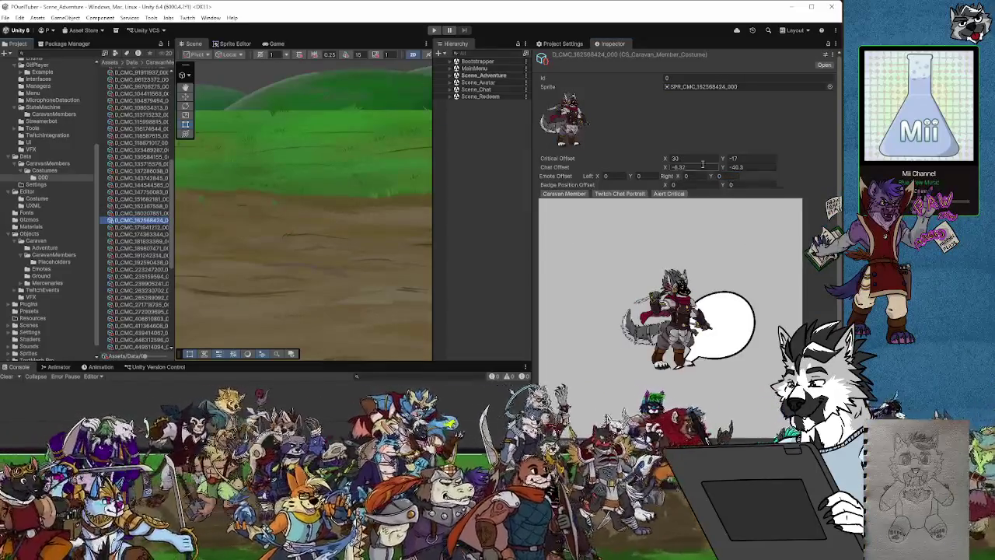
drag(678, 181, 727, 178)
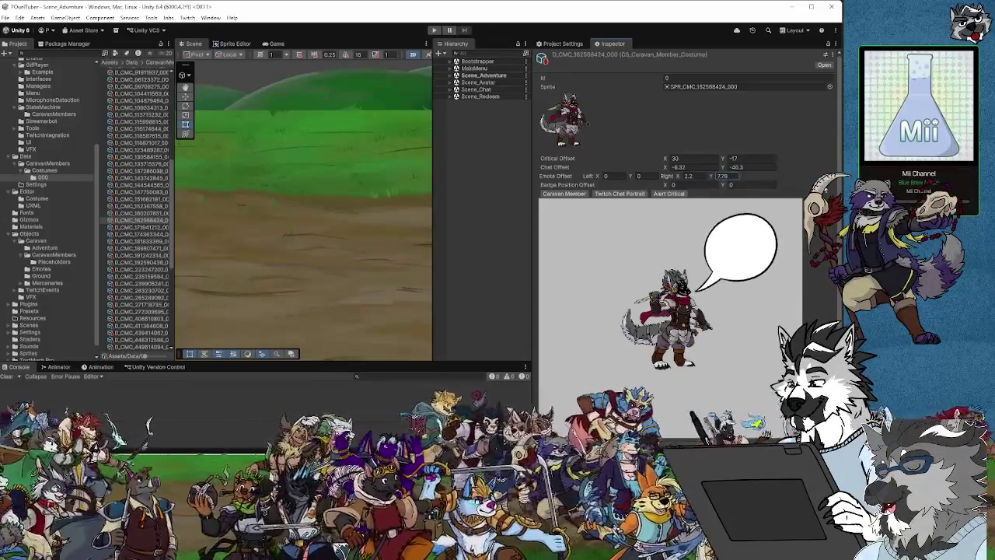
Step: Move the emote bubbles up and right for D_CMC_171941212, D_CMC_174363344 and D_CMC_181833369
click(141, 227)
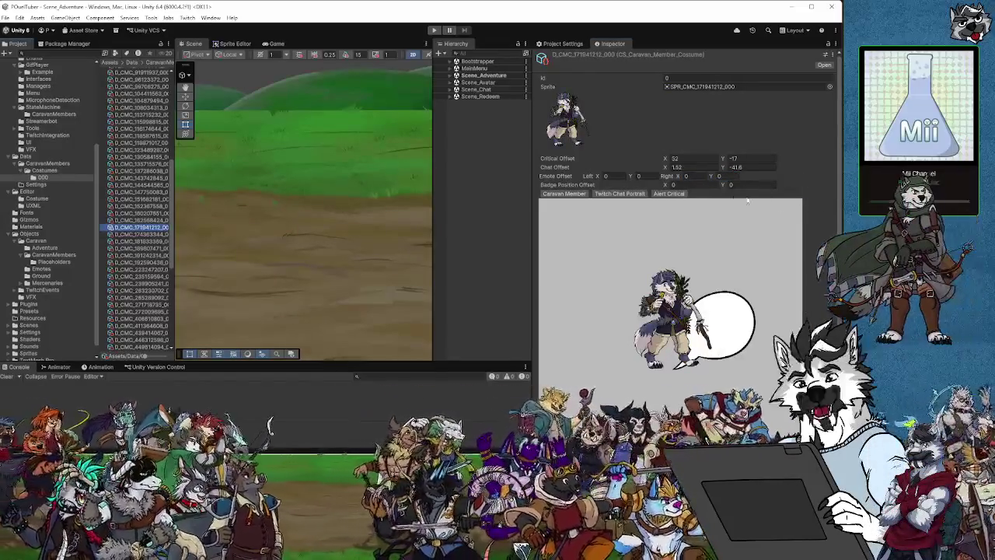
drag(677, 178, 729, 178)
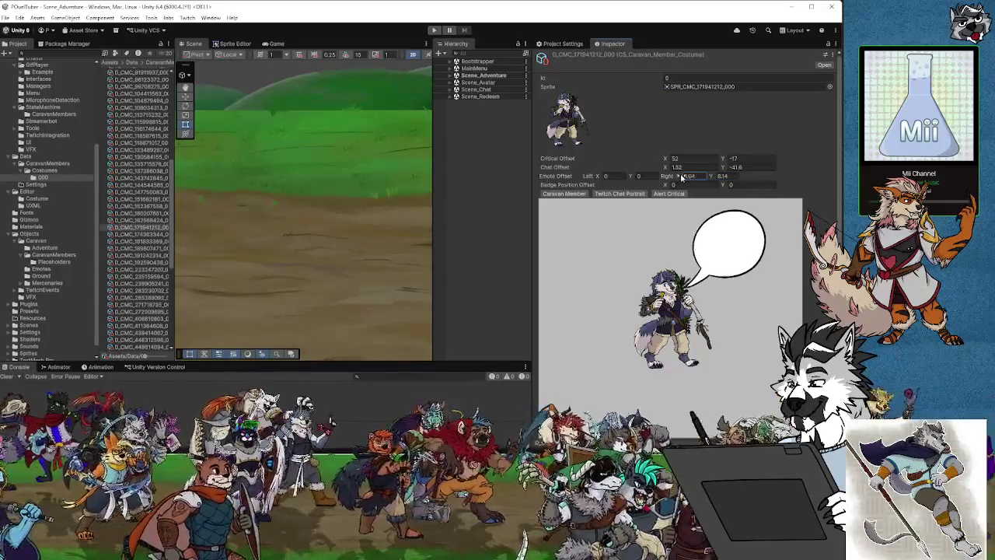
click(712, 178)
text(7.87)
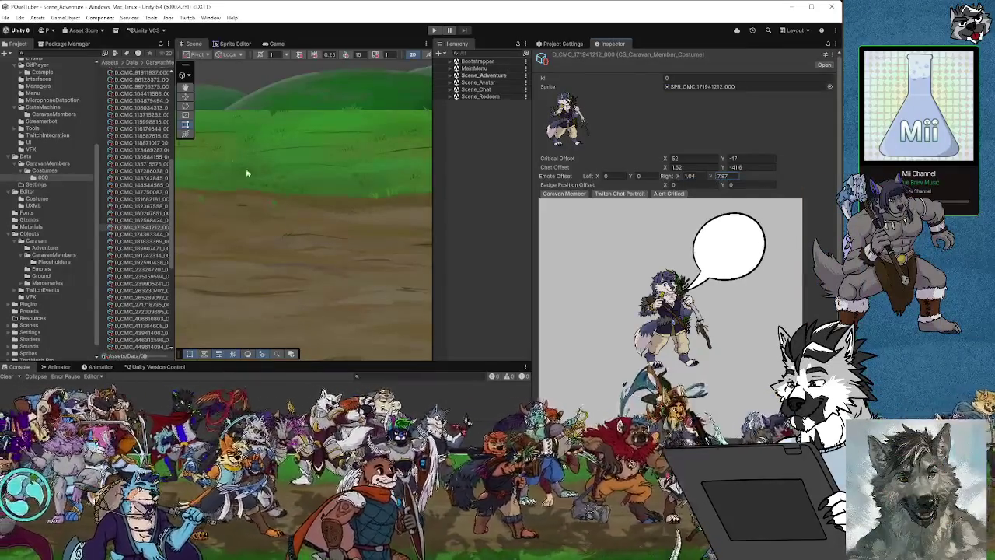
click(140, 234)
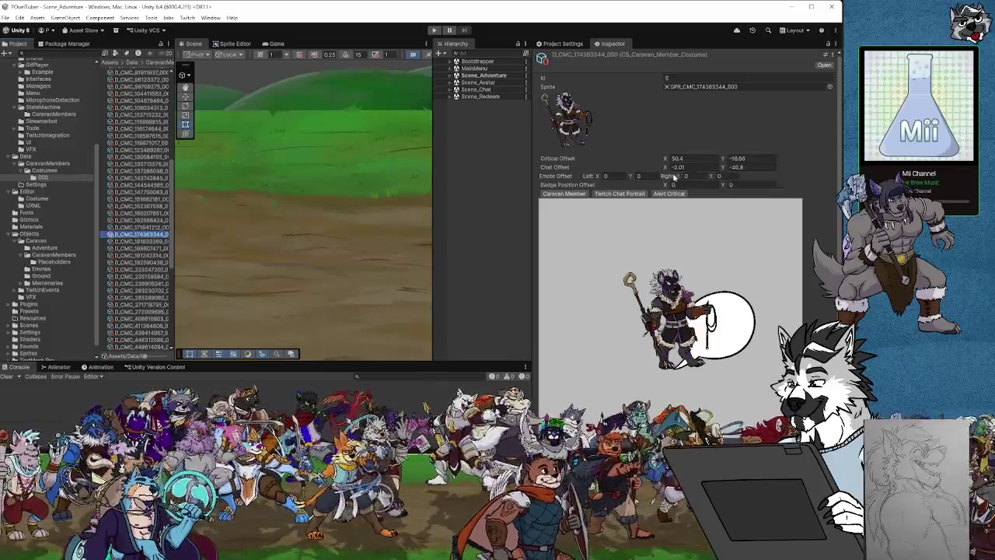
drag(720, 178, 781, 178)
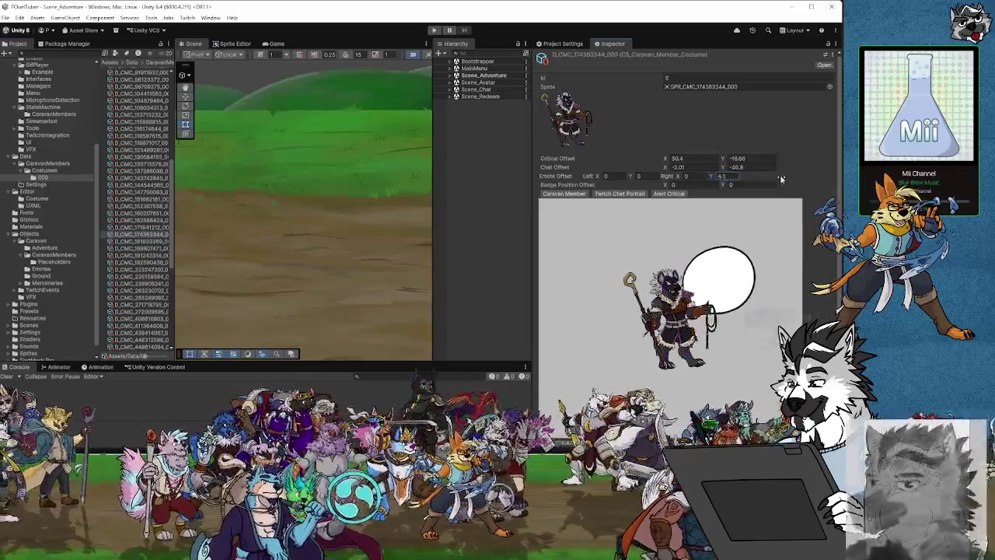
drag(676, 179, 694, 179)
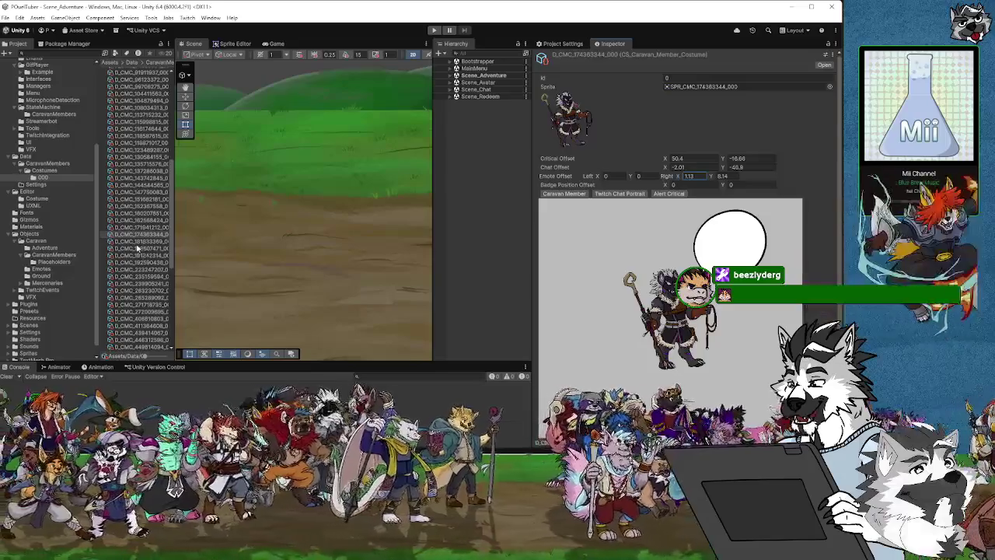
click(136, 241)
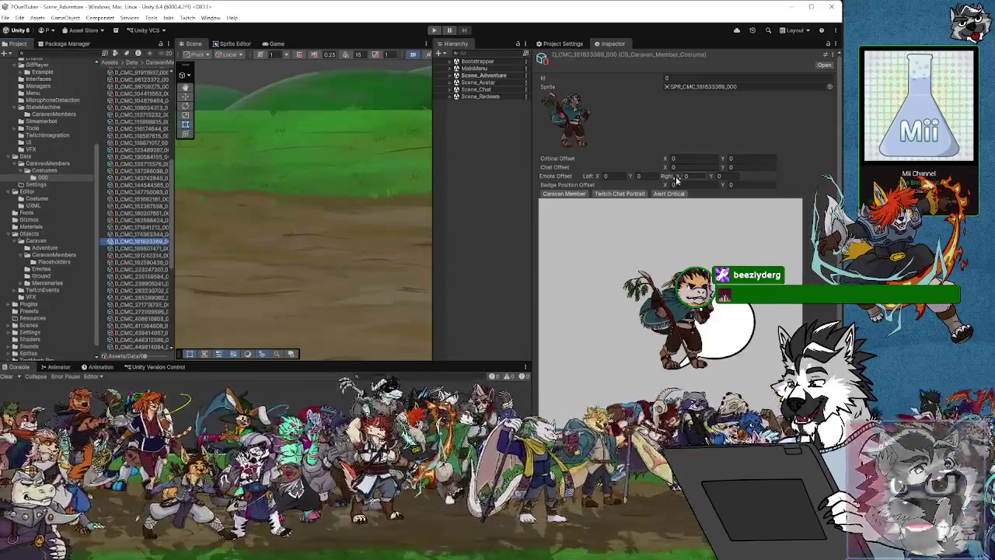
drag(676, 179, 827, 185)
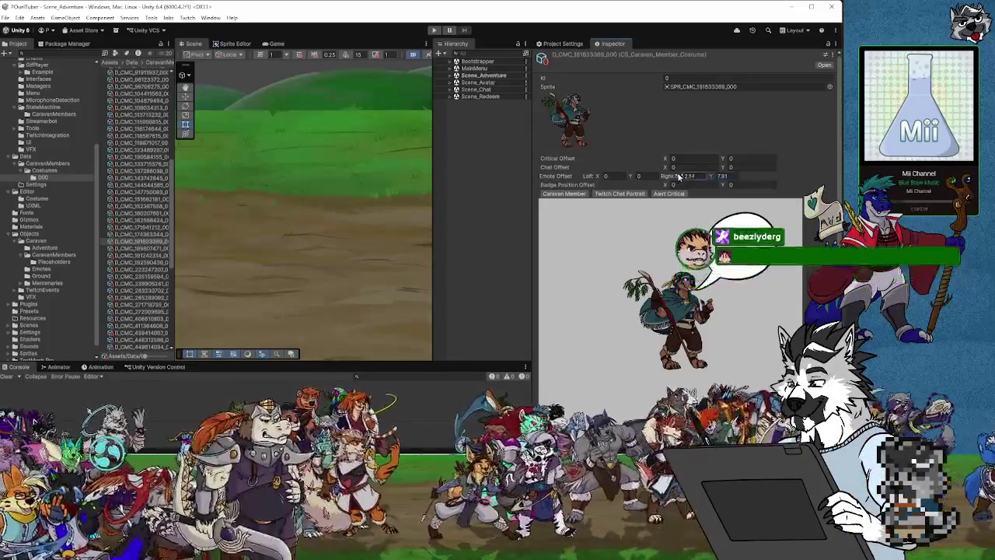
drag(676, 177, 684, 177)
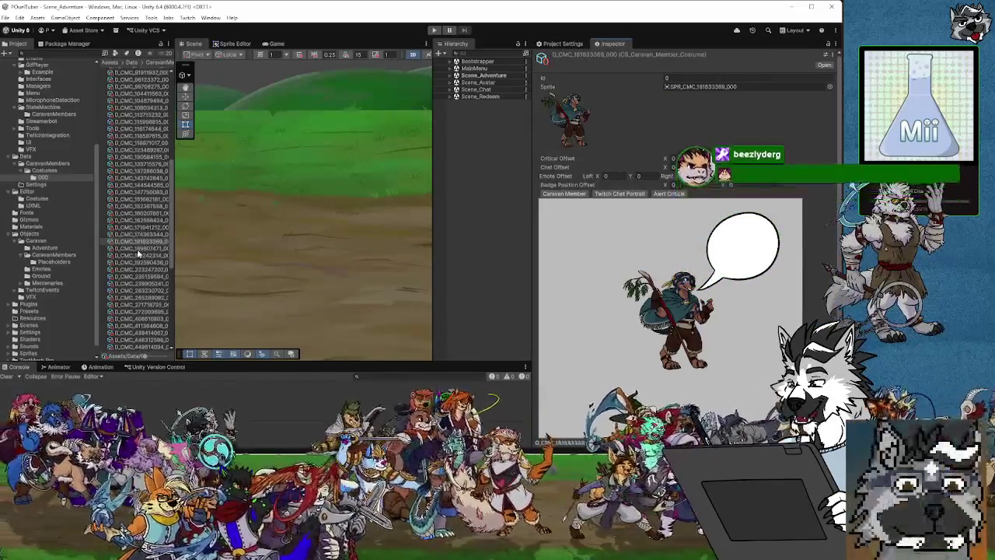
Step: Adjust D_CMC_189807471's bubble and set D_CMC_191242314 to X 0.88, Y 7.58
click(140, 248)
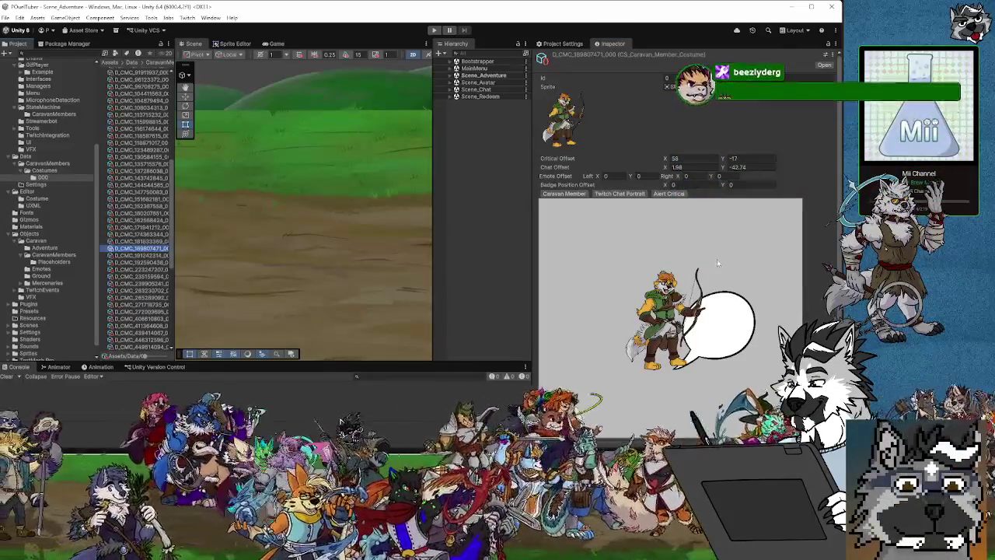
drag(678, 178, 820, 178)
mouse_move(684, 178)
mouse_down()
mouse_move(673, 180)
mouse_move(709, 179)
mouse_up()
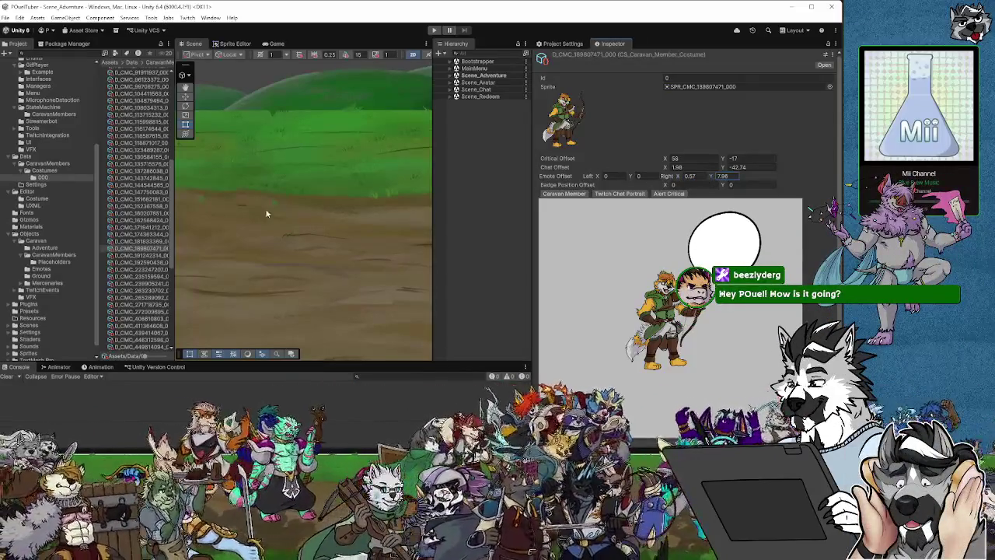
click(140, 255)
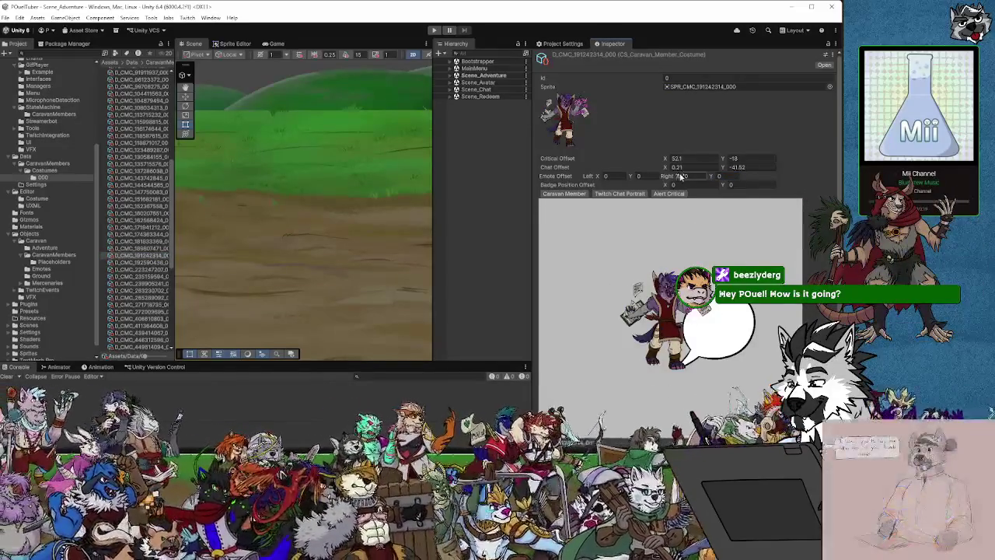
mouse_move(678, 178)
mouse_down()
mouse_move(744, 180)
mouse_move(678, 177)
mouse_up()
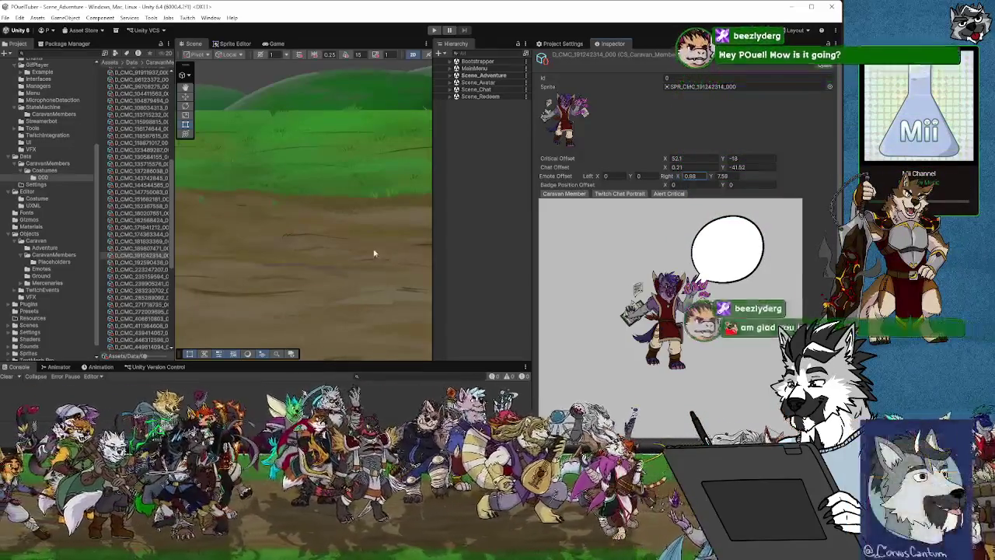
click(134, 262)
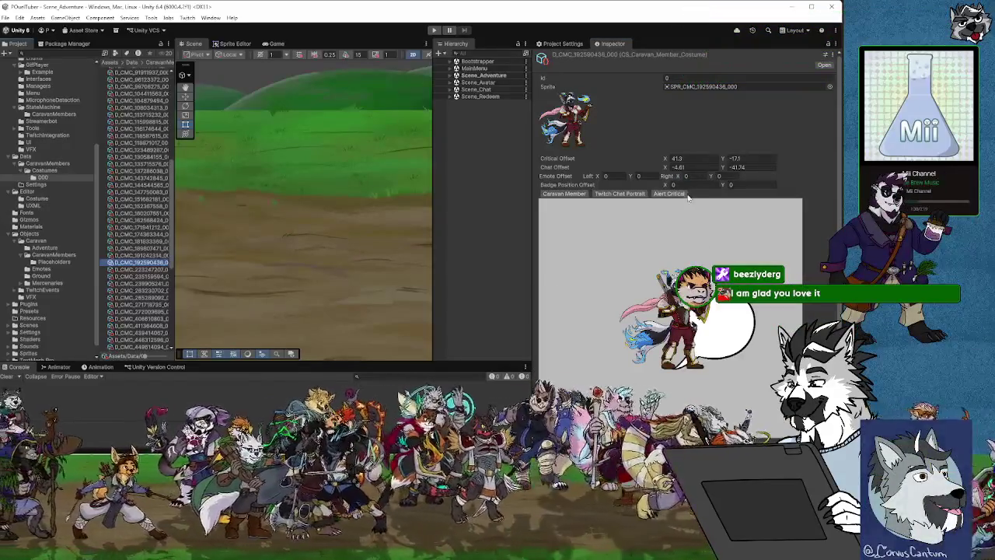
Step: Tune D_CMC_192590436's bubble, raise D_CMC_223247207's, and shift D_CMC_235159584's right
drag(675, 177, 821, 196)
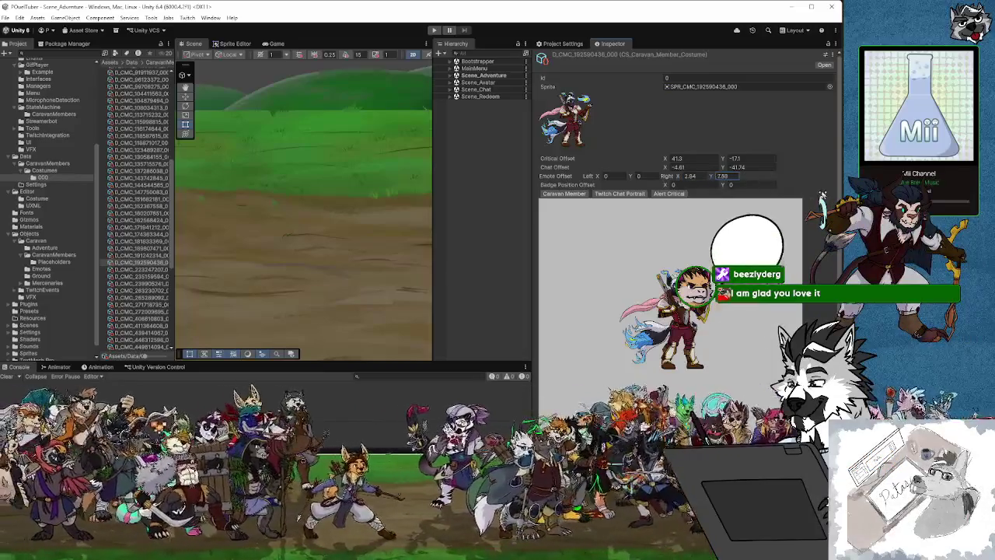
drag(690, 174, 670, 178)
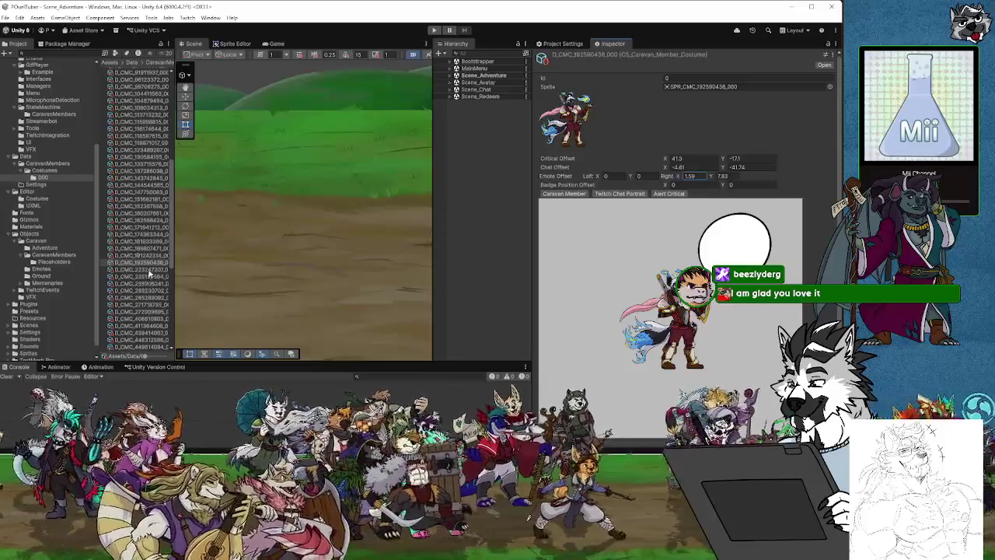
click(144, 269)
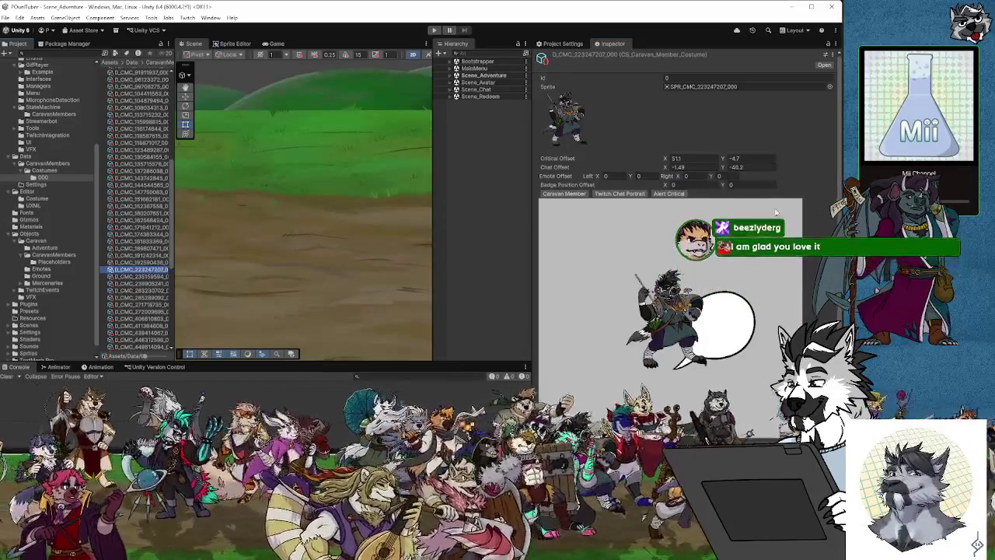
drag(677, 178, 712, 178)
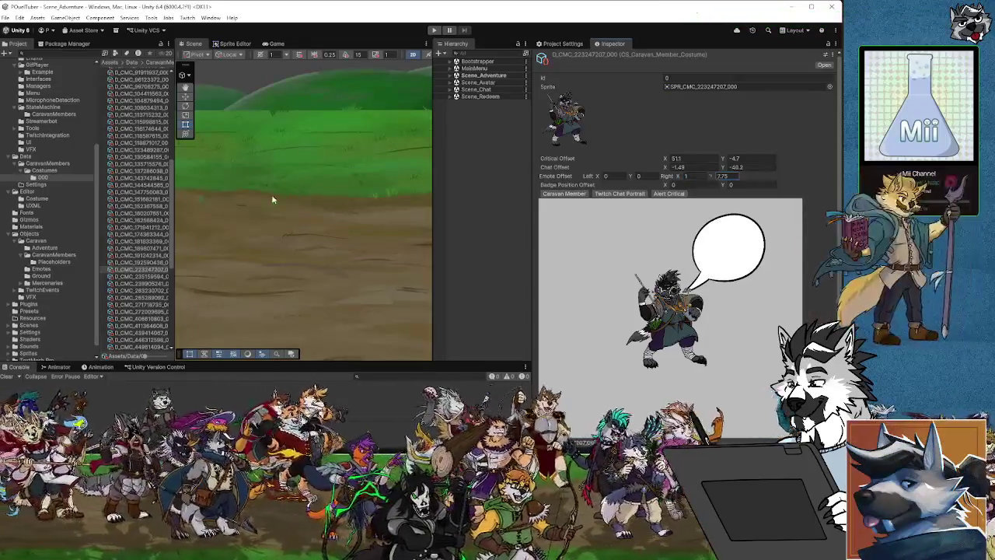
click(142, 276)
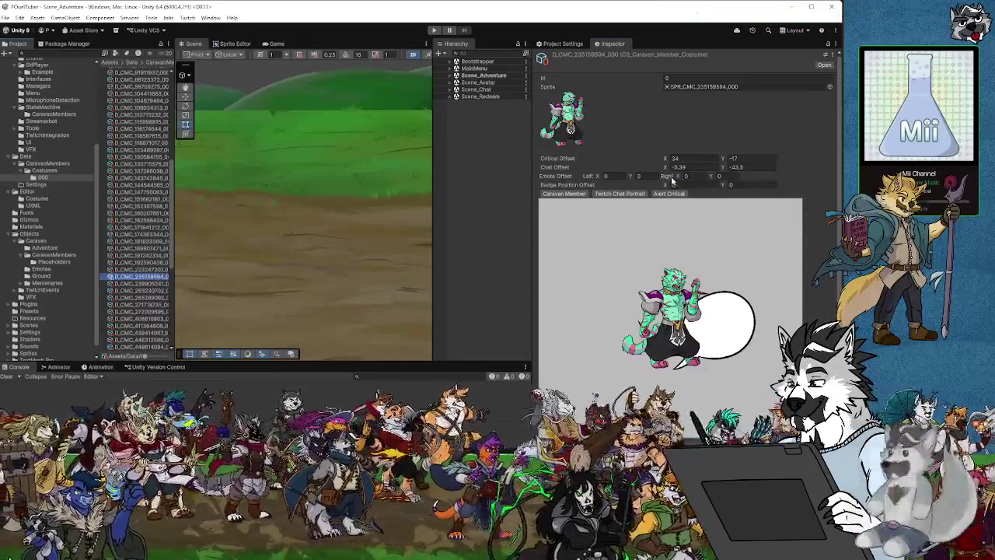
drag(676, 178, 826, 187)
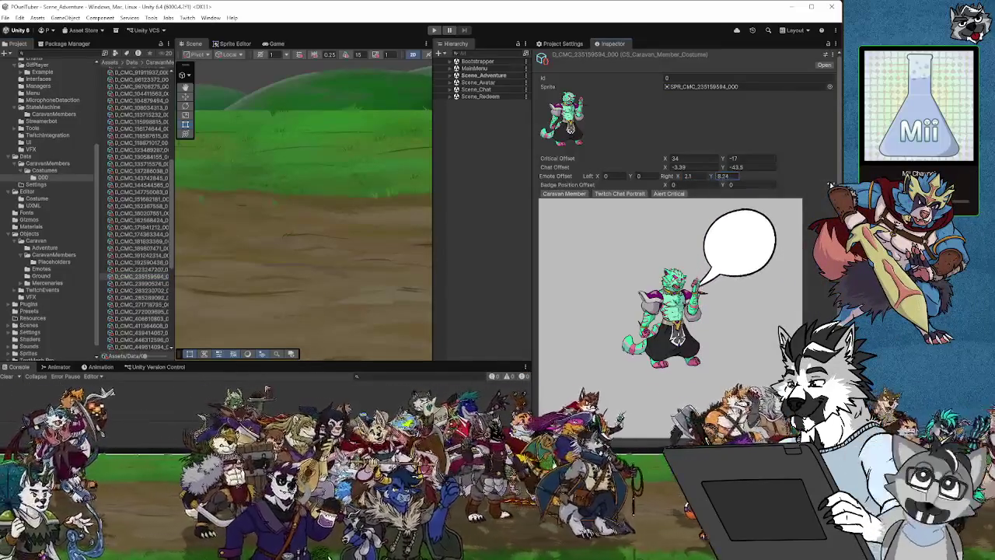
drag(682, 176, 679, 177)
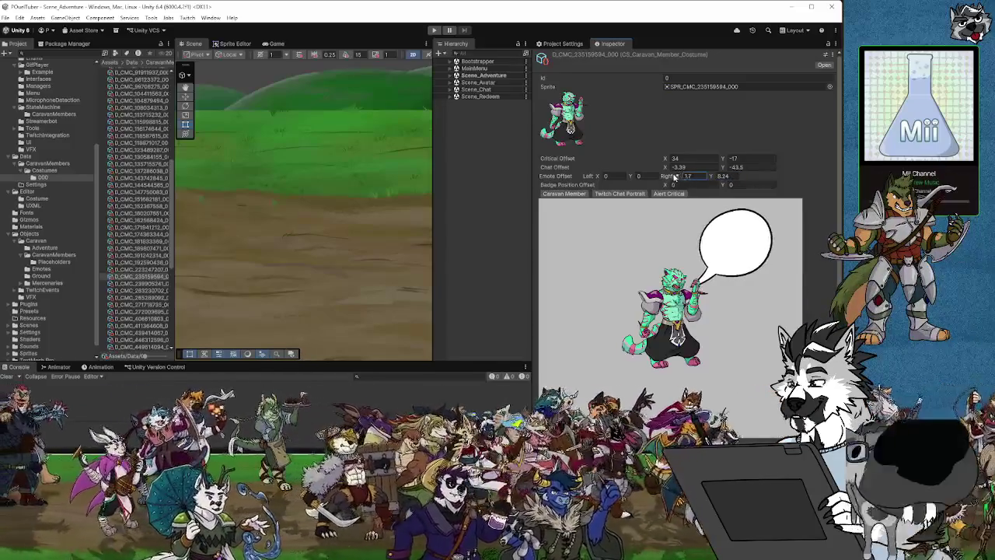
Step: Tune D_CMC_239805241 and the next costume, then set D_CMC_265288092 to X 1.41, Y 7.52
click(138, 283)
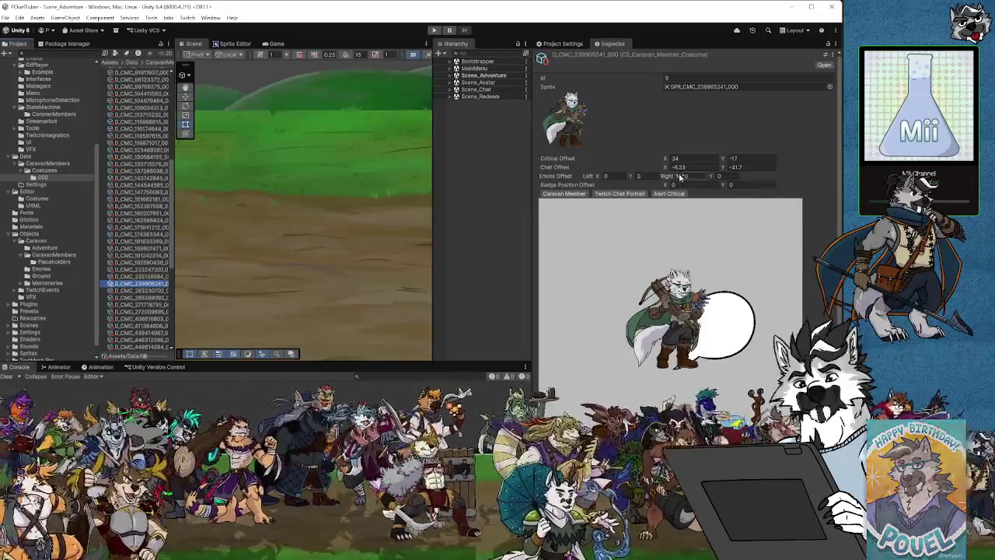
drag(681, 178, 820, 184)
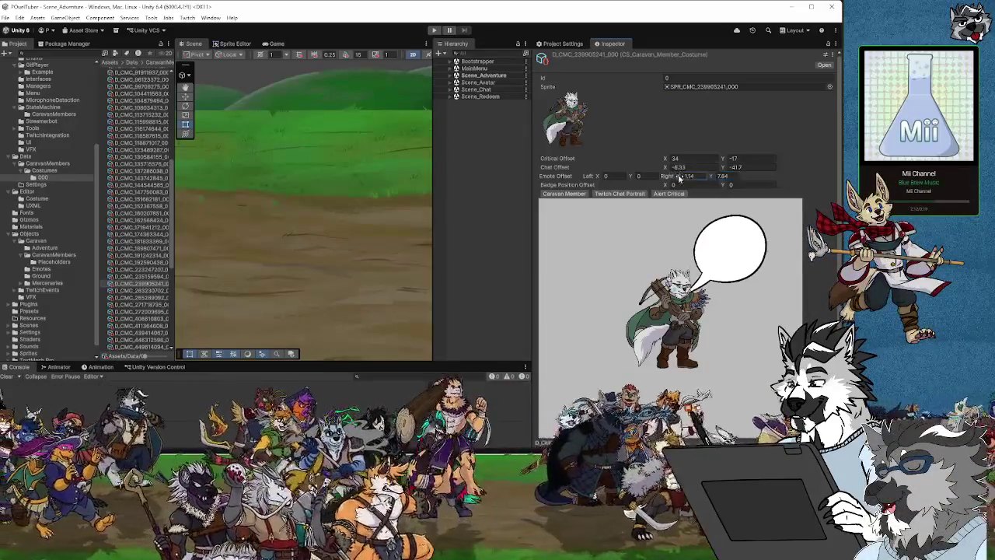
mouse_move(712, 177)
mouse_down()
mouse_move(720, 177)
mouse_move(681, 178)
mouse_up()
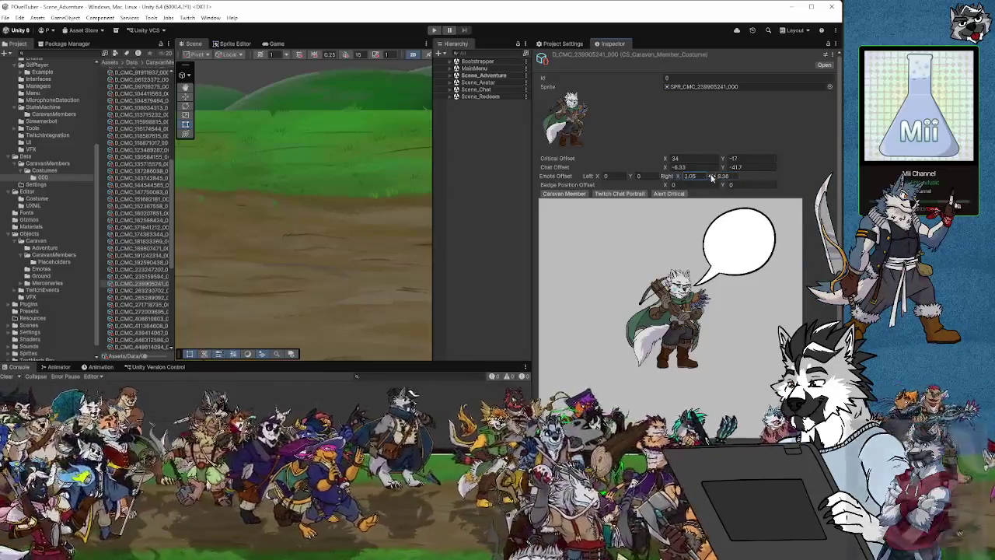
key(Down)
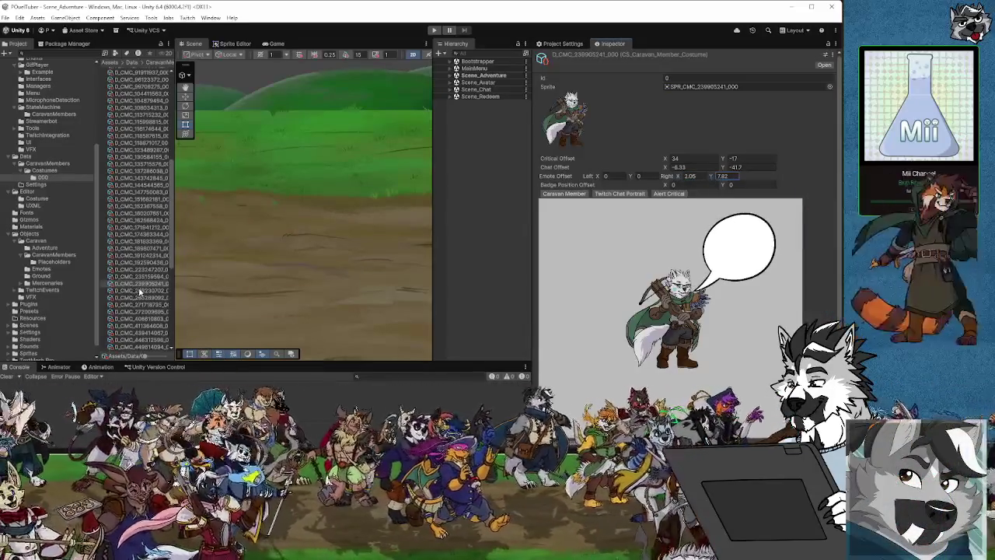
drag(678, 178, 827, 161)
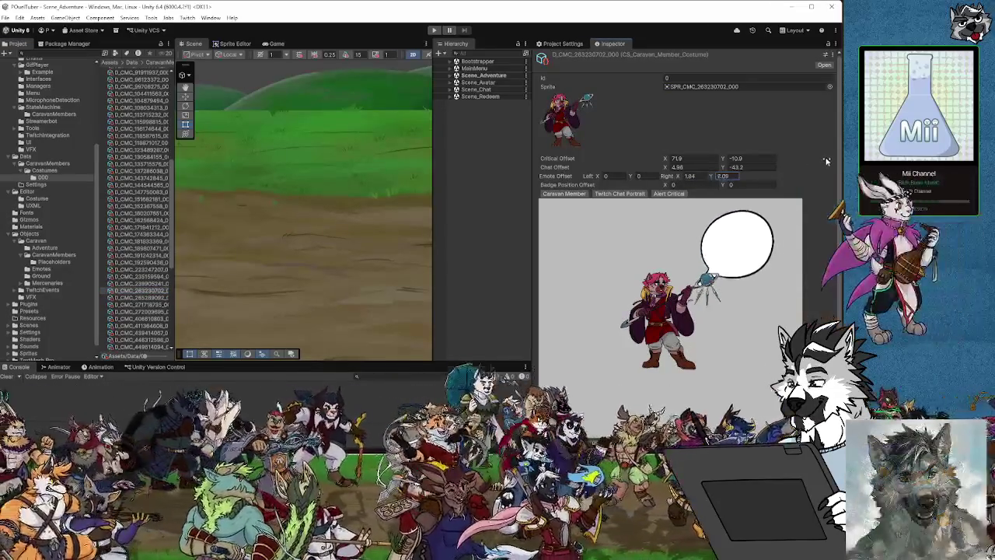
drag(682, 178, 663, 178)
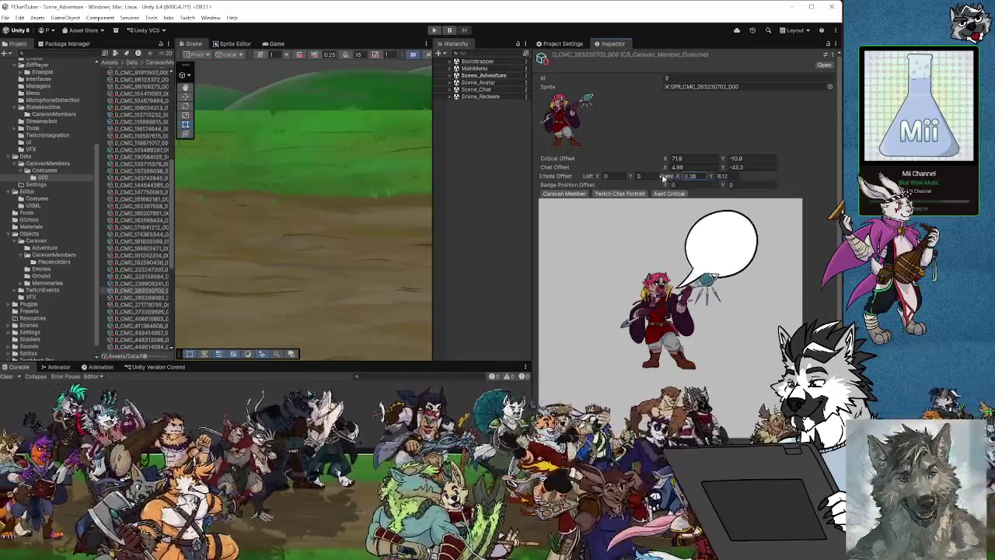
click(144, 297)
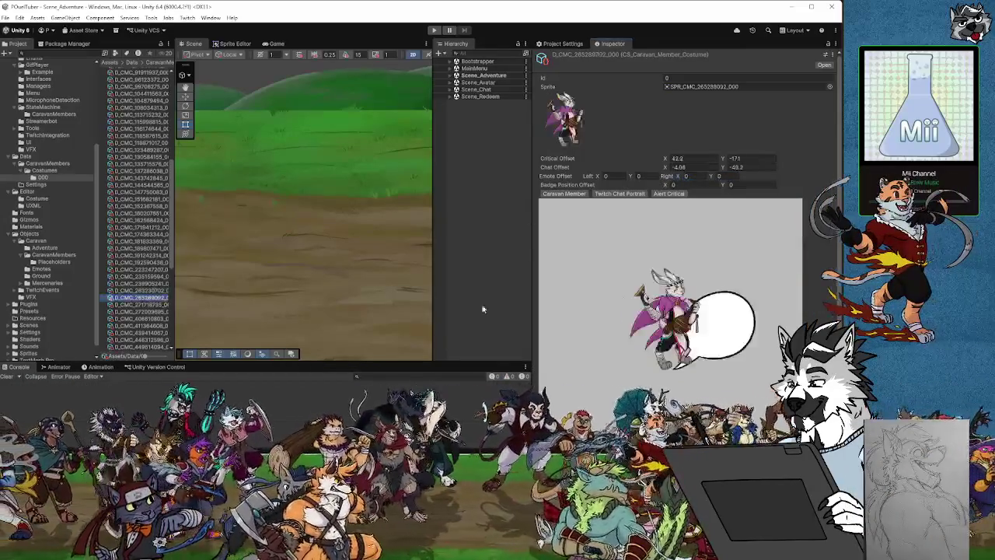
drag(678, 178, 816, 162)
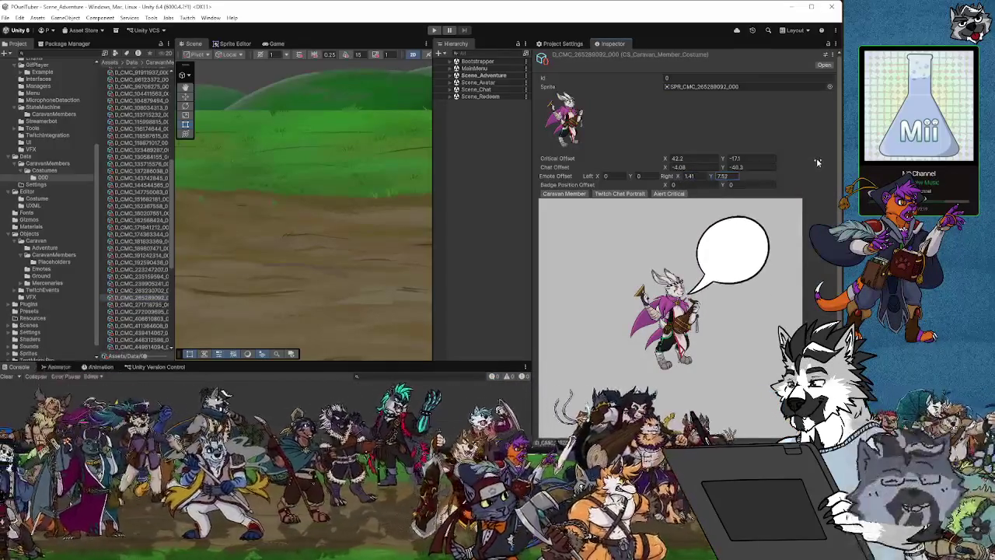
click(7, 17)
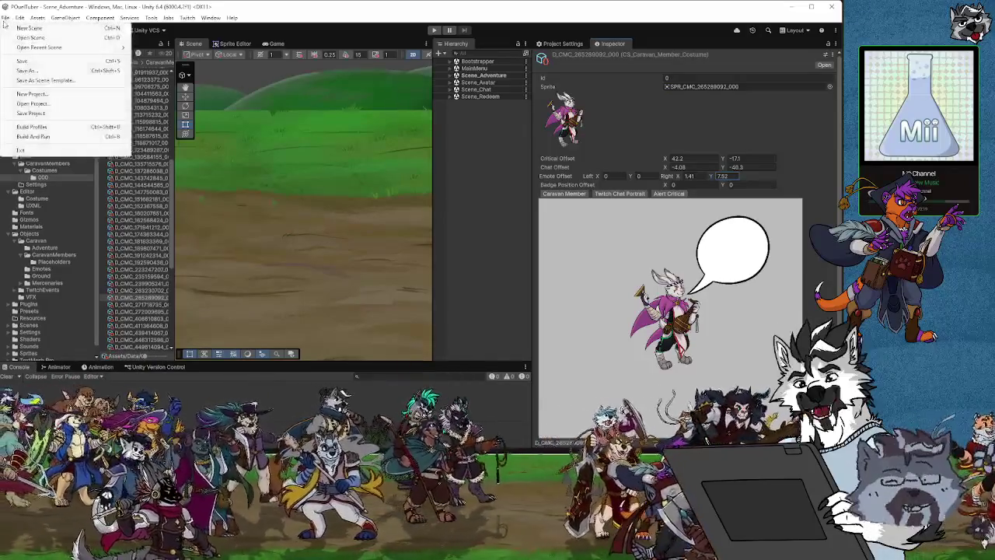
Step: Save the project via File > Save Project
click(19, 66)
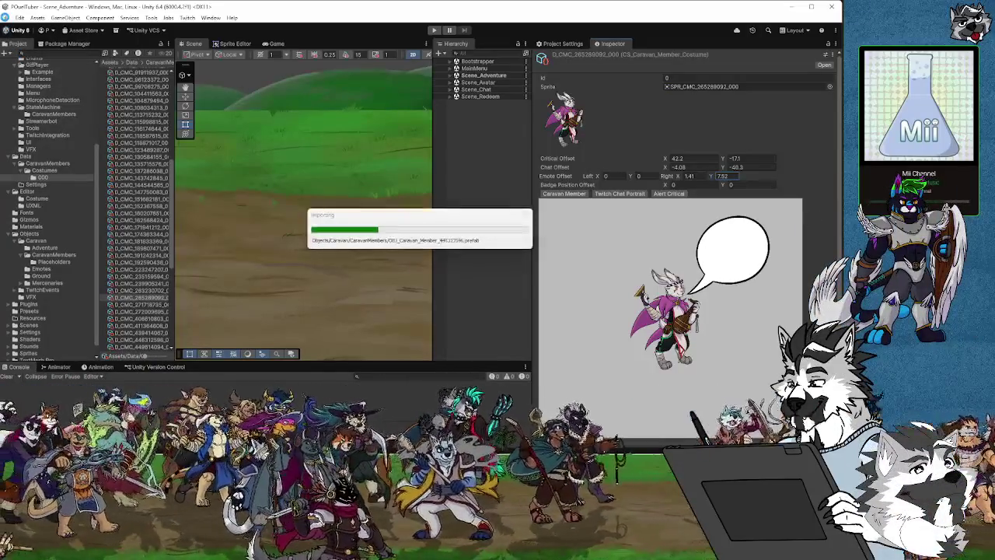
click(5, 17)
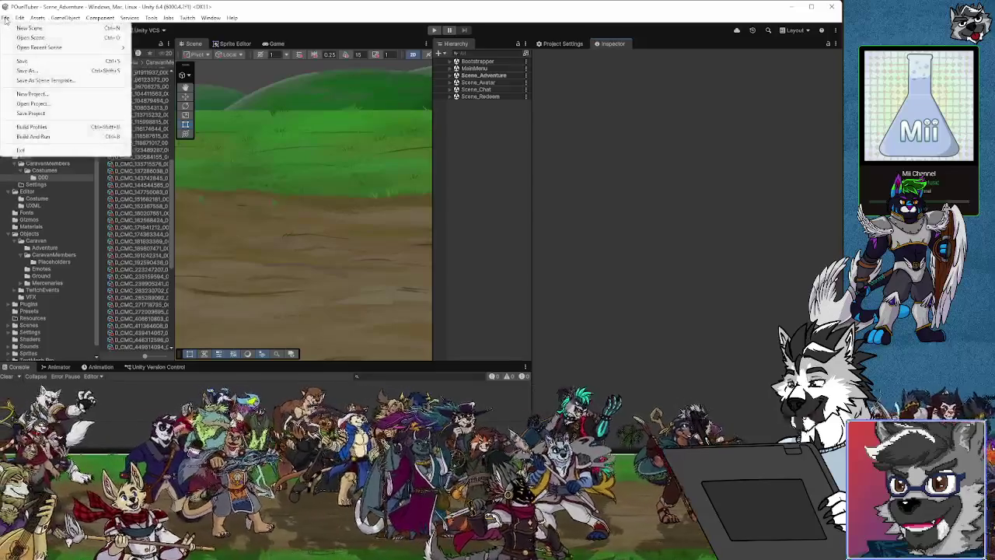
click(47, 115)
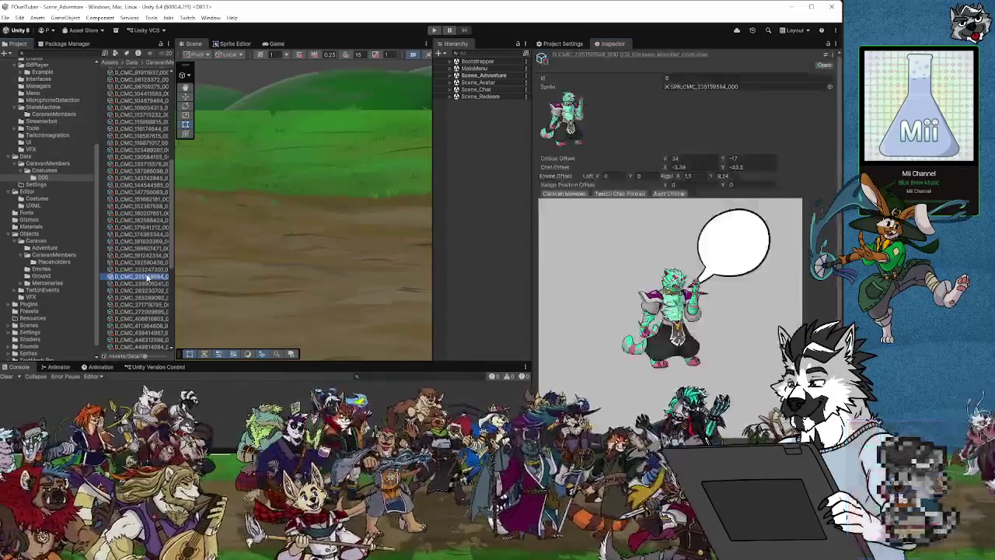
Step: Review several costume assets in the Inspector, ending on D_CMC_271718735_000
click(146, 284)
click(146, 276)
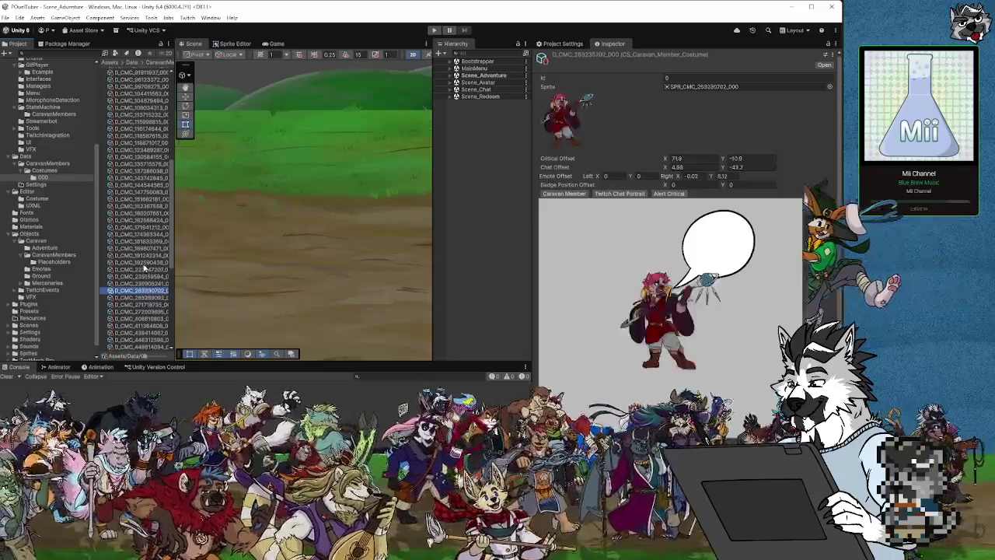
click(146, 262)
click(142, 283)
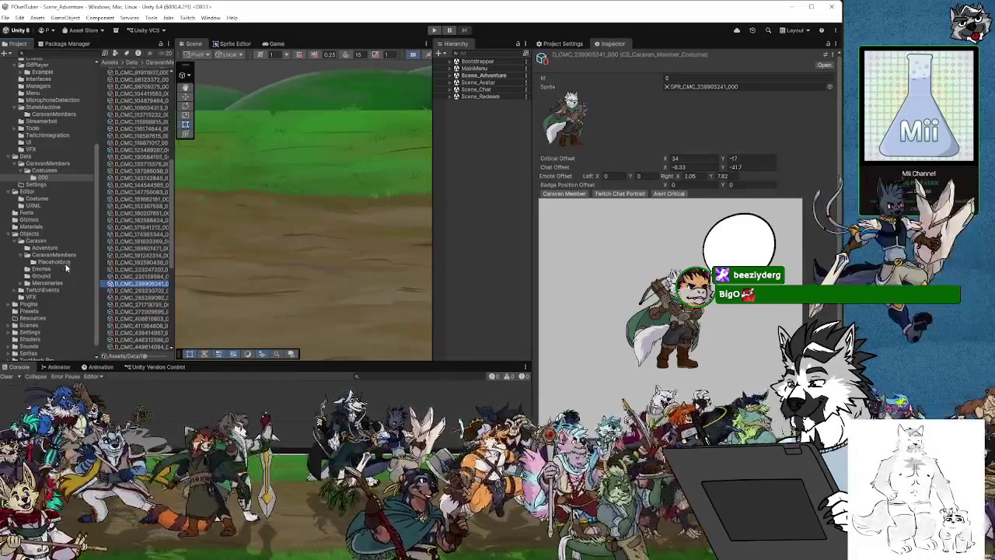
click(127, 291)
click(137, 298)
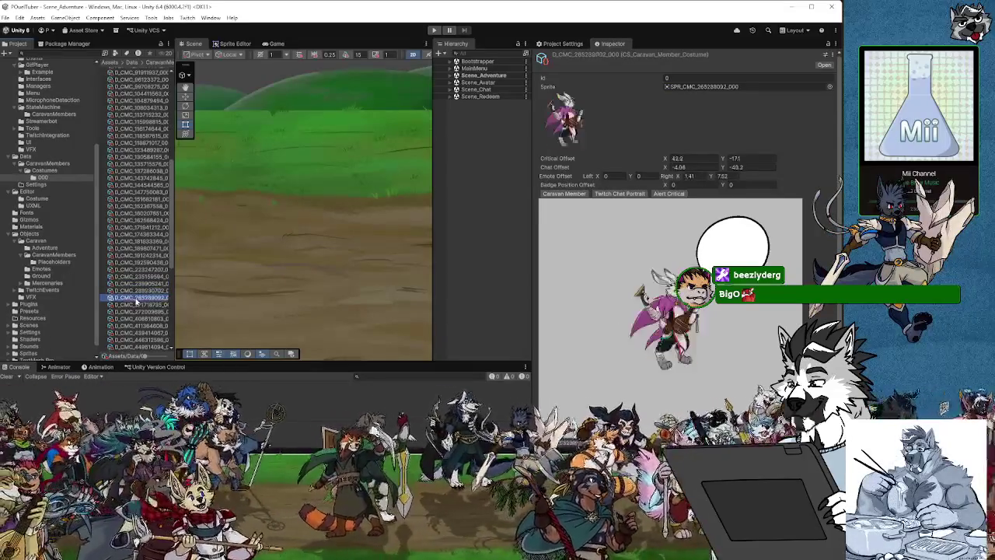
click(130, 305)
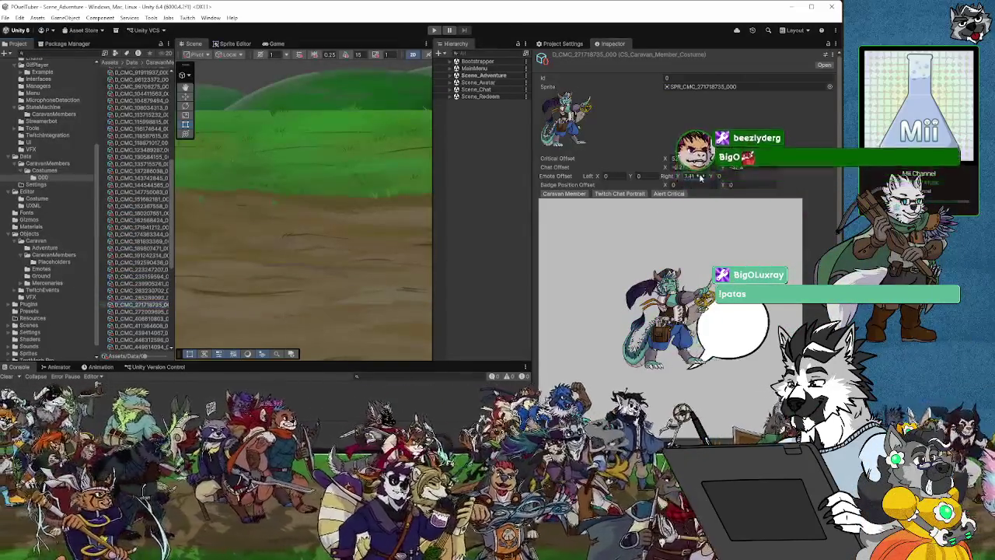
Step: Push the current emote bubble's right offset to about 1.59, then pull CMC_272009695's bubble closer
drag(678, 176, 739, 175)
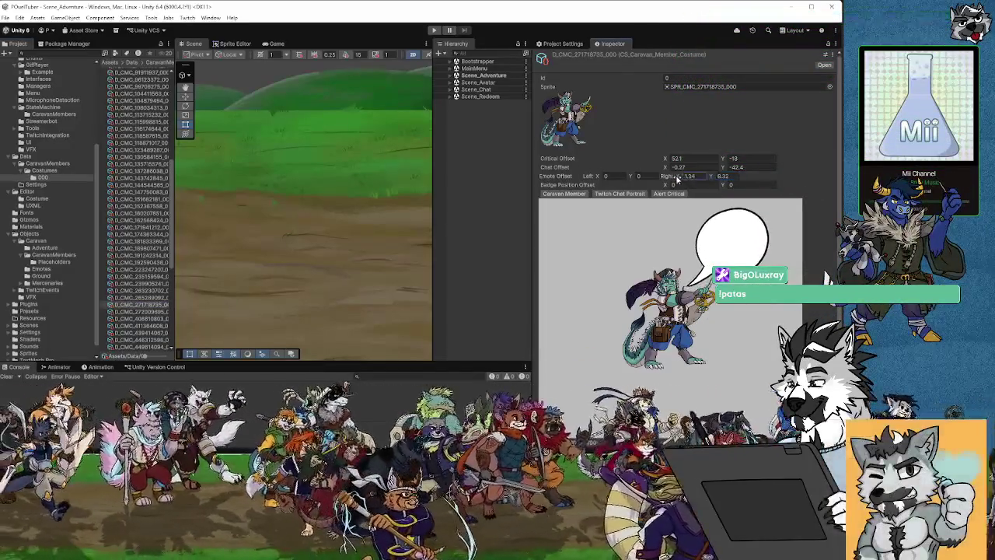
click(130, 311)
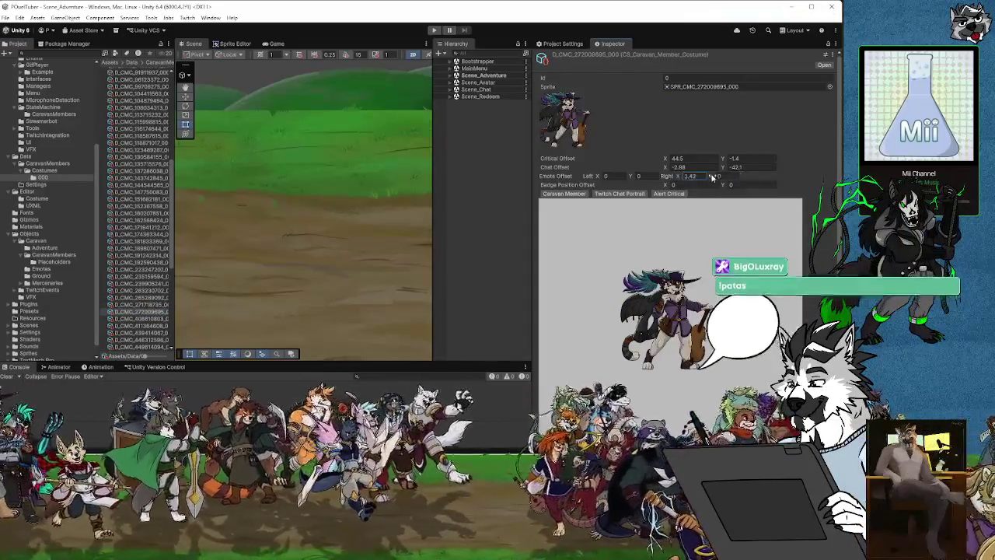
drag(803, 179, 583, 179)
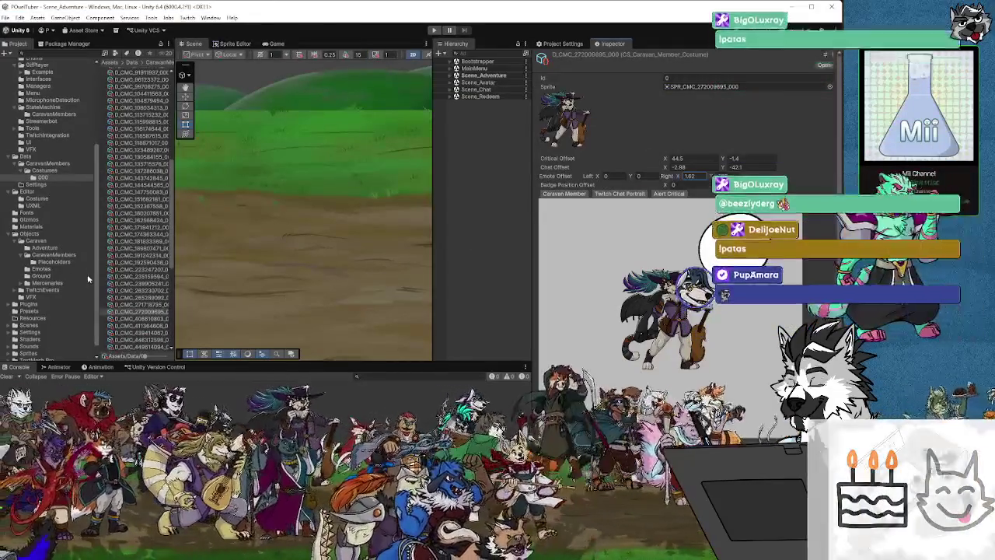
Step: Step through the next costumes to CMC_439414067 and enter 1130.56 in its Inspector
click(139, 320)
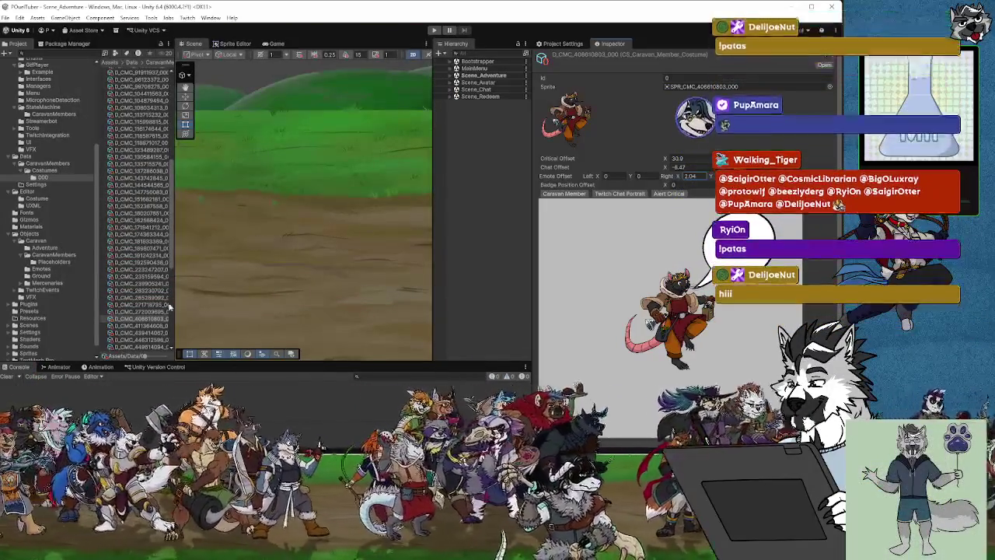
click(141, 326)
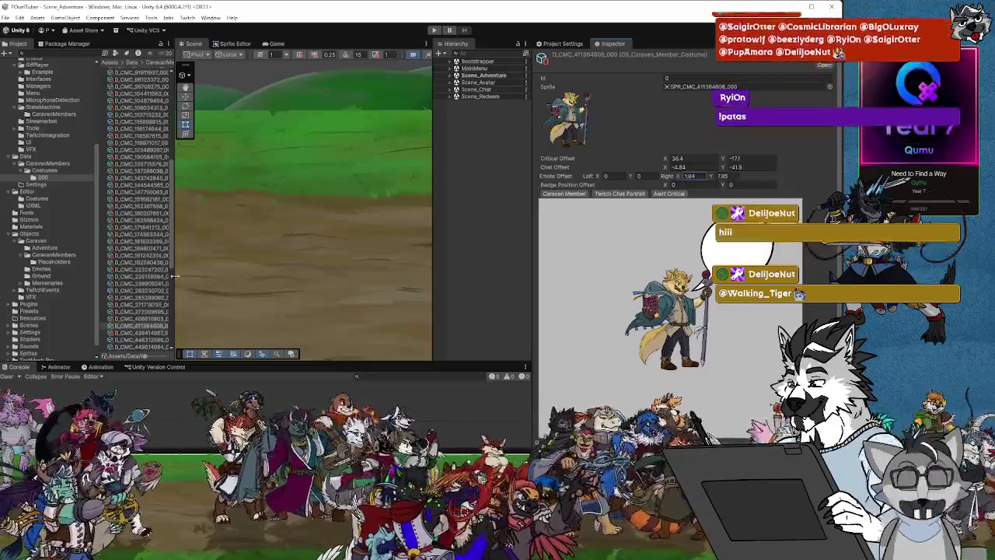
click(140, 332)
scroll(155, 329, down, 5)
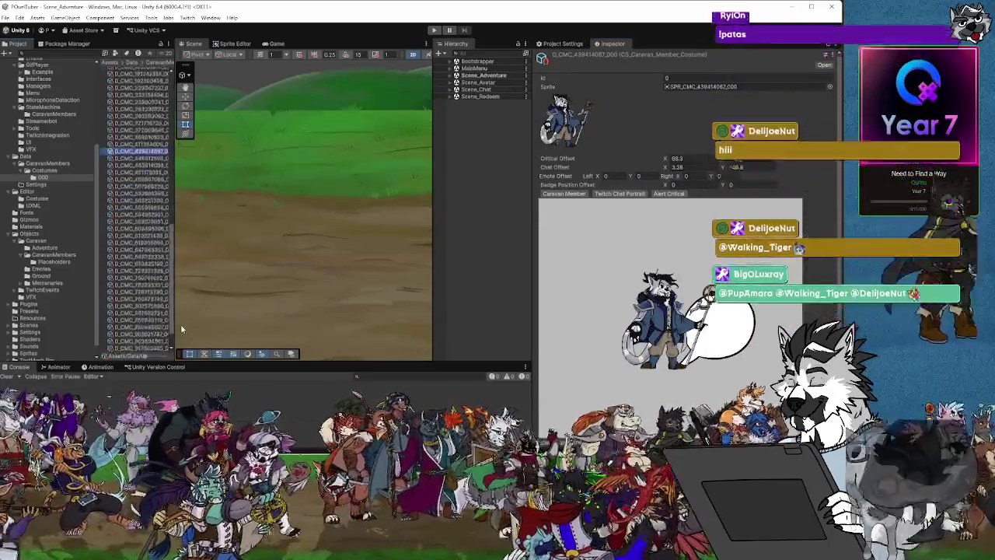
scroll(156, 324, down, 2)
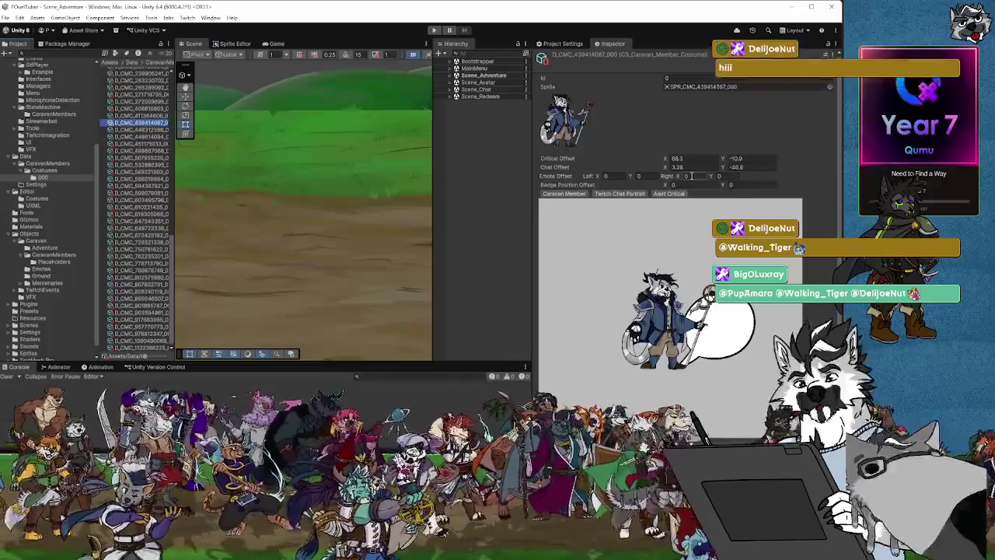
text(113)
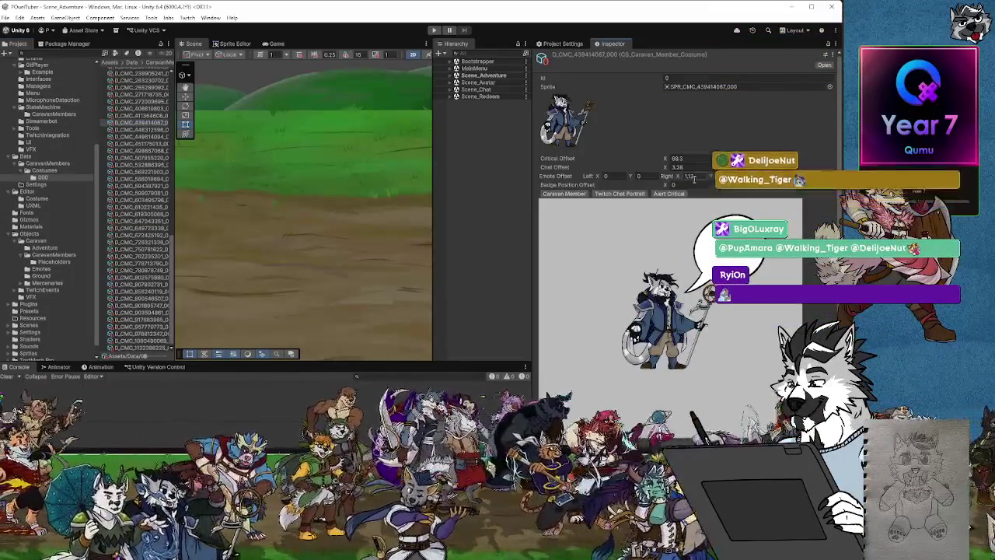
text(0.56)
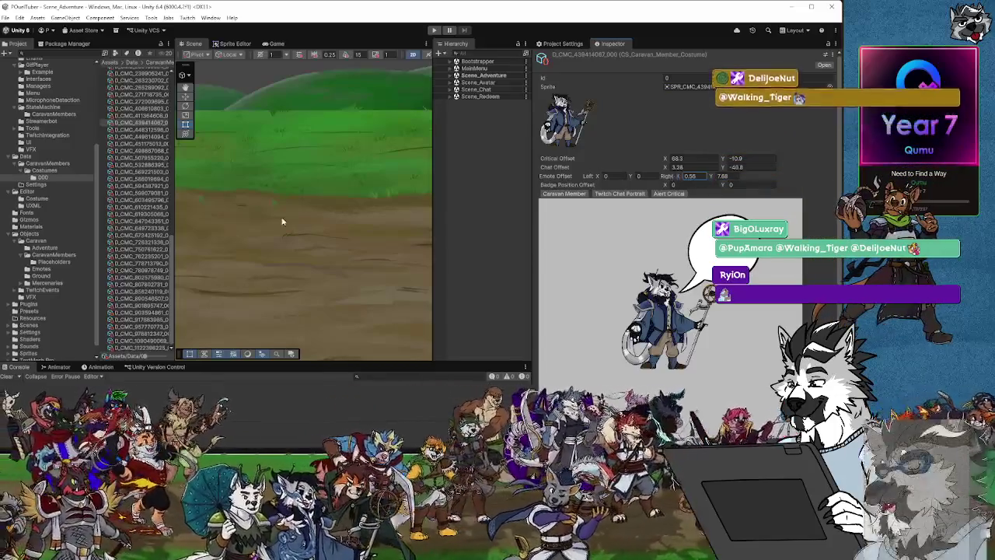
Step: Give the red character's costume an emote offset of 1.05 and right X of -0.25
click(142, 130)
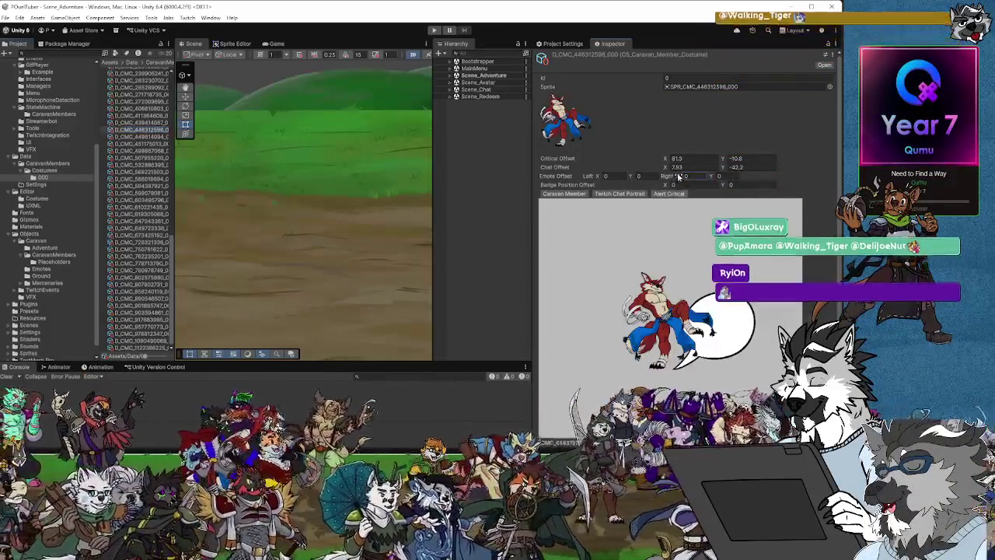
text(1.05)
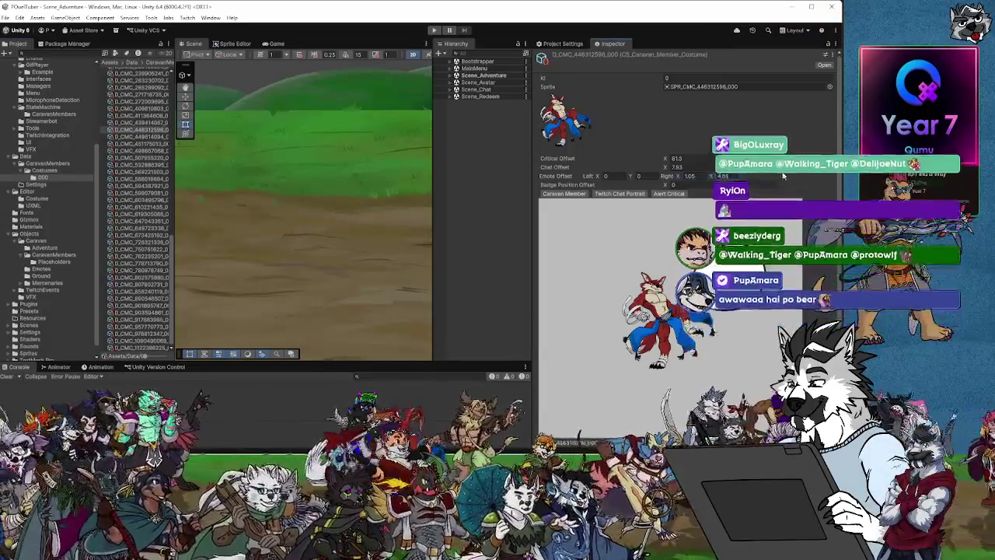
click(691, 175)
text(-0.25)
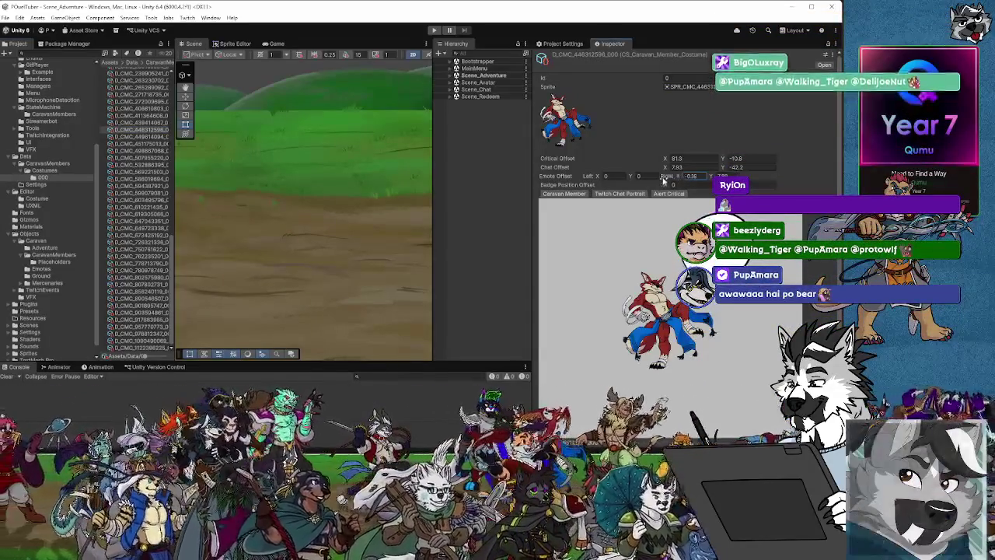
click(149, 138)
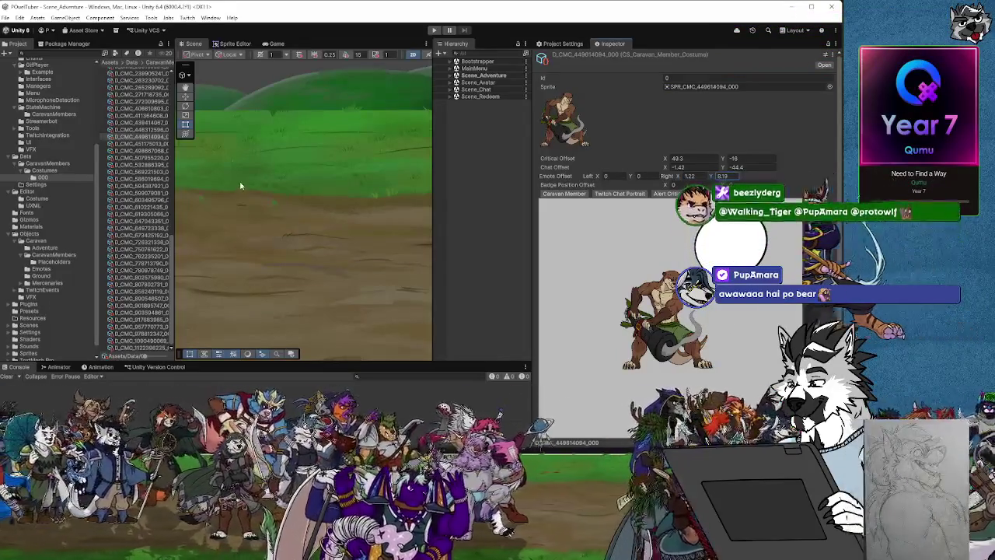
Step: Set D_CMC_451175013_000's emote right X to 1.28 and right Y to about 6.95
key(Down)
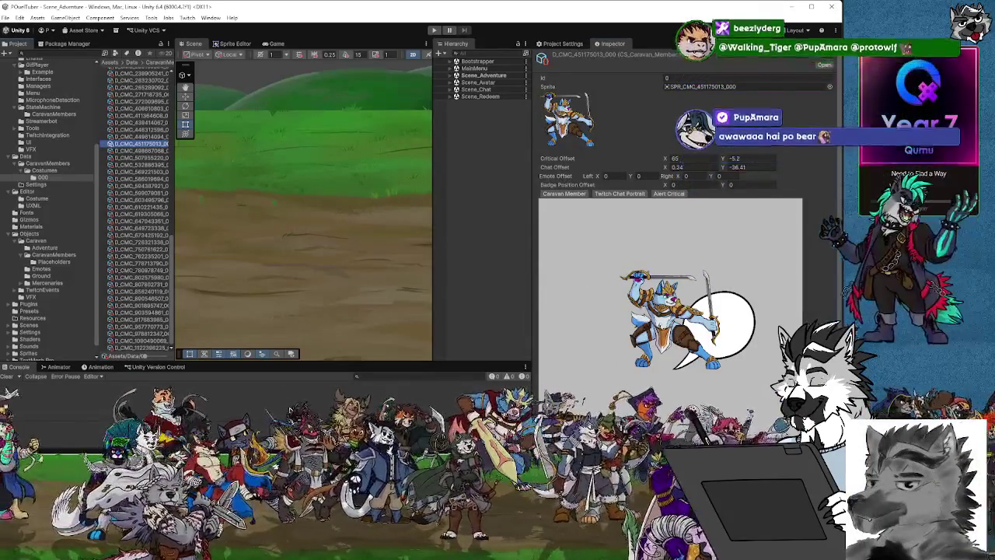
click(692, 176)
text(1.28)
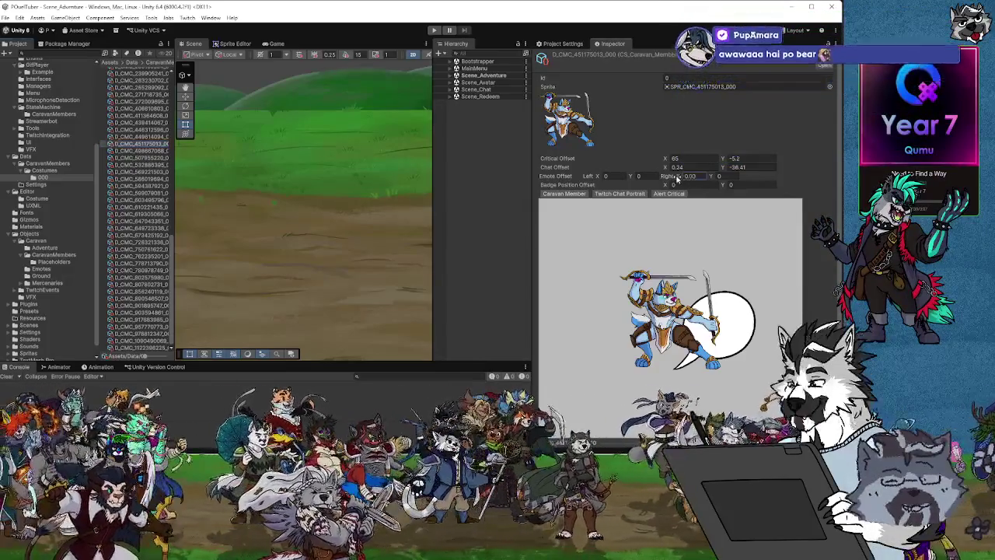
key(Tab)
text(5.95)
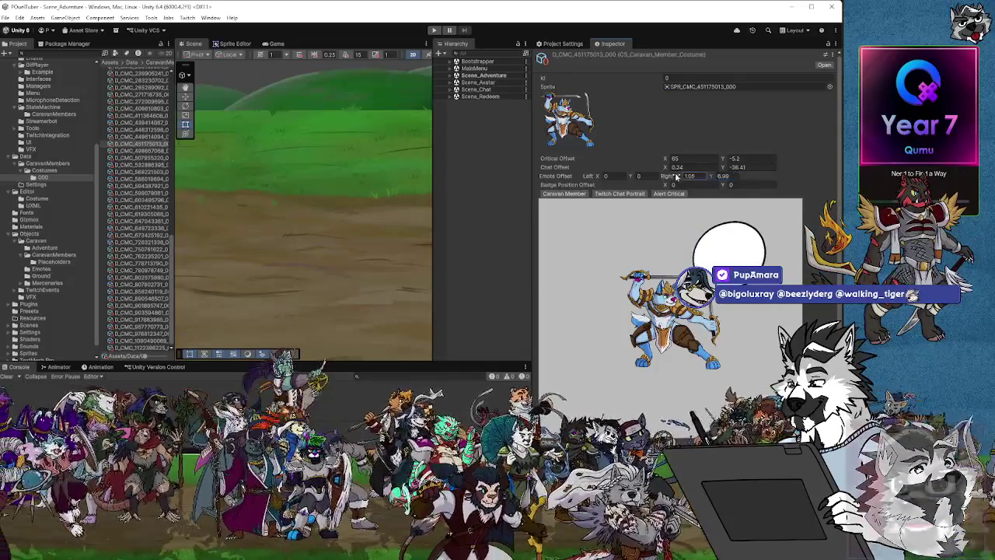
Step: Set D_CMC_498667068_000's emote right Y offset to 7.75
click(140, 150)
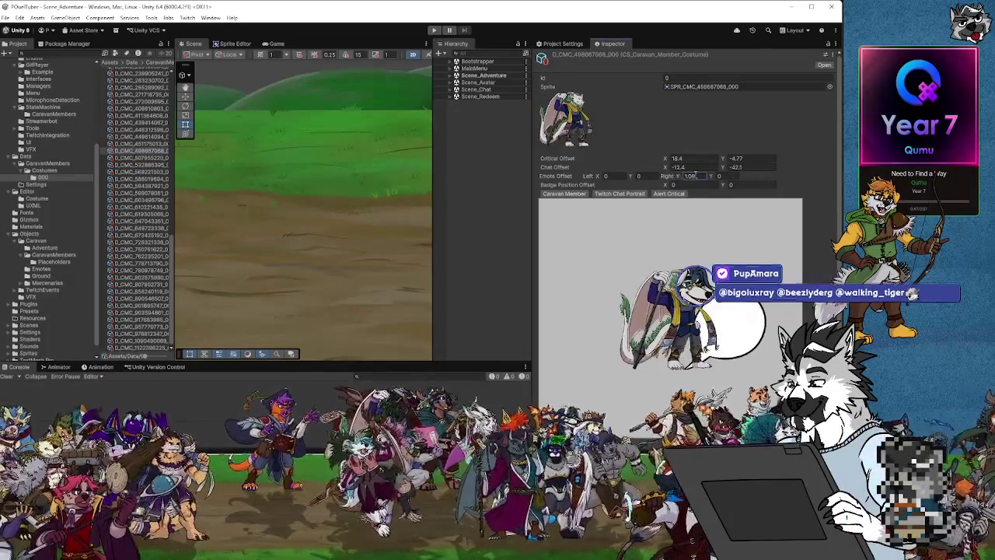
key(Tab)
text(7.75)
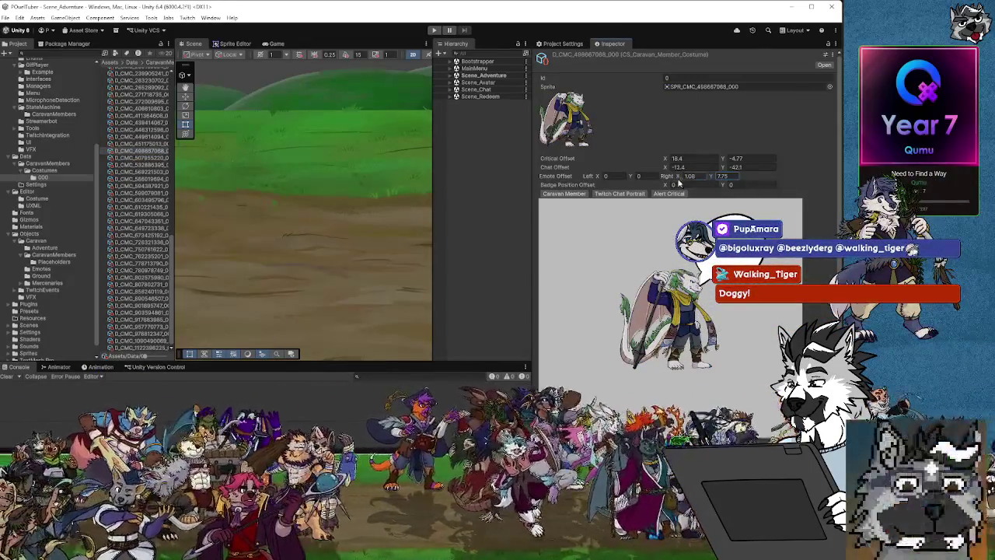
click(140, 157)
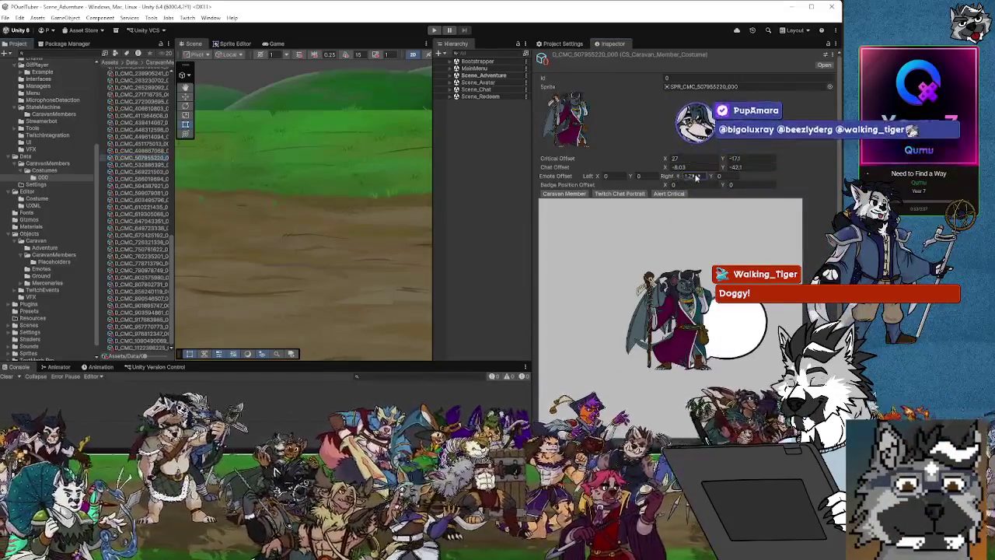
Step: Edit this costume's emote right X, then shift the next costume's bubble to about 2.12
click(712, 177)
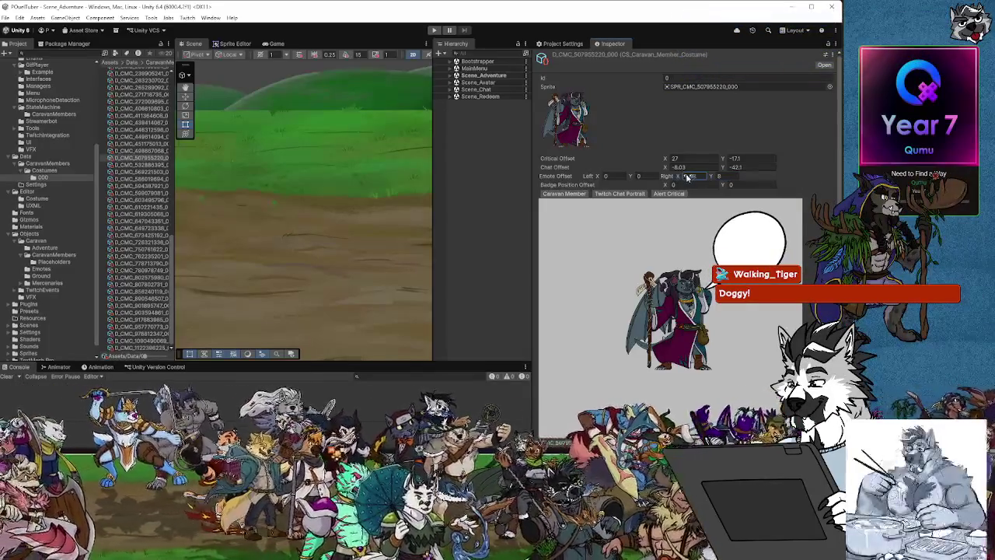
click(140, 164)
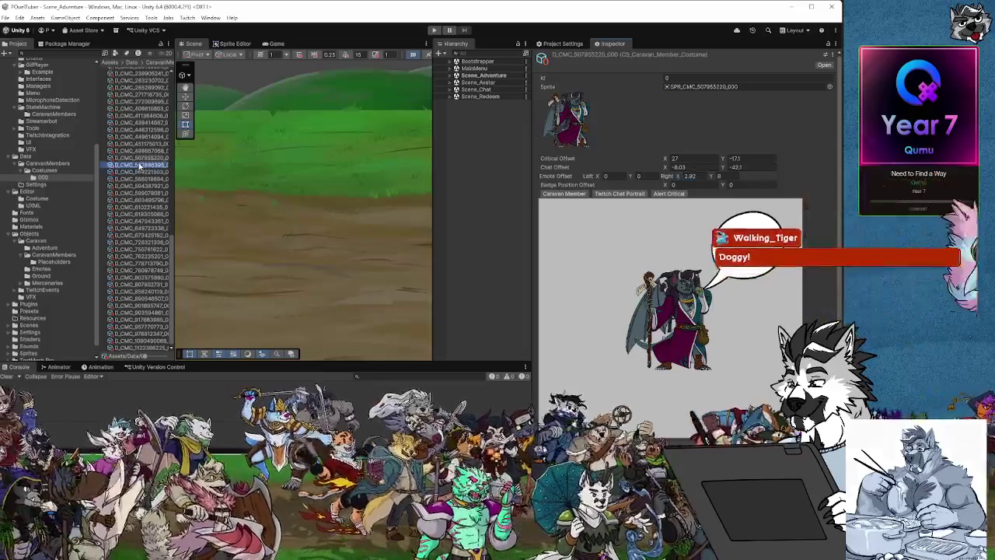
drag(681, 177, 833, 176)
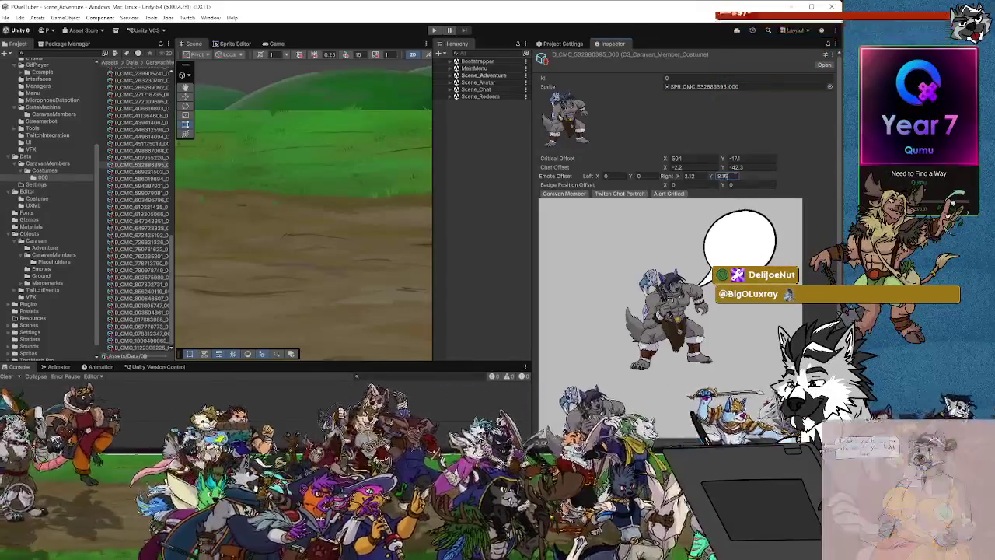
Step: Drag the next costume's right emote offset so the bubble sits to the character's right
click(155, 174)
drag(677, 176, 698, 177)
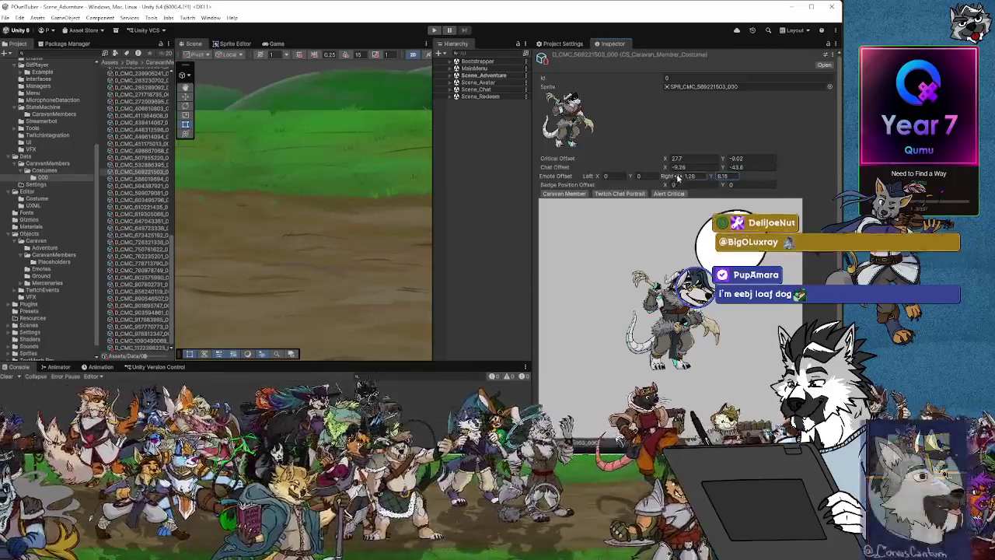
mouse_move(677, 177)
mouse_down()
mouse_move(718, 177)
mouse_move(684, 176)
mouse_up()
click(159, 179)
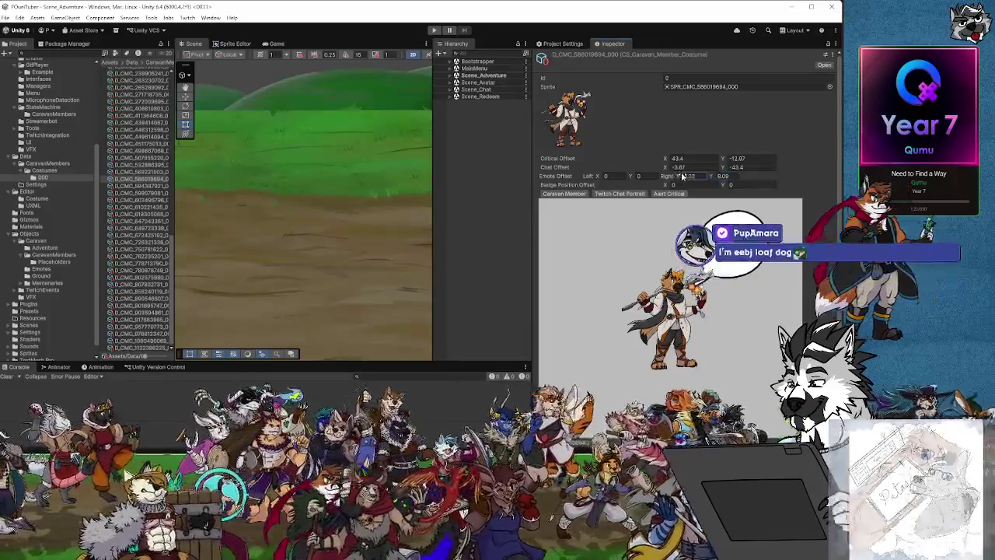
Step: Place D_CMC_584387921_000's speech bubble at emote right X 1.88, Y 8.54
click(136, 186)
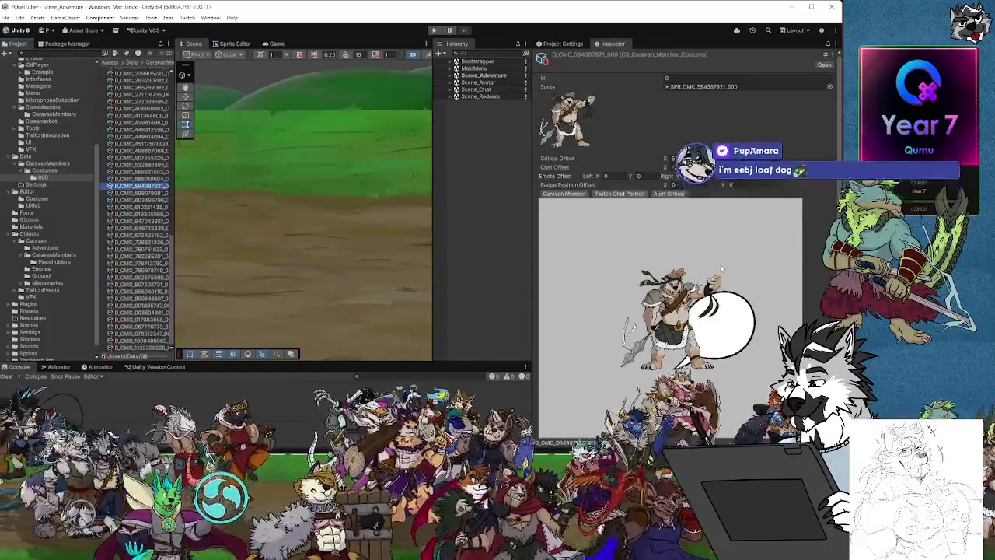
drag(678, 177, 812, 184)
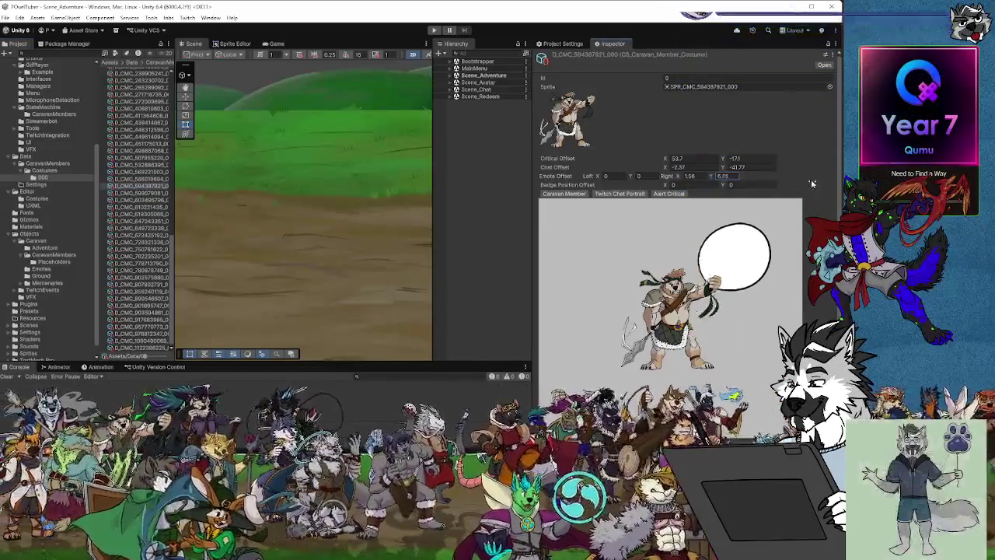
drag(678, 177, 680, 179)
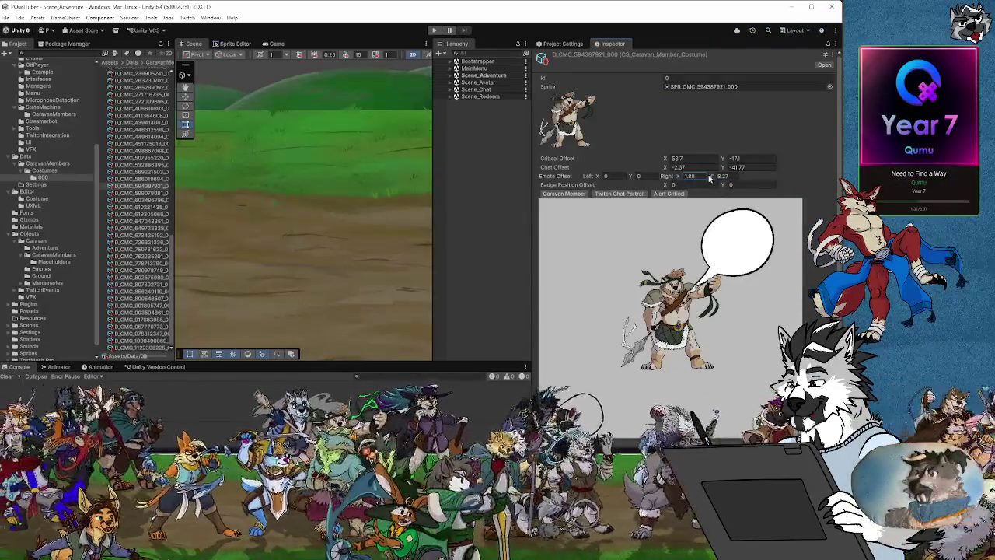
click(141, 193)
text(7.94)
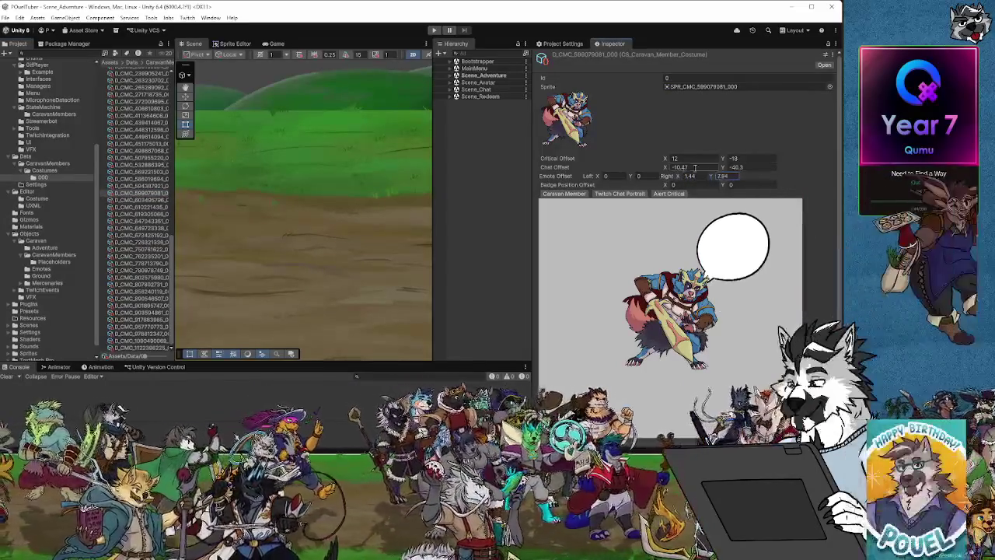
click(689, 175)
Step: Enter 4 for the right emote offset and fine-tune the speech bubble's height
text(4)
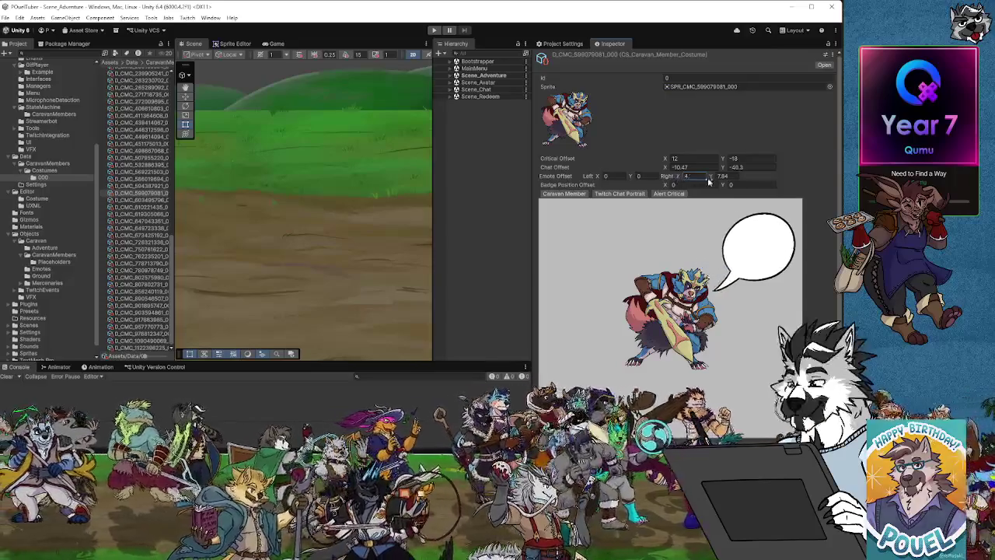
drag(710, 178, 708, 179)
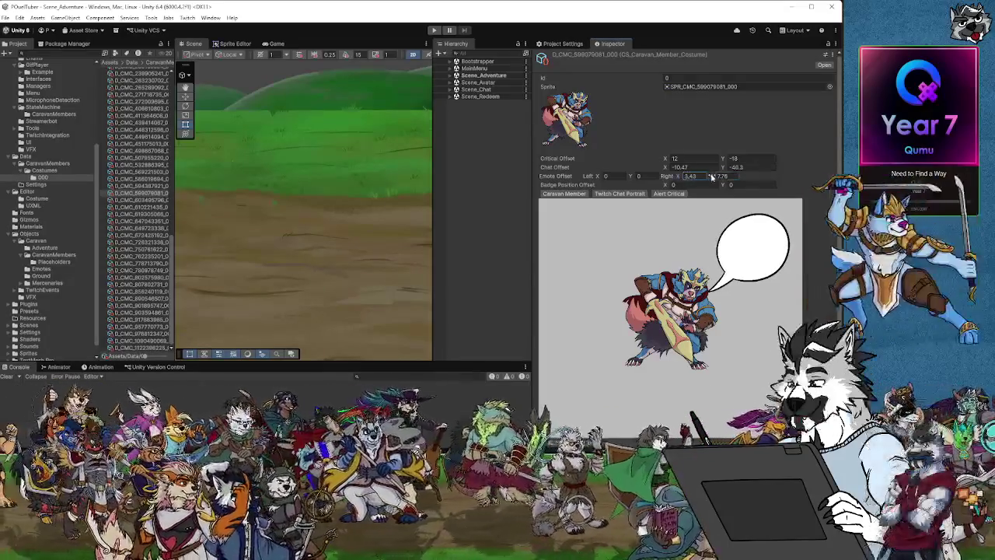
drag(710, 178, 713, 177)
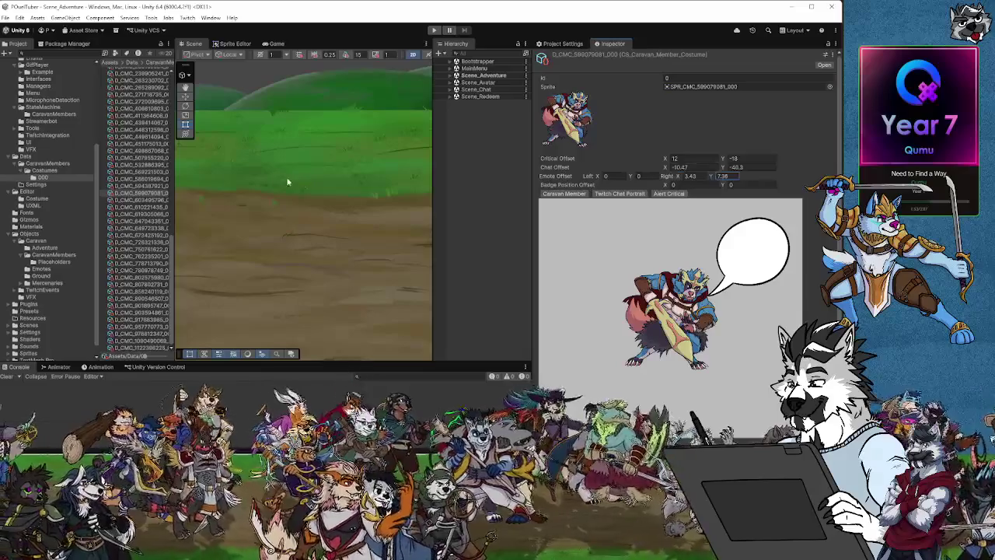
Step: Nudge the next costume's speech bubble right, then back slightly left
click(146, 201)
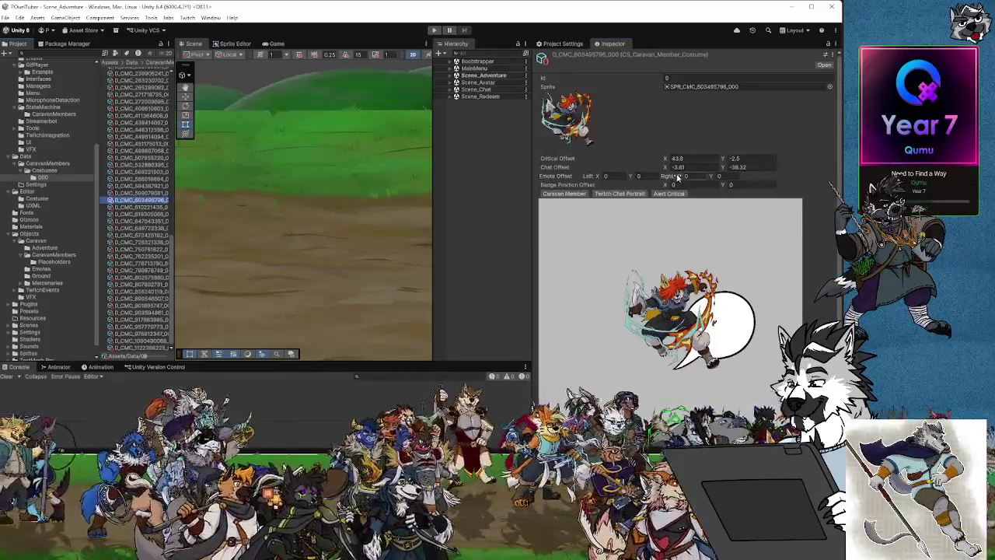
drag(720, 180, 729, 183)
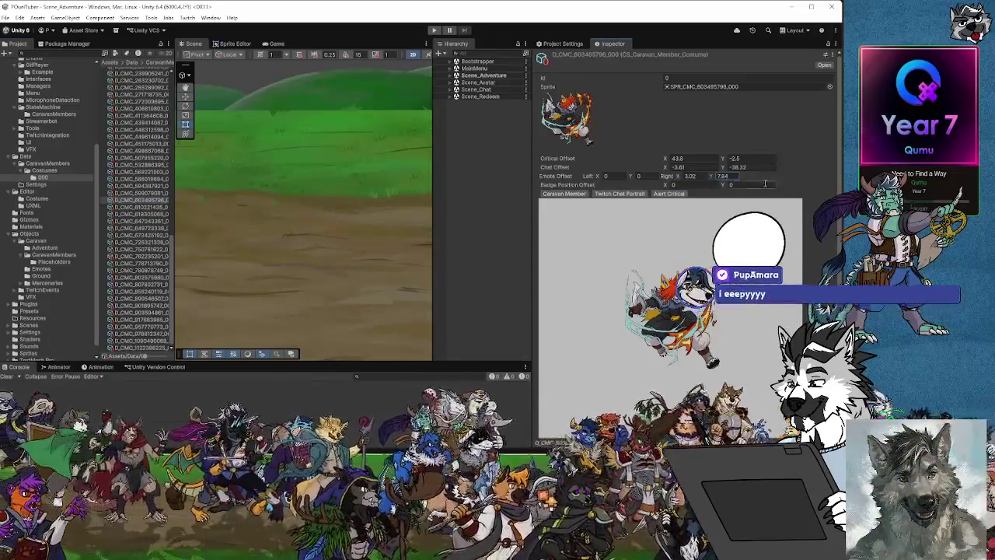
drag(684, 177, 673, 179)
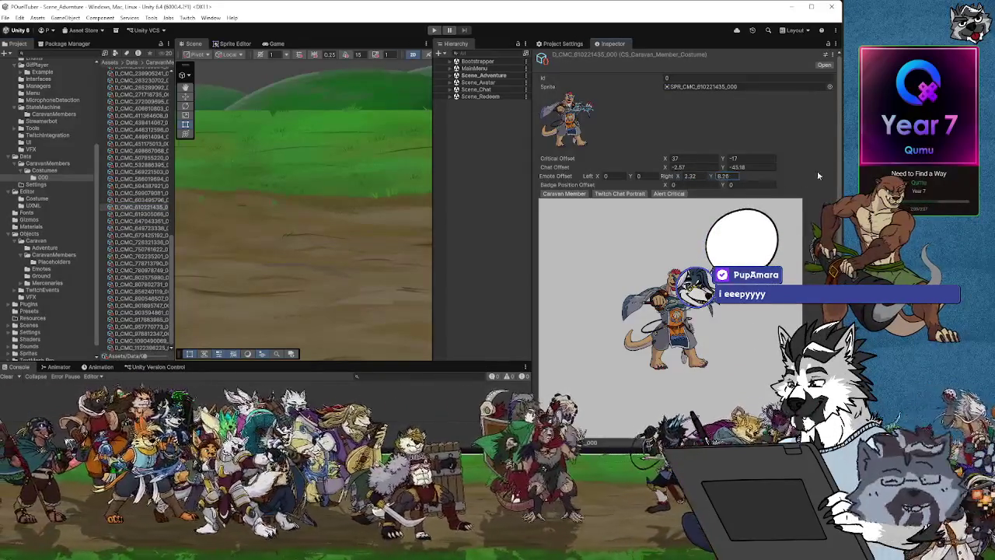
drag(681, 177, 677, 177)
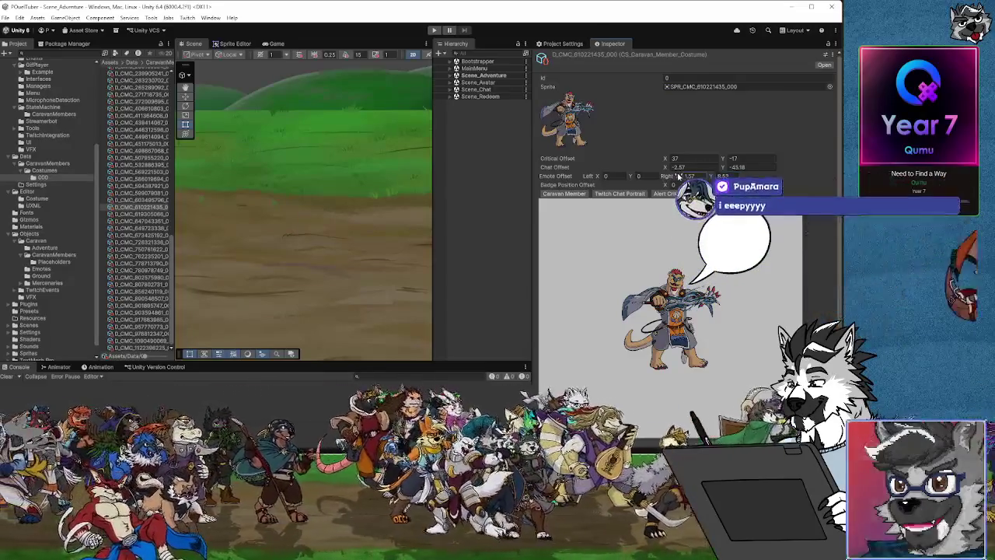
Step: Move the lute player's emote bubble out from behind them, then set the next costume's right X
click(128, 213)
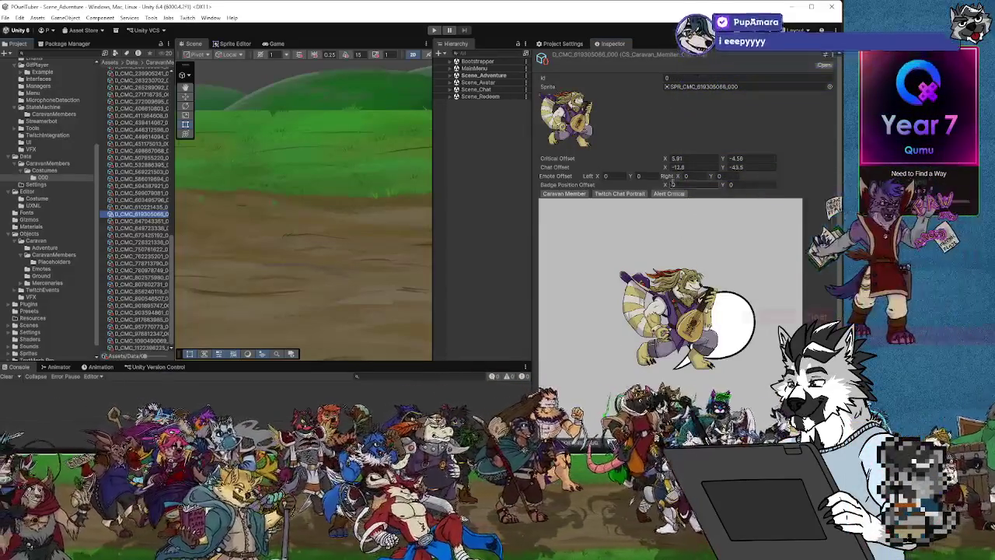
drag(677, 177, 709, 177)
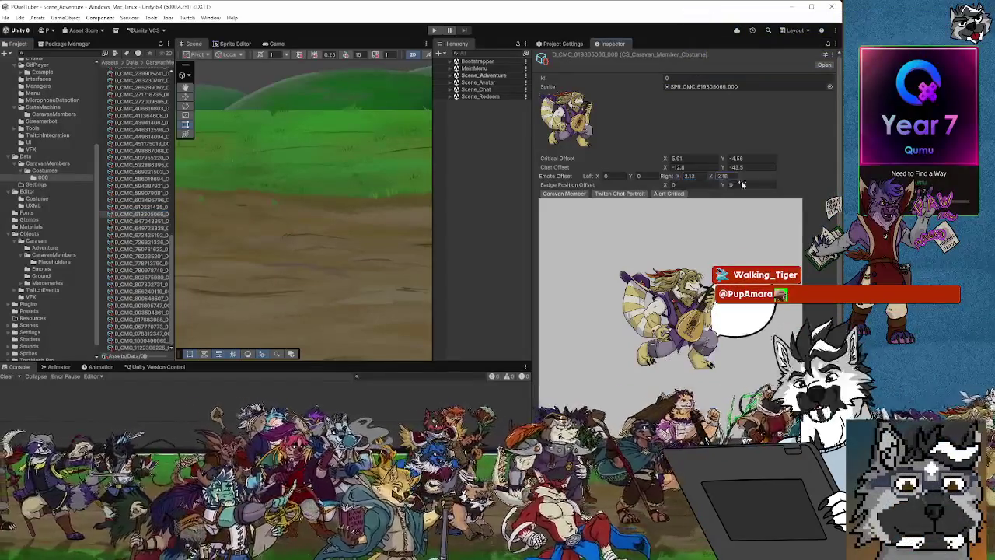
click(689, 178)
text(3.23)
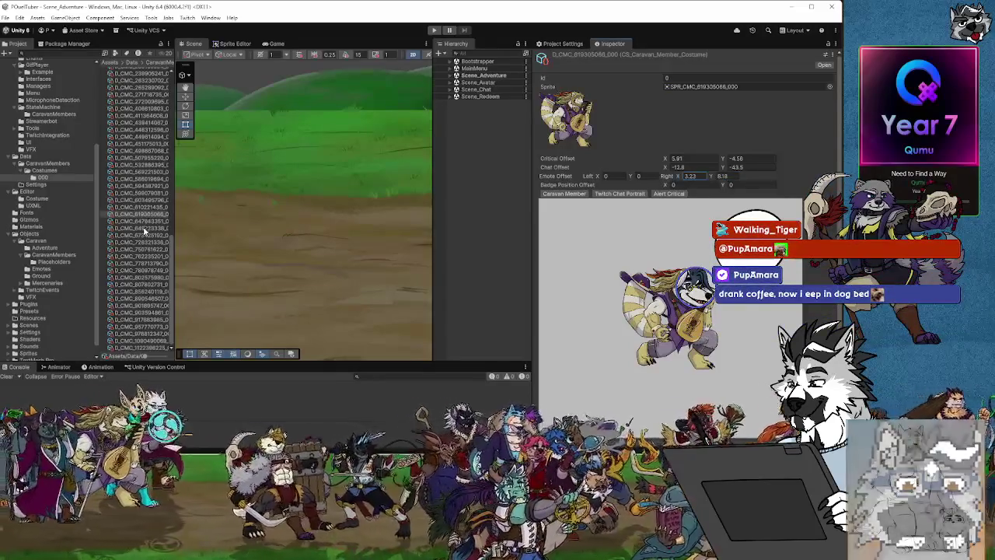
click(145, 221)
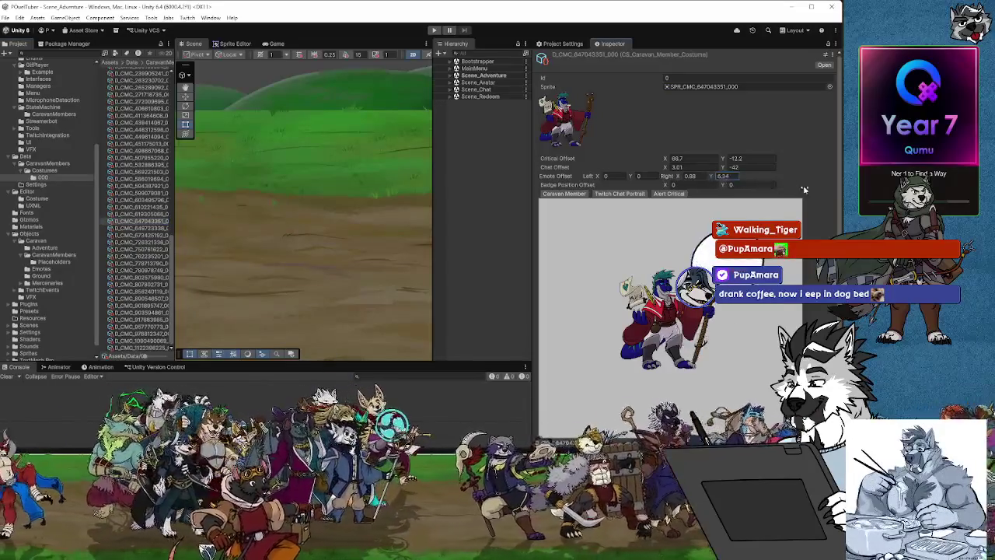
click(673, 179)
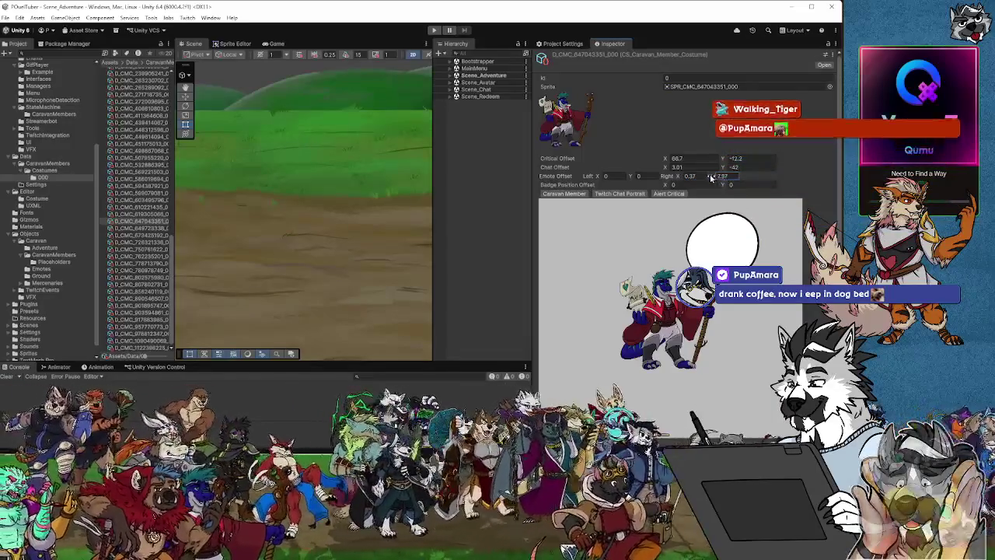
Step: Raise the following costumes' bubbles, giving D_CMC_726321336_000 right X 1.87, Y 8.35
click(158, 228)
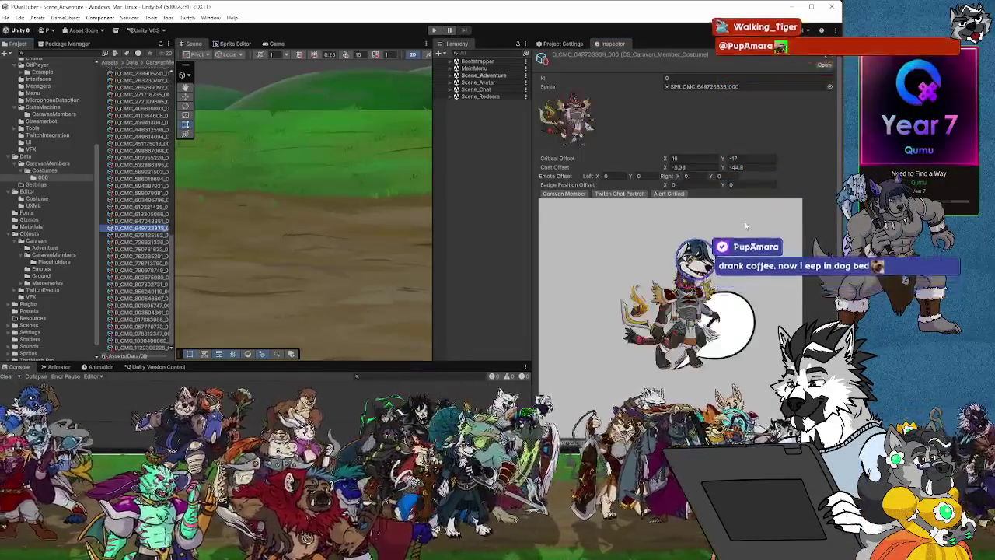
drag(703, 175, 729, 175)
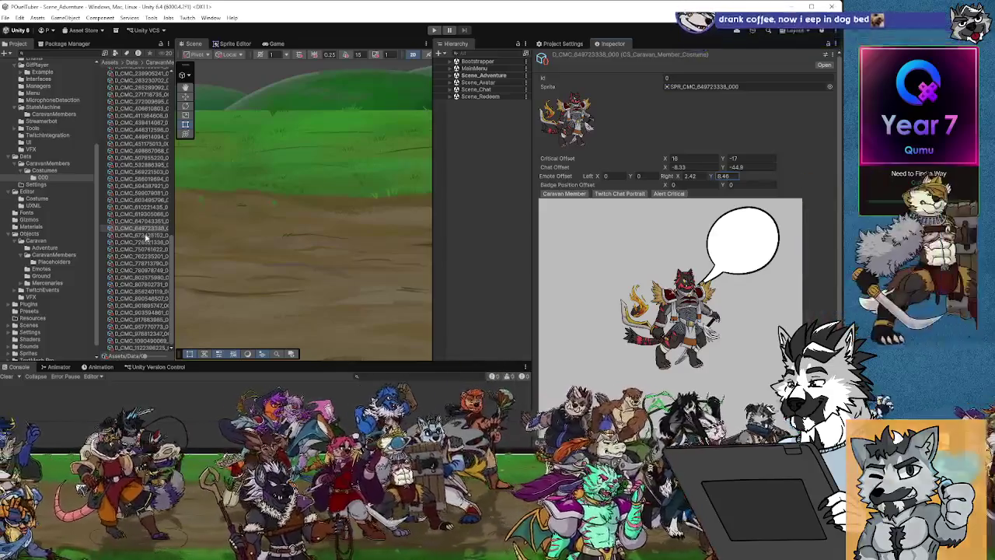
key(Down)
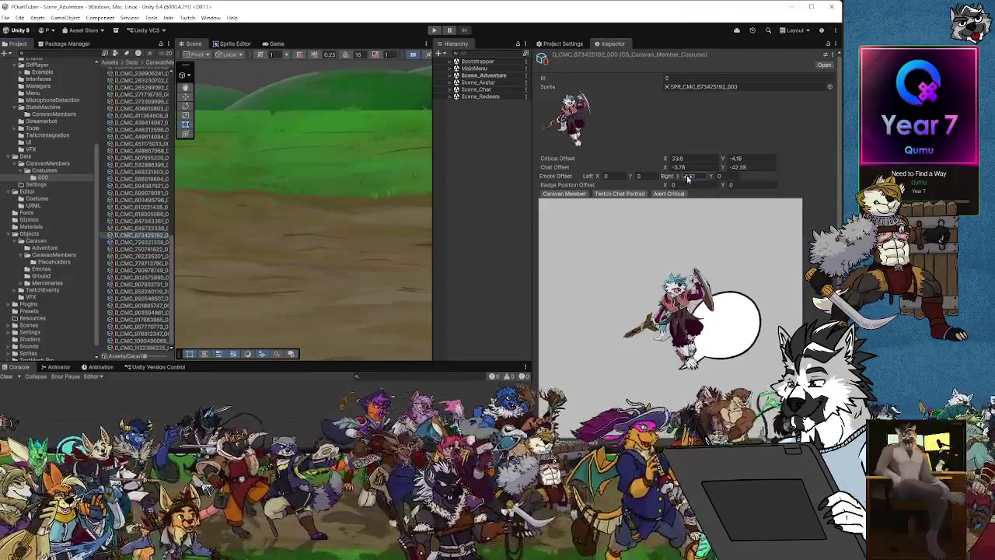
drag(713, 179, 723, 177)
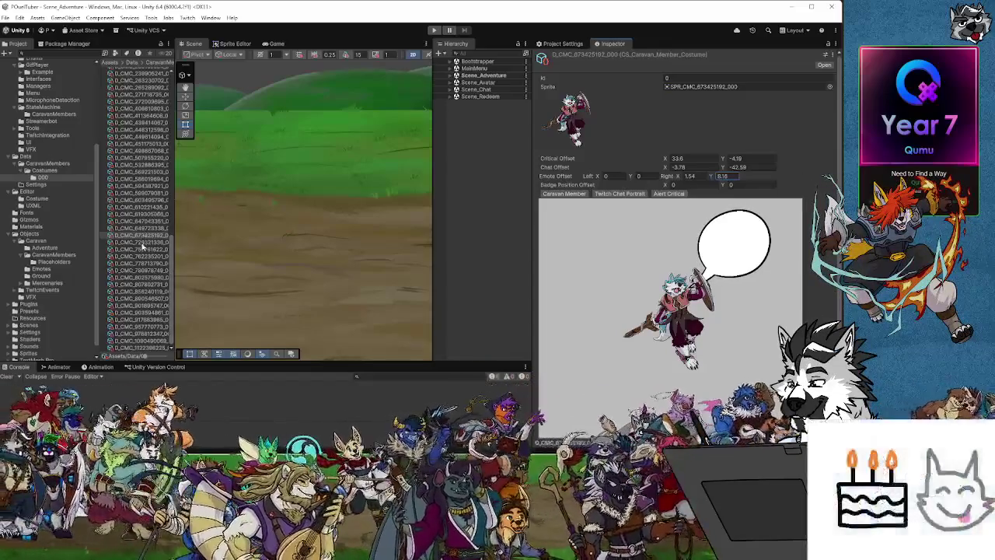
click(143, 243)
click(688, 177)
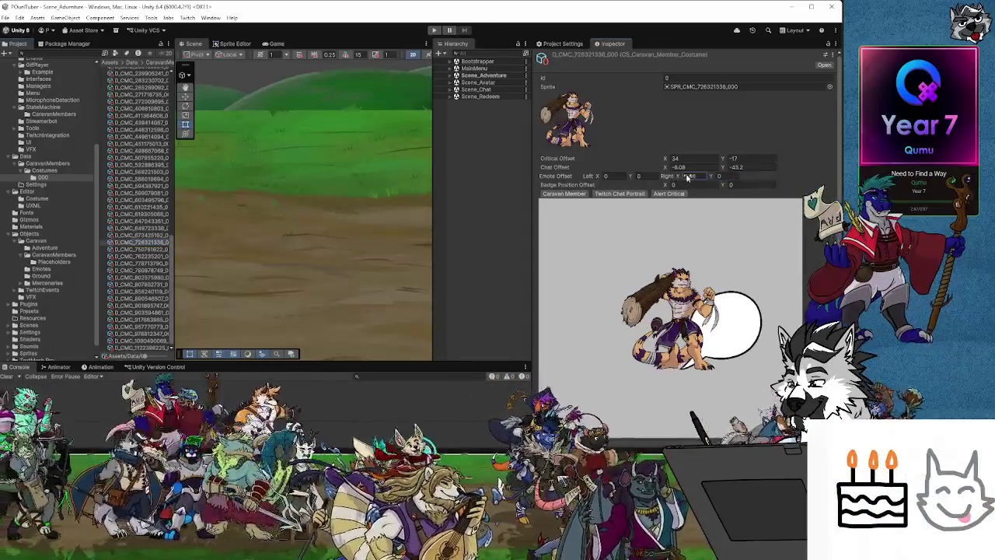
drag(712, 179, 828, 166)
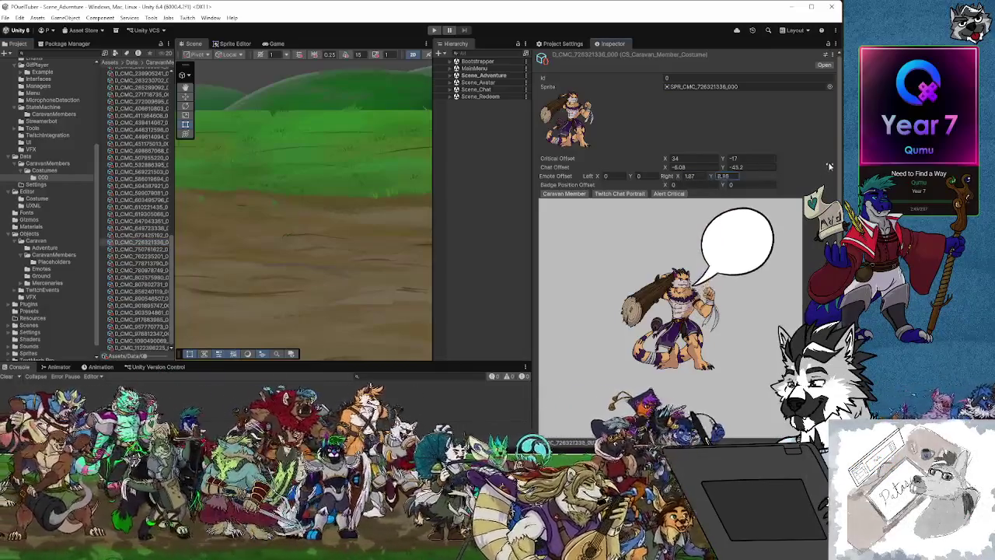
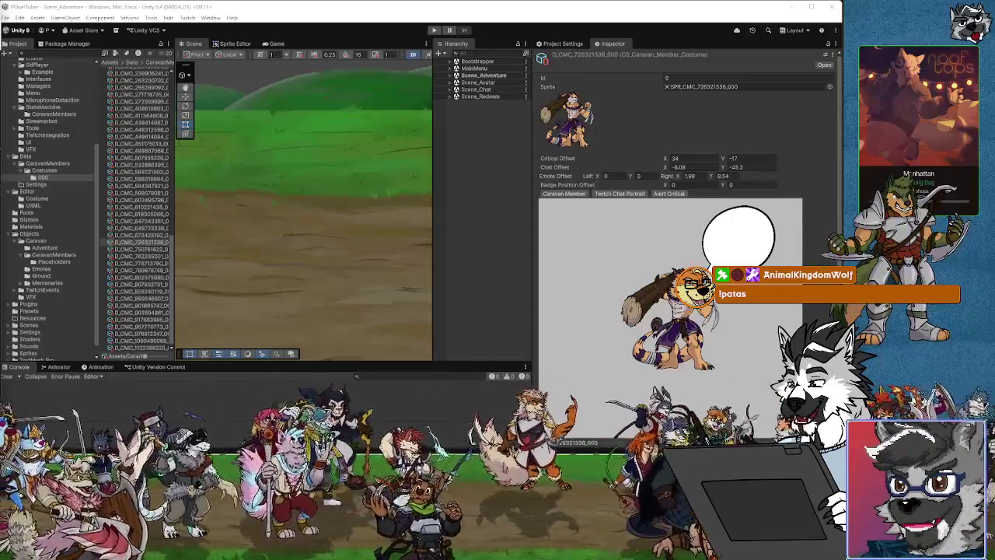
Step: Nudge one costume's bubble toward the head, then set another's Emote Offset Right to X 1.91, Y 7.67
click(125, 250)
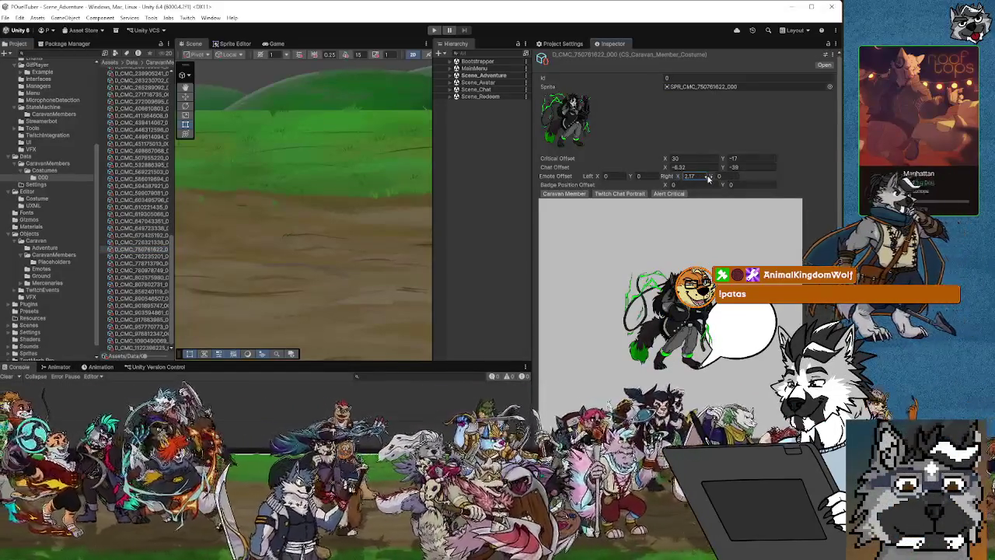
drag(679, 176, 708, 178)
text(7.78)
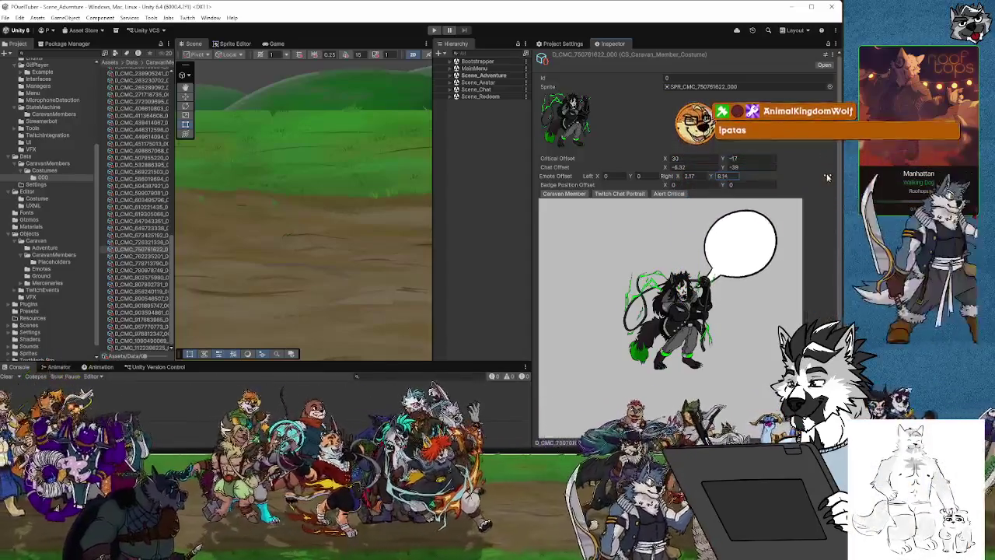
click(145, 257)
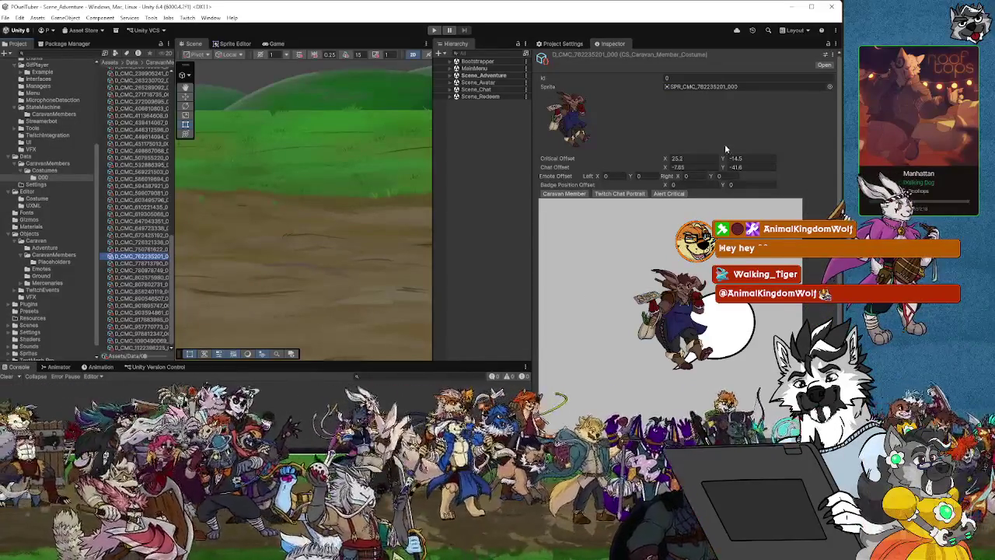
double_click(689, 176)
text(1.91)
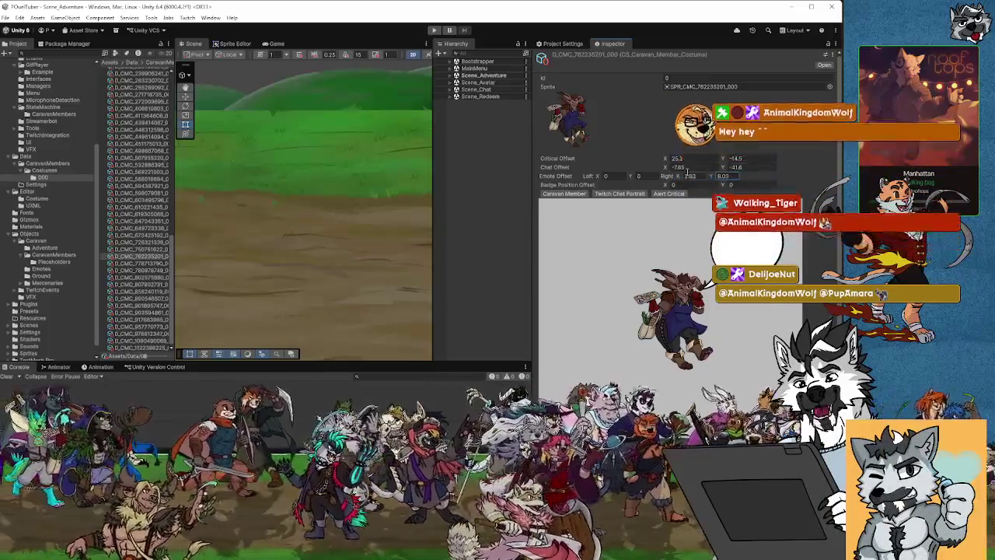
double_click(713, 177)
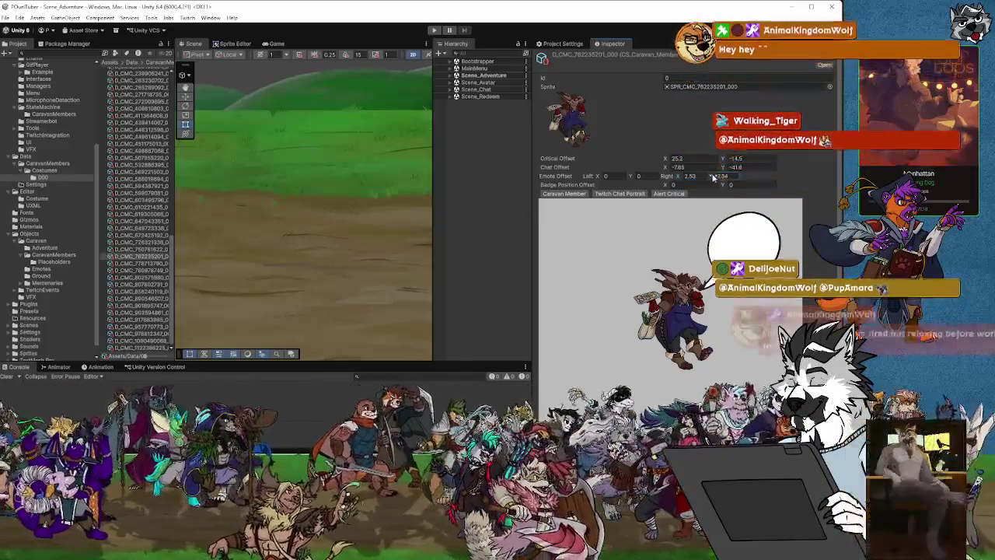
text(7.67)
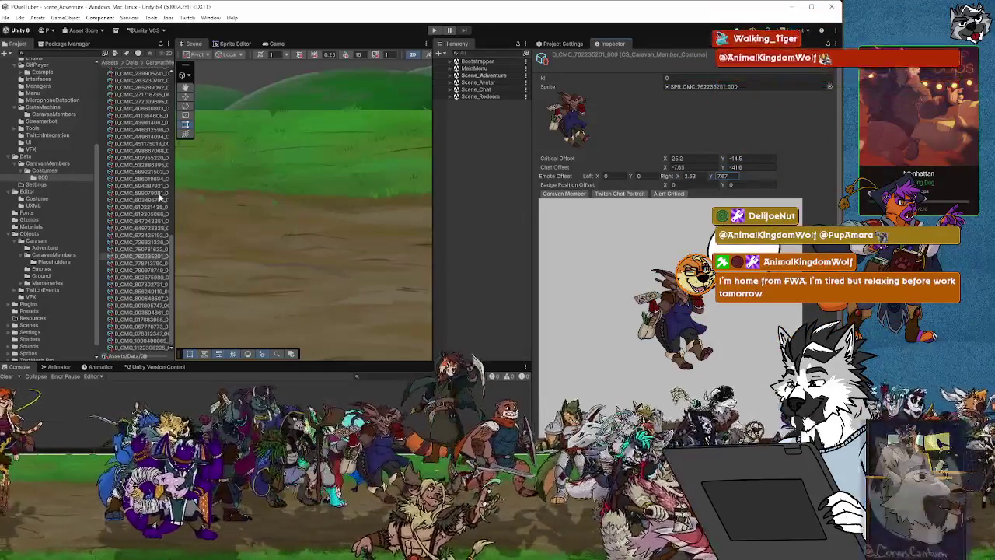
Step: Set the next costume's Emote Offset Right to Y 8.01 and X about 1.02
click(148, 263)
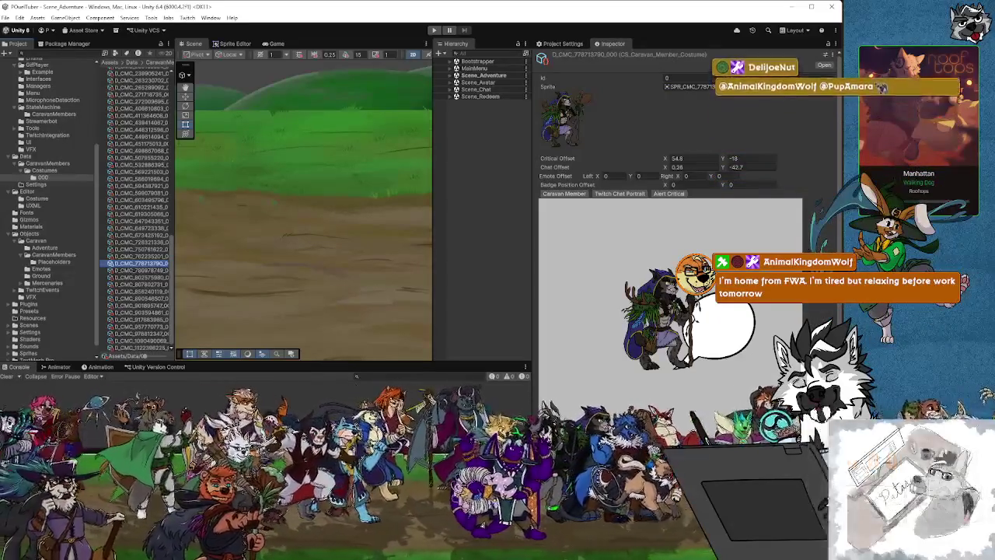
click(723, 176)
text(8.01)
click(684, 176)
text(11)
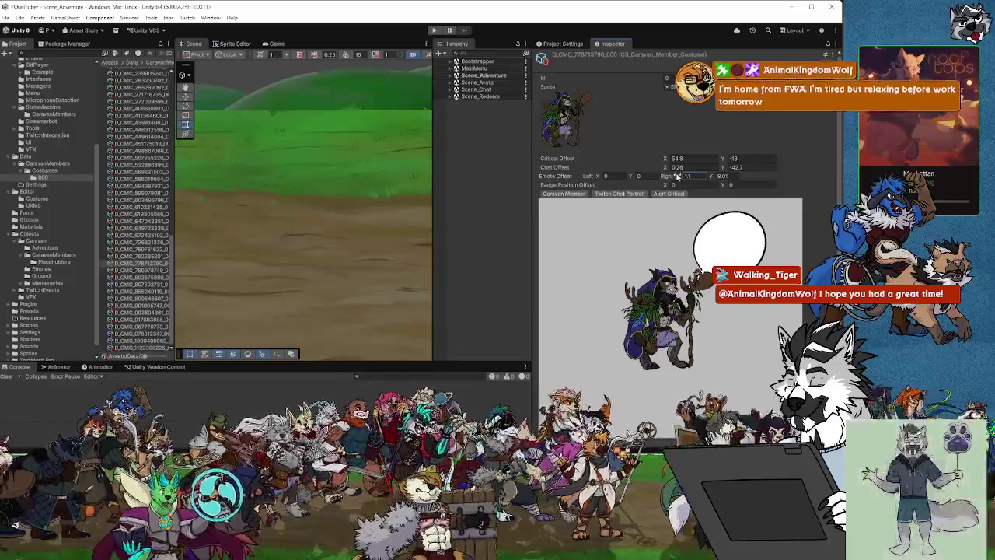
drag(711, 175, 709, 178)
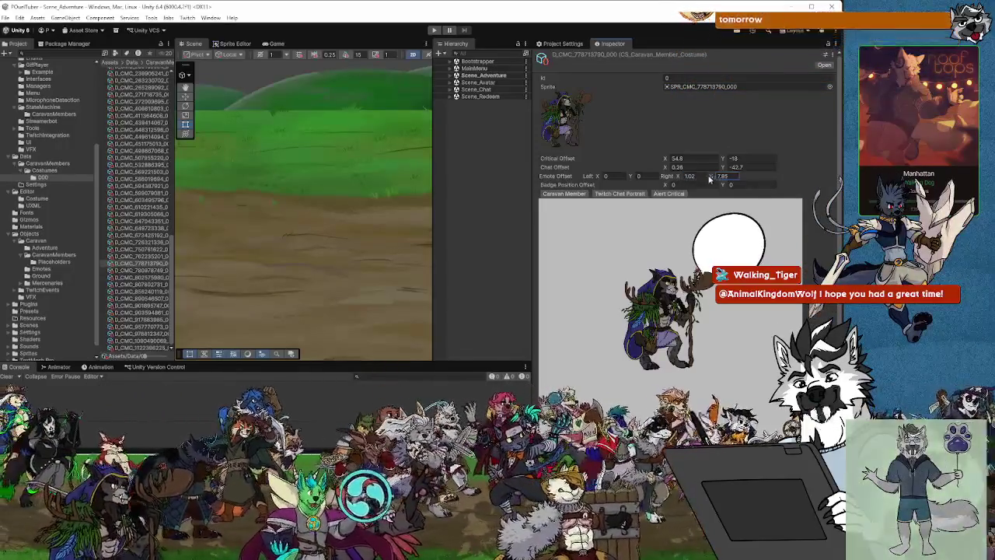
click(681, 176)
text(0.93)
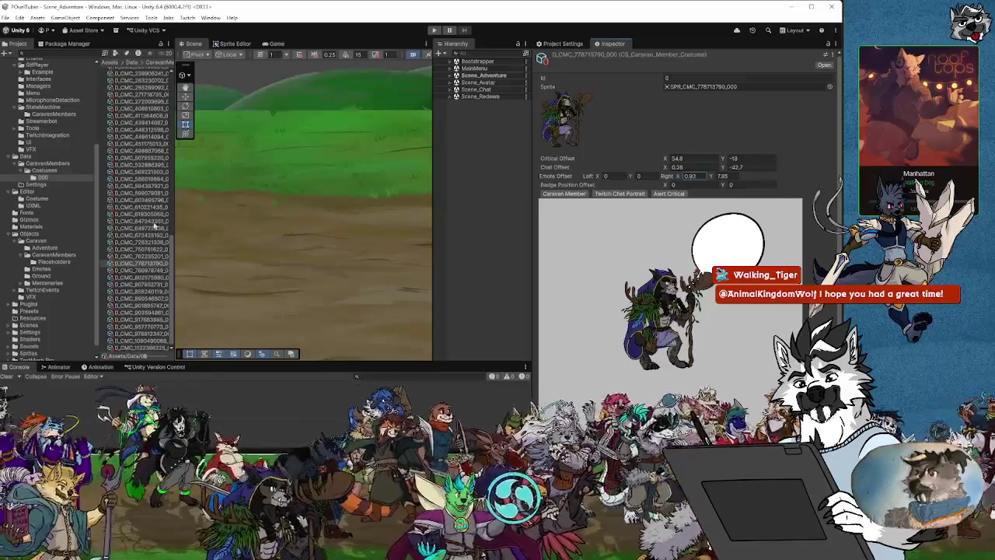
Step: Drag the following costume's right emote offset to about X 0.94, Y 7.99
click(138, 271)
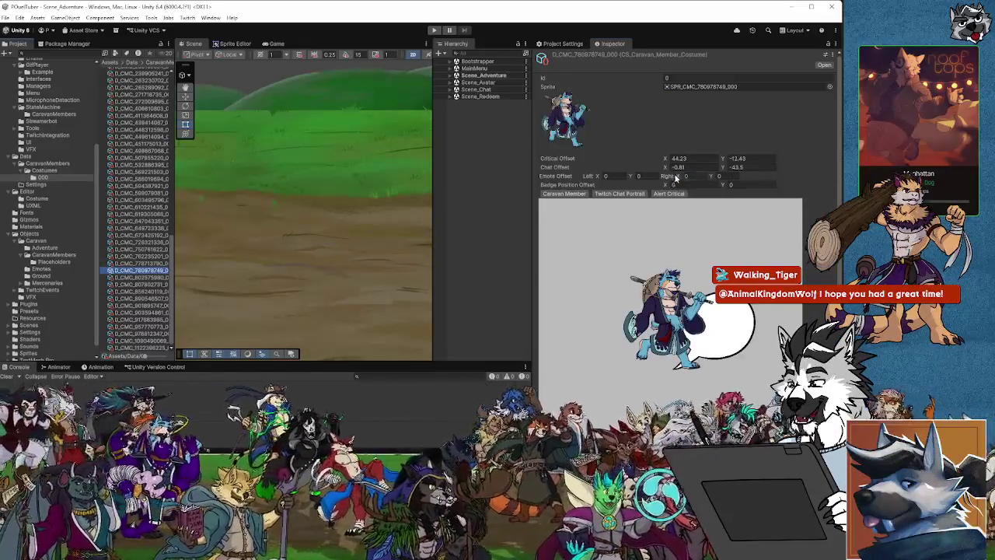
drag(675, 177, 777, 177)
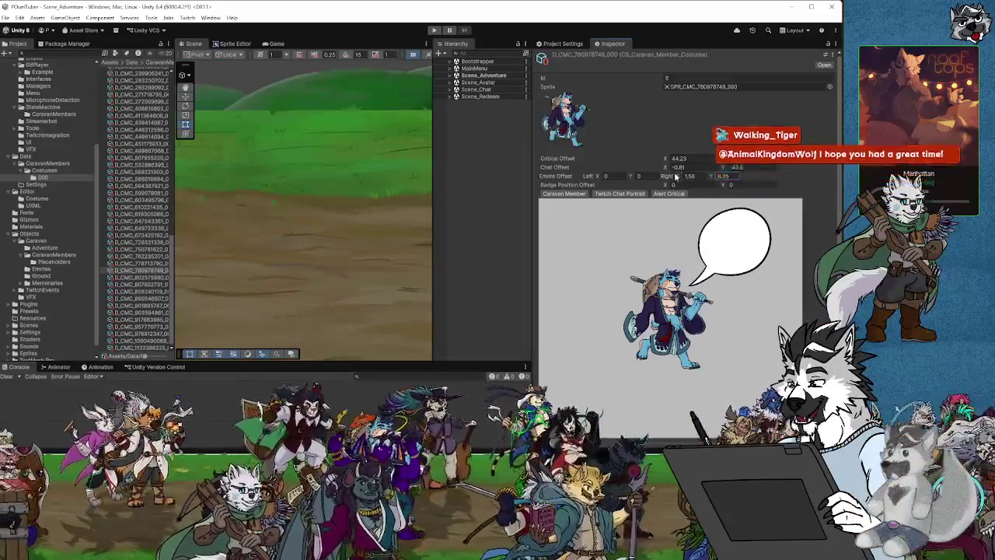
mouse_move(675, 177)
mouse_down()
mouse_move(713, 178)
mouse_move(685, 177)
mouse_up()
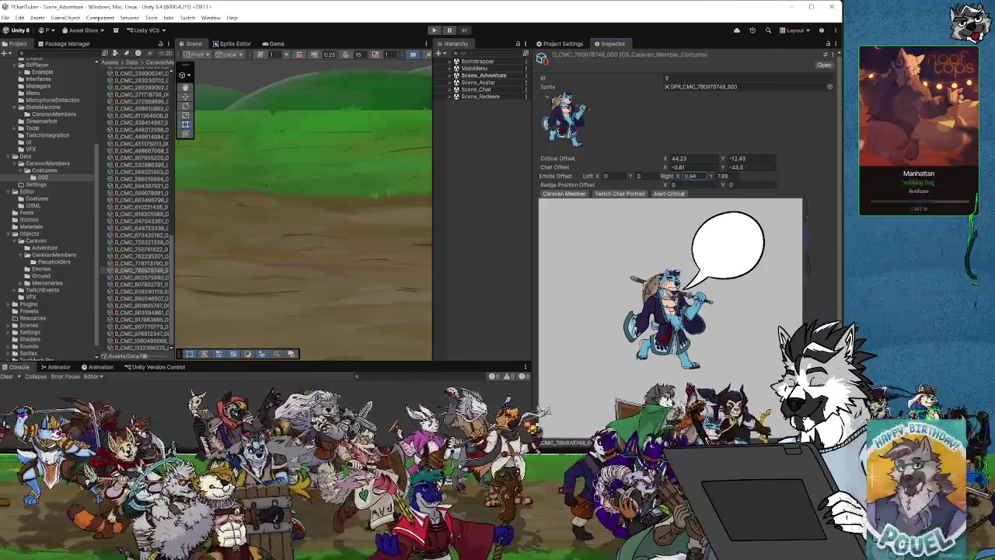
click(146, 279)
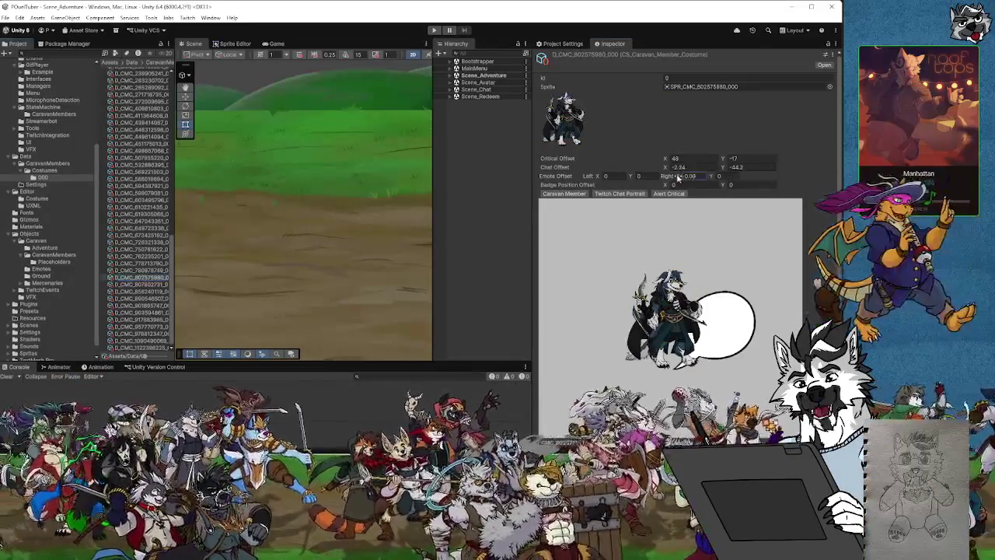
Step: Drag the right emote offsets of two costumes to shift their bubbles rightward
drag(679, 177, 827, 176)
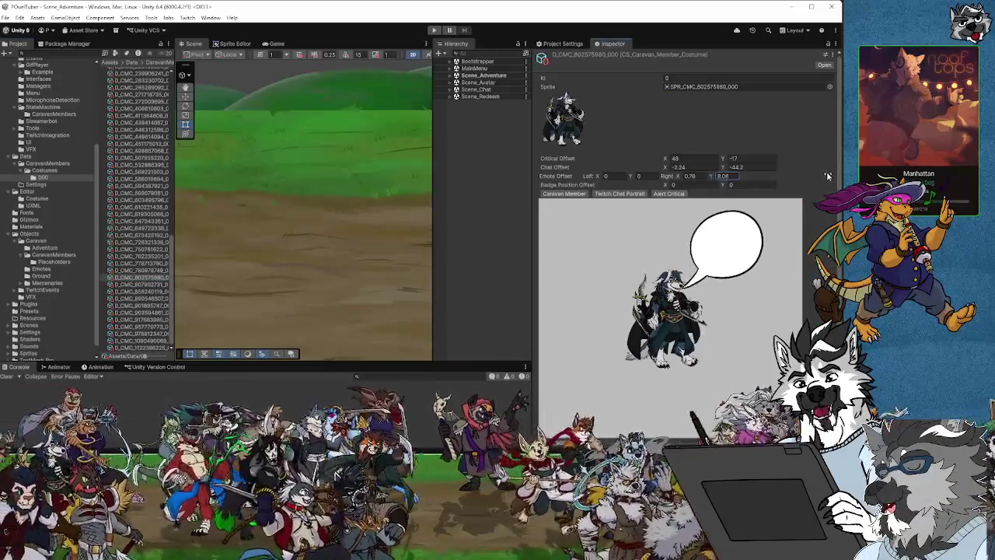
drag(673, 177, 712, 178)
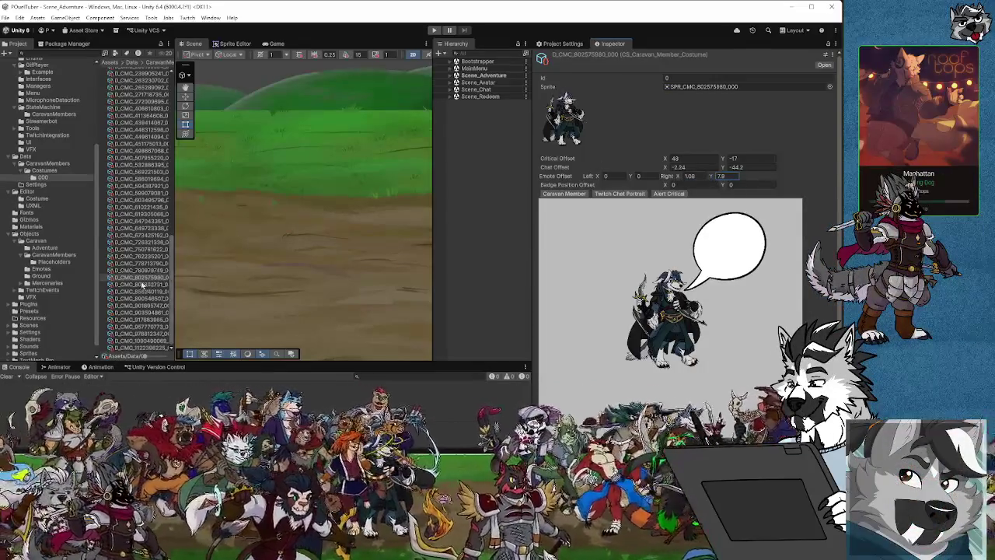
click(143, 285)
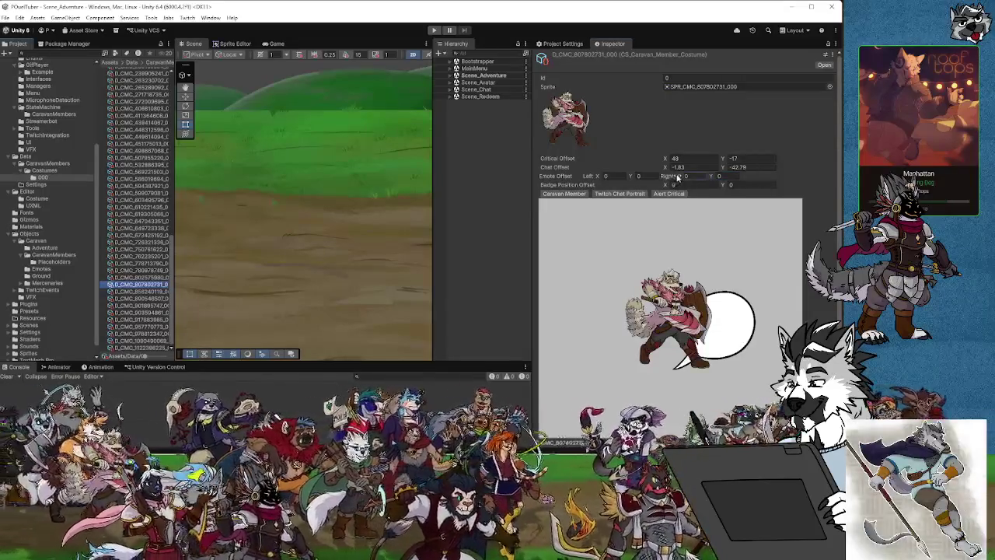
drag(678, 177, 832, 178)
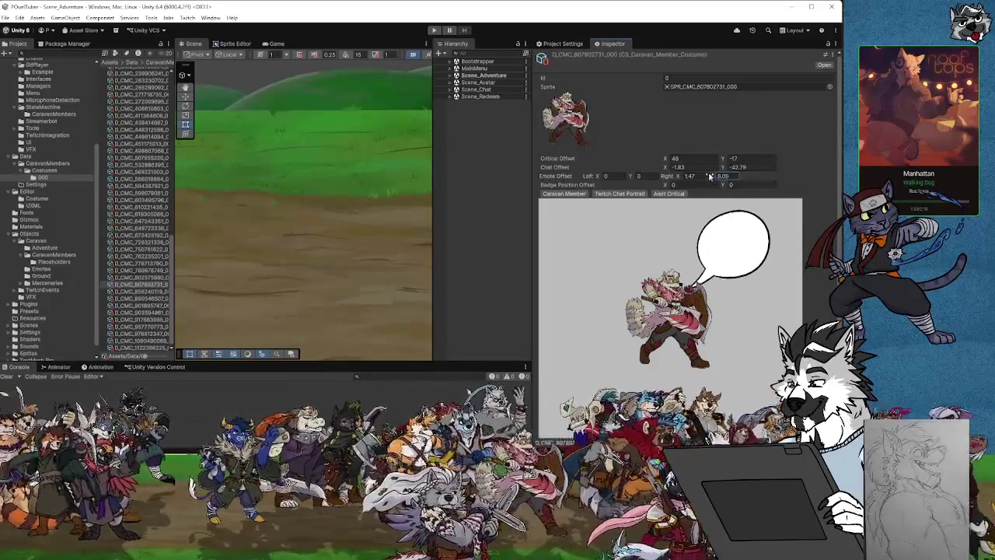
drag(676, 177, 675, 177)
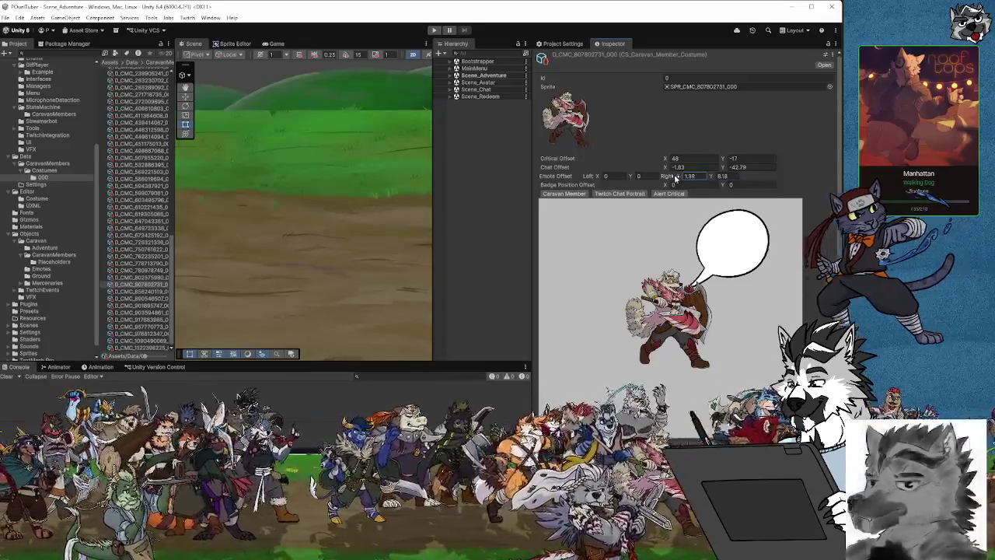
Step: Raise and reposition the emote bubbles on the next two costumes
click(140, 292)
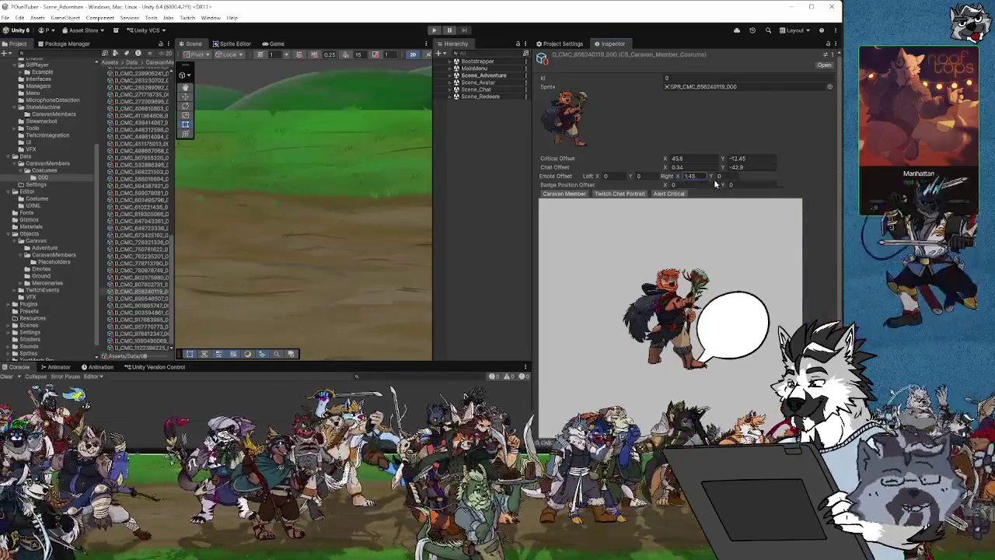
drag(709, 177, 815, 176)
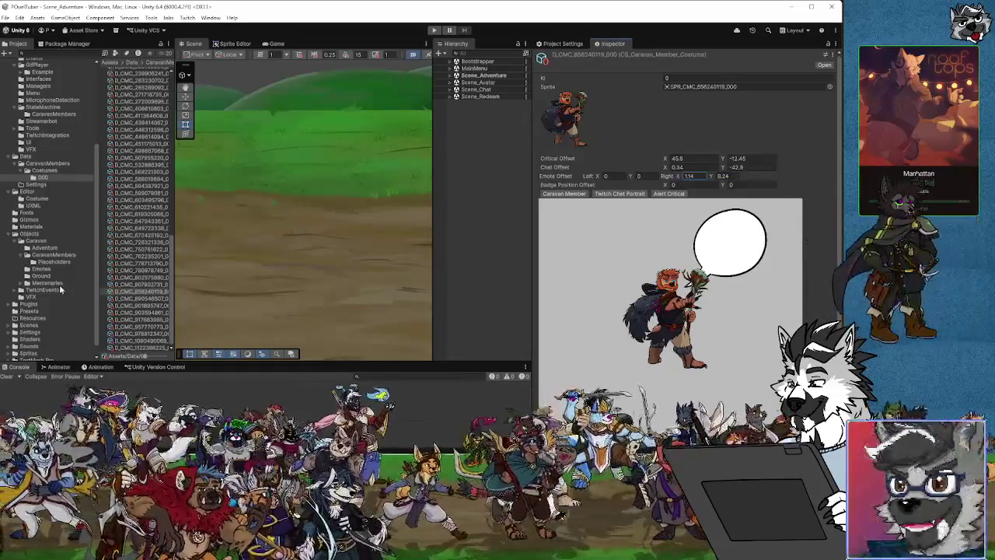
click(121, 299)
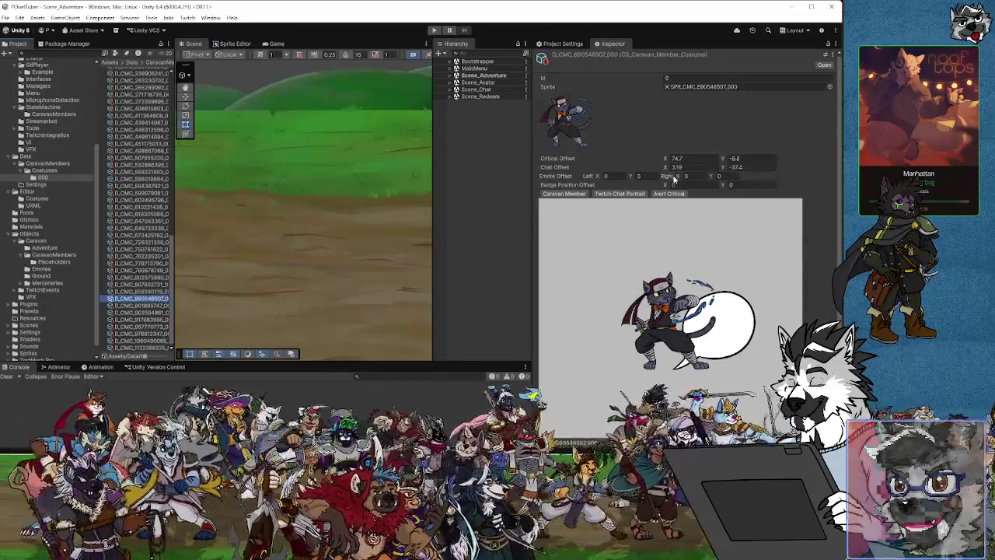
drag(682, 178, 804, 185)
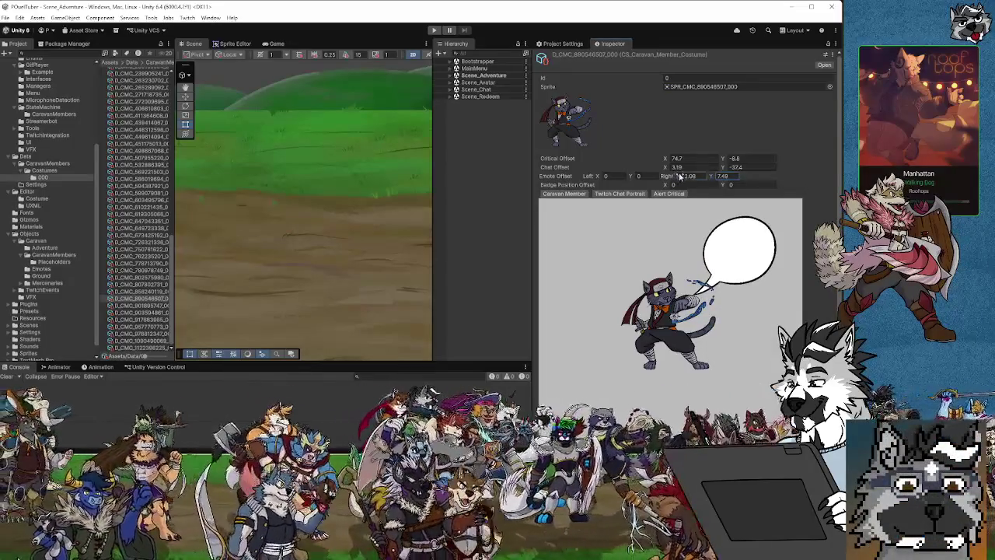
drag(666, 177, 709, 179)
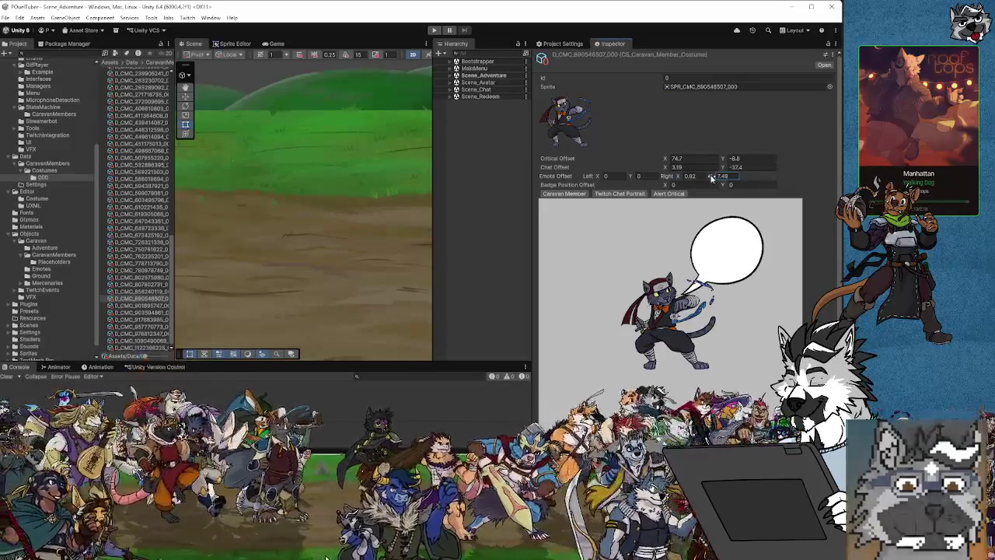
Step: Shift the emote bubbles on two more costumes to sit above their heads
click(150, 307)
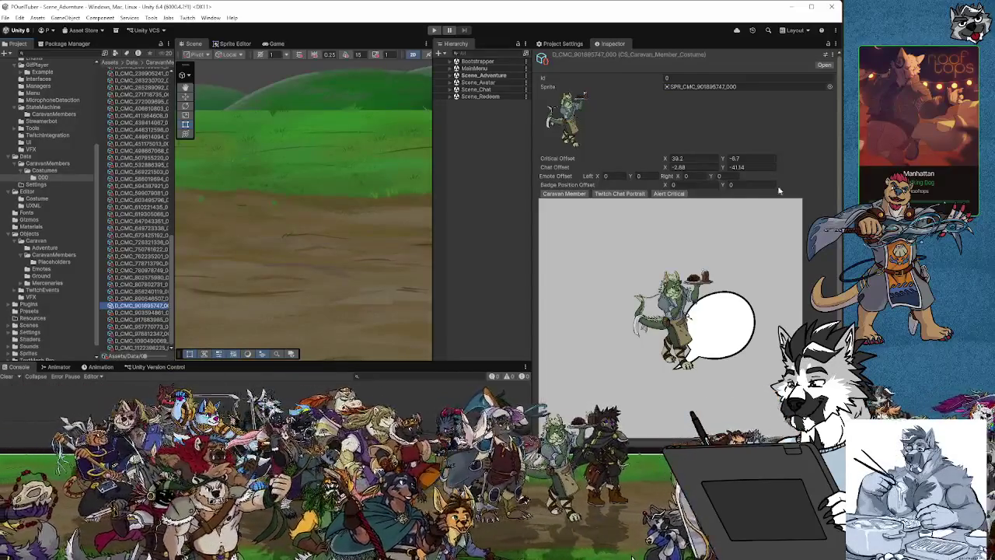
drag(679, 176, 832, 177)
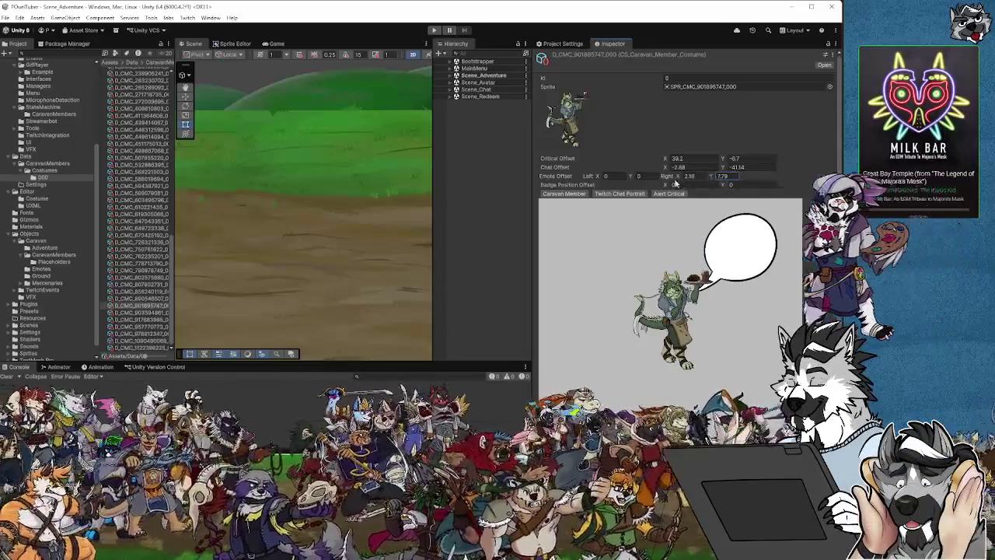
drag(681, 178, 674, 178)
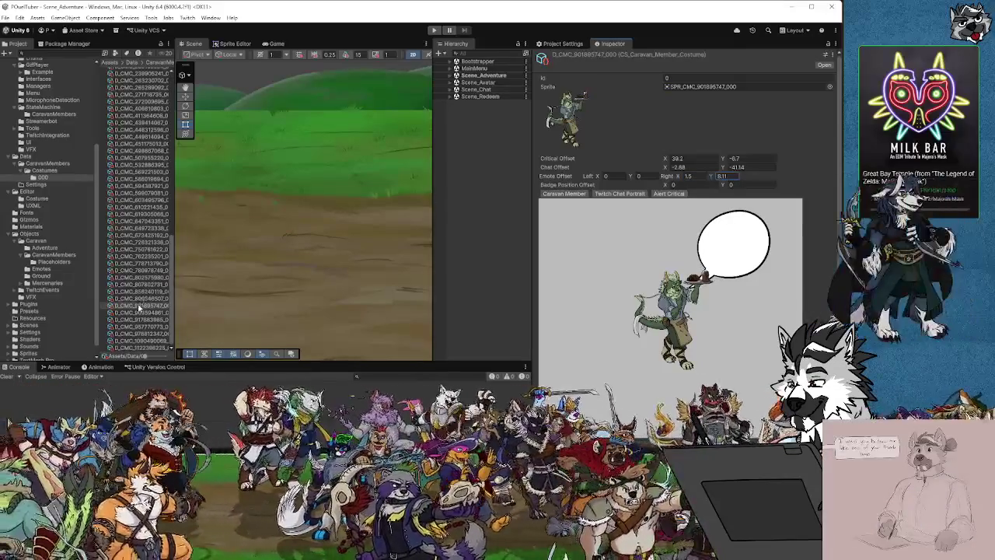
click(145, 312)
drag(677, 180, 819, 183)
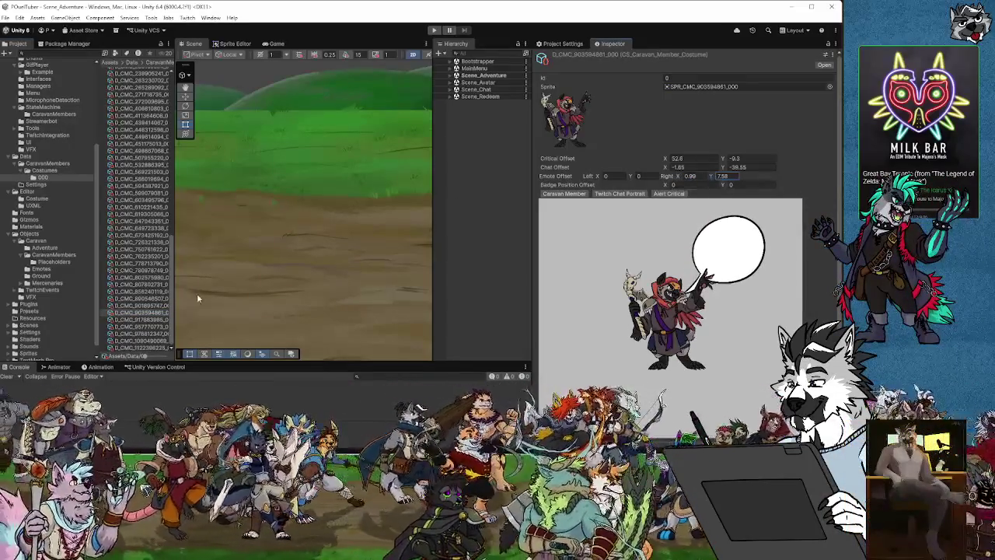
click(678, 178)
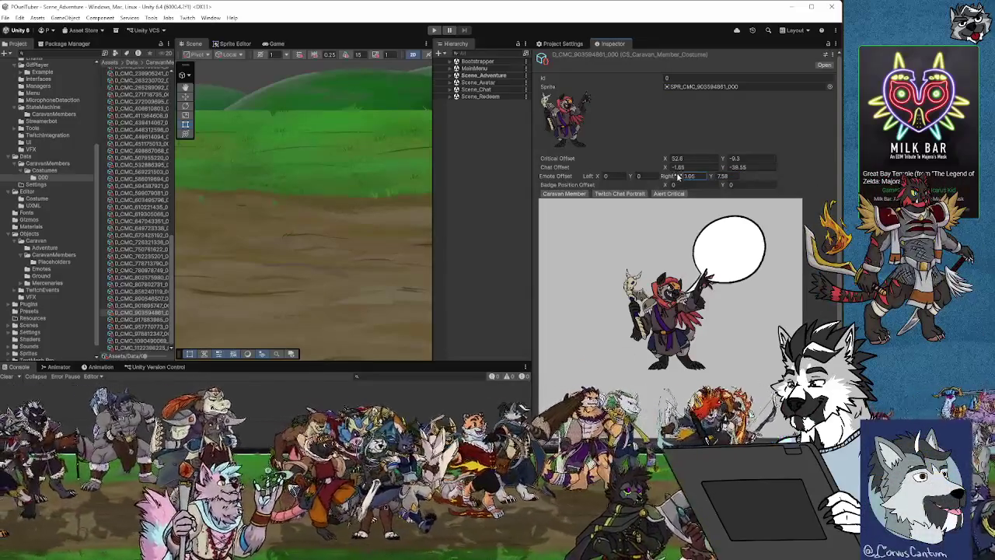
key(Down)
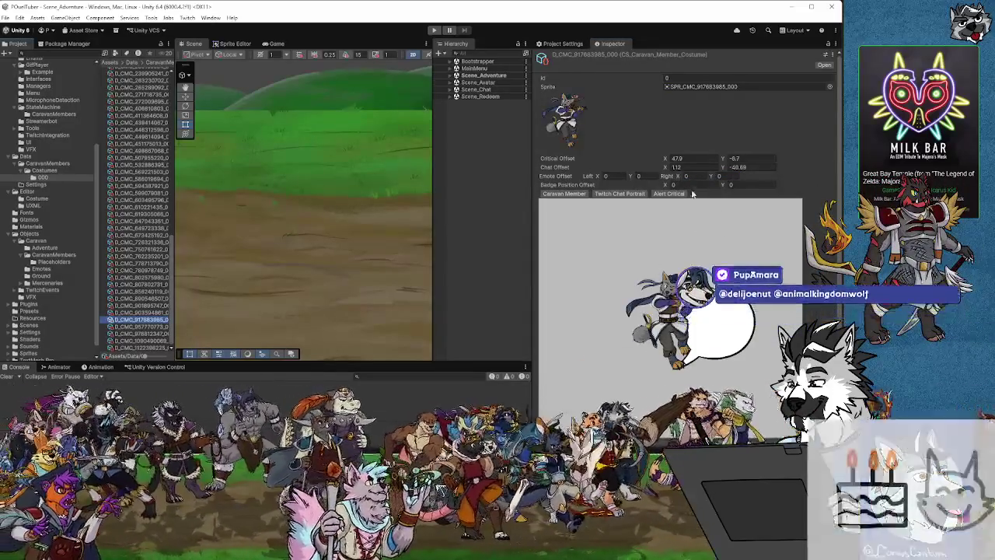
Step: Move the bubbles of the current and next costume up and right above their heads
drag(678, 178, 817, 158)
text(7.7)
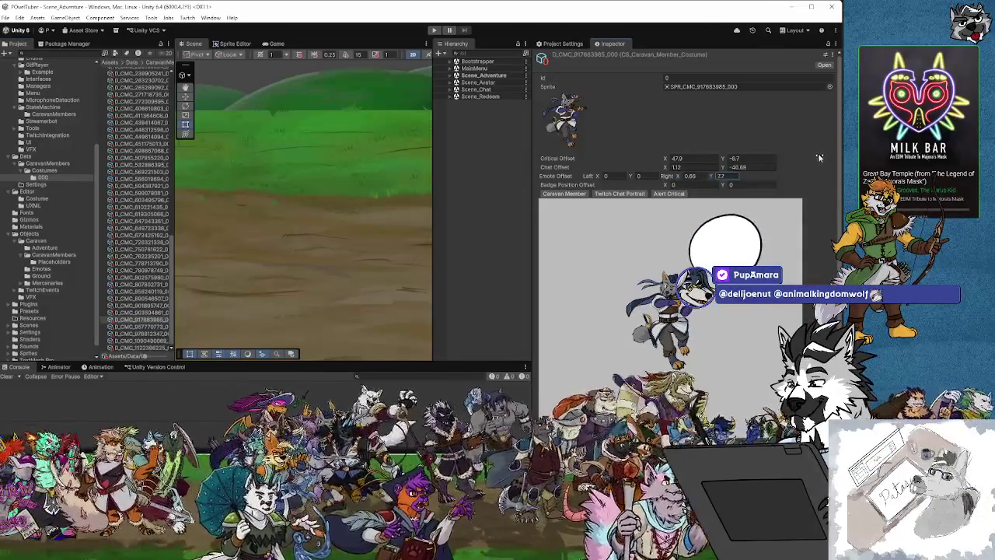
drag(678, 177, 678, 178)
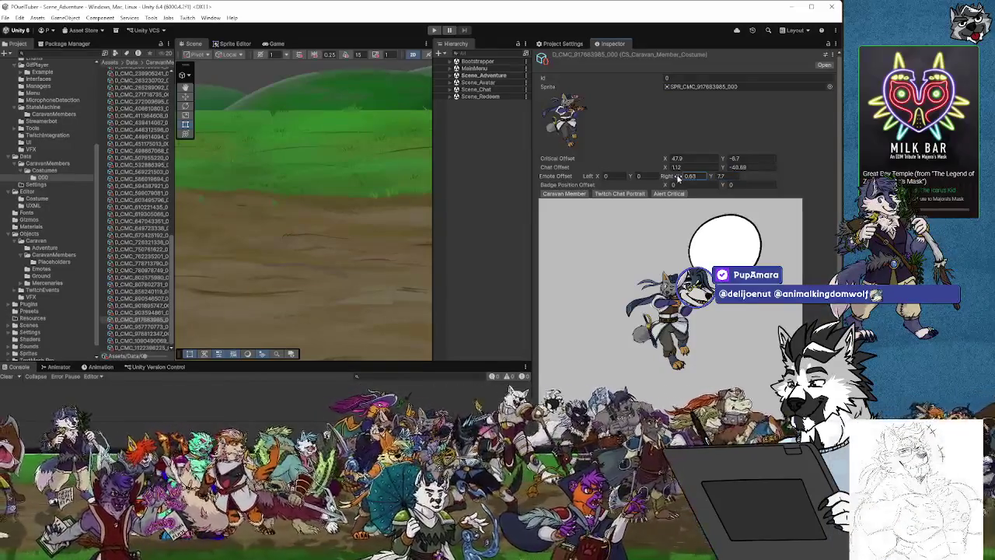
click(143, 327)
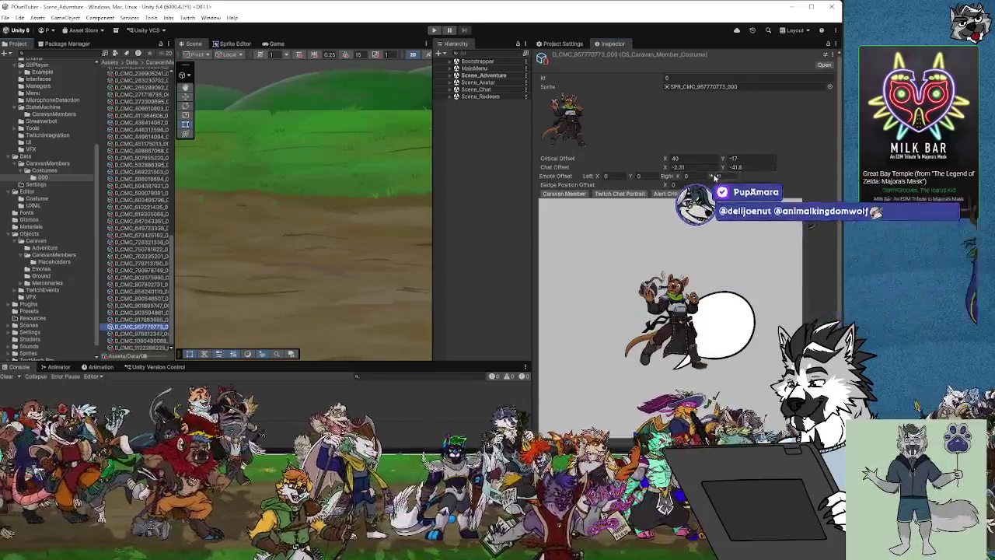
drag(710, 176, 747, 176)
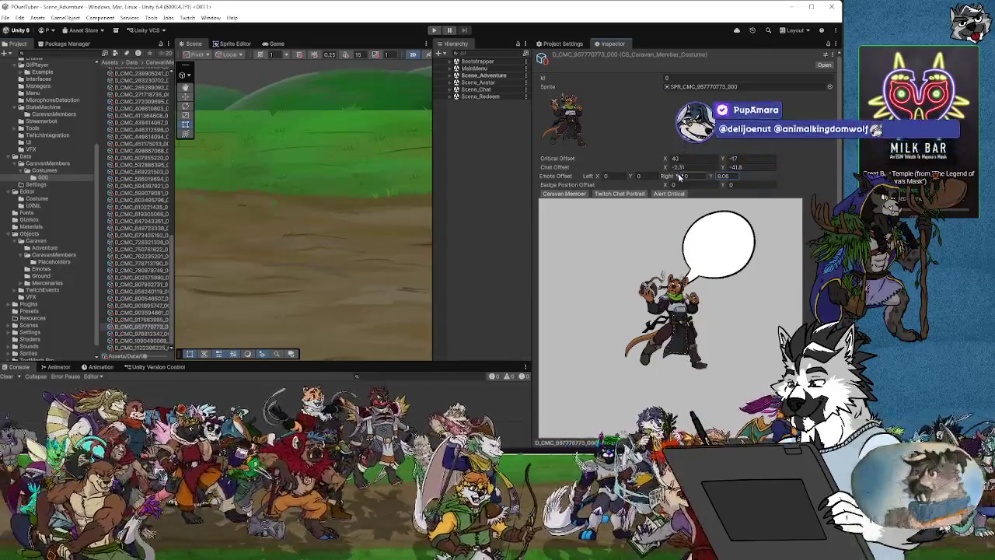
drag(680, 176, 695, 176)
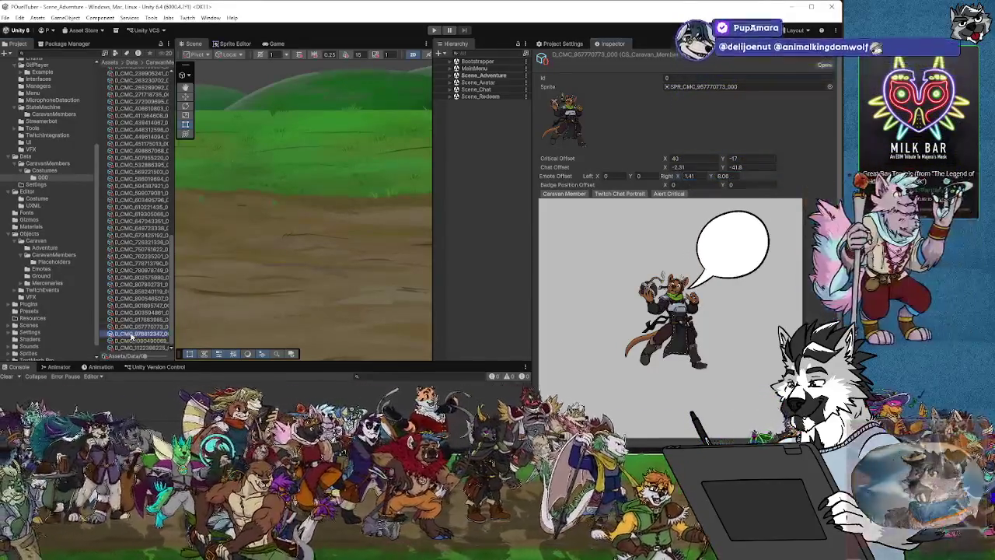
Step: Set D_CMC_978812347's horizontal offset to 1.54 and raise the bubble on the following costume
click(117, 334)
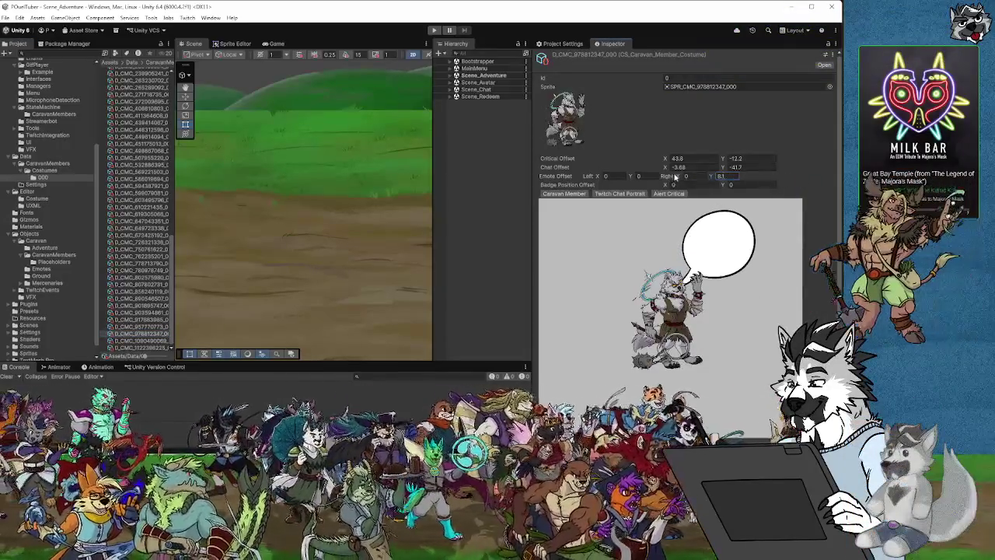
click(715, 177)
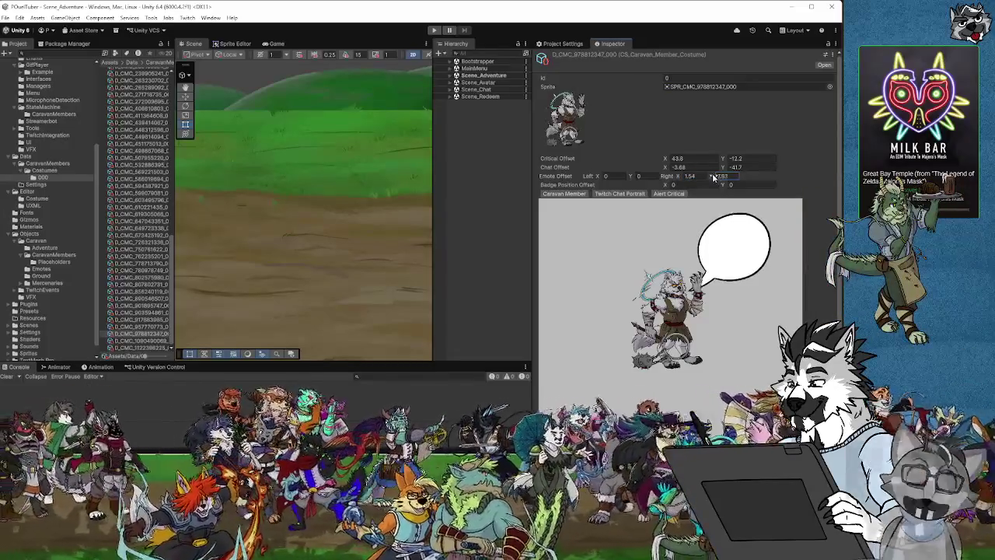
text(8.01)
click(155, 341)
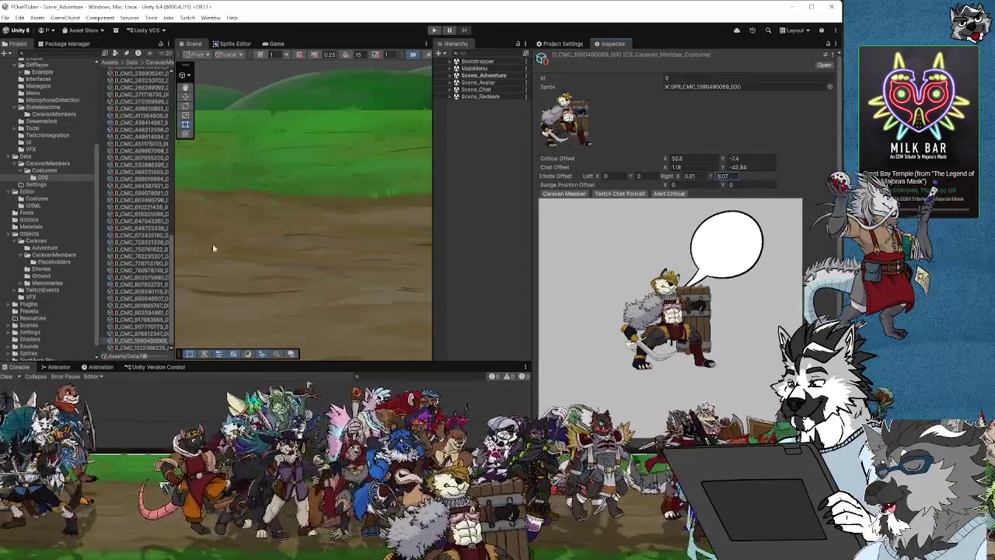
key(Down)
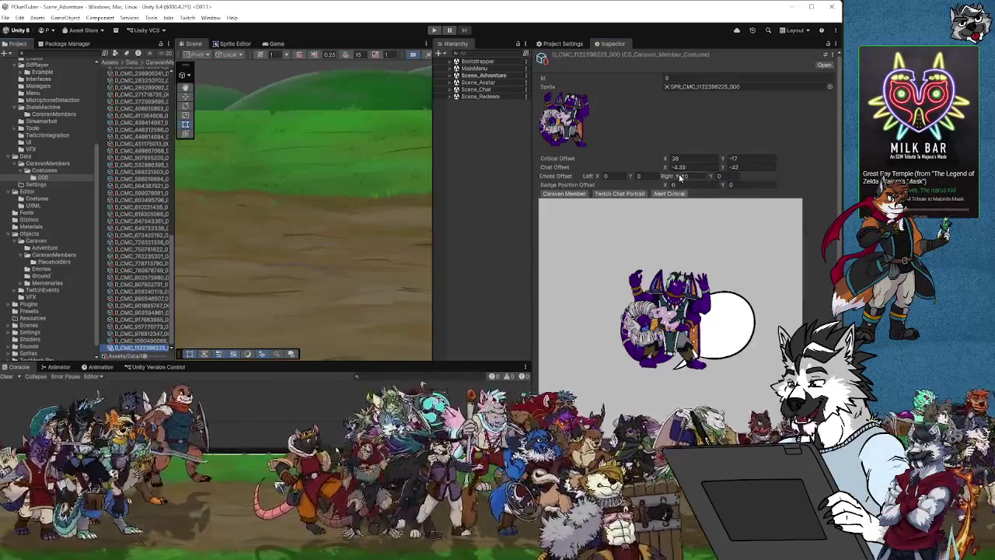
drag(714, 177, 831, 189)
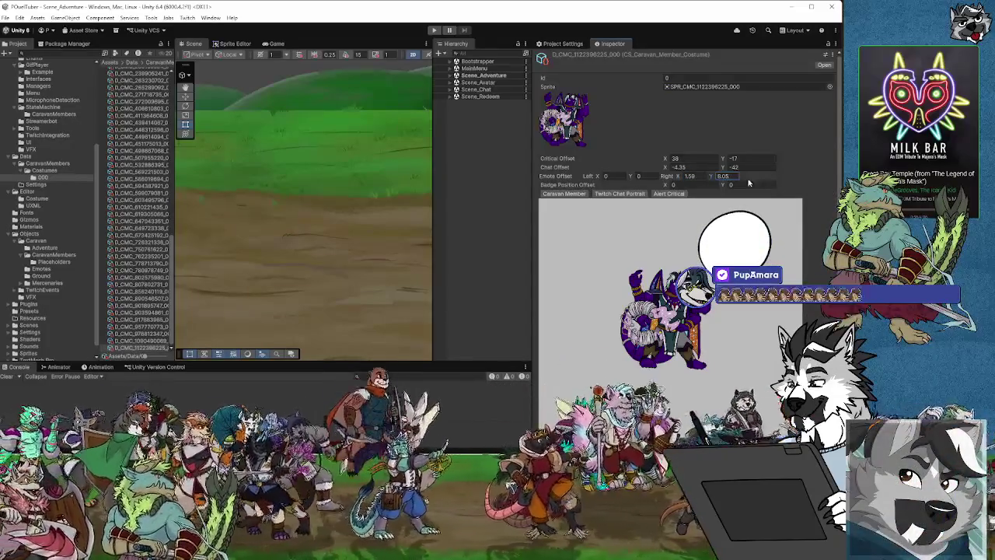
drag(679, 177, 681, 178)
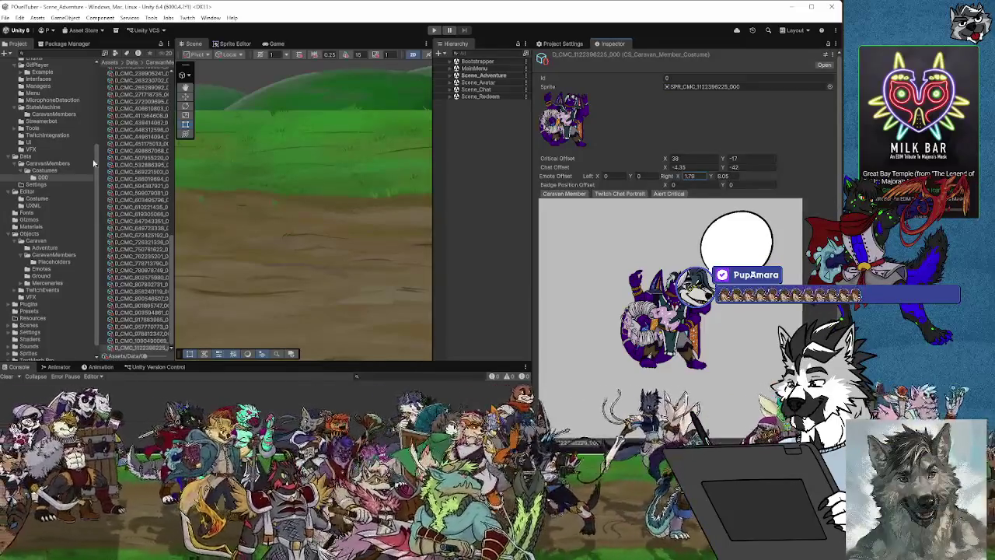
click(5, 17)
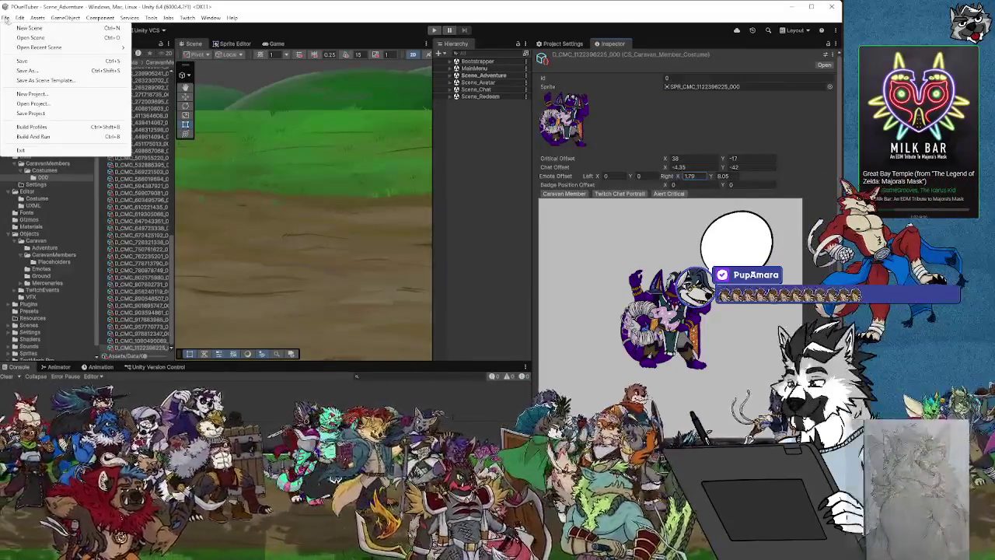
Step: Save the scene with the tuned costume offsets
click(21, 61)
click(5, 17)
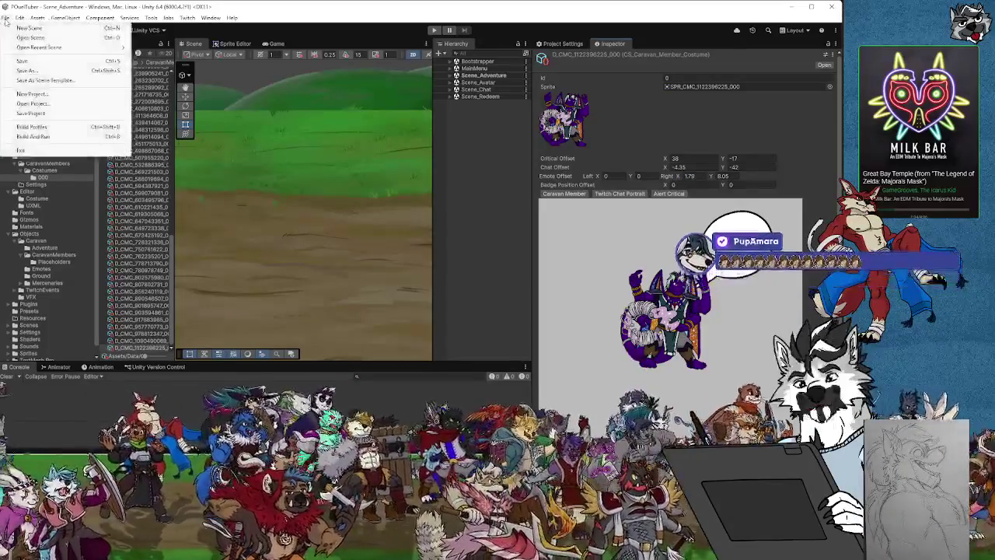
click(22, 61)
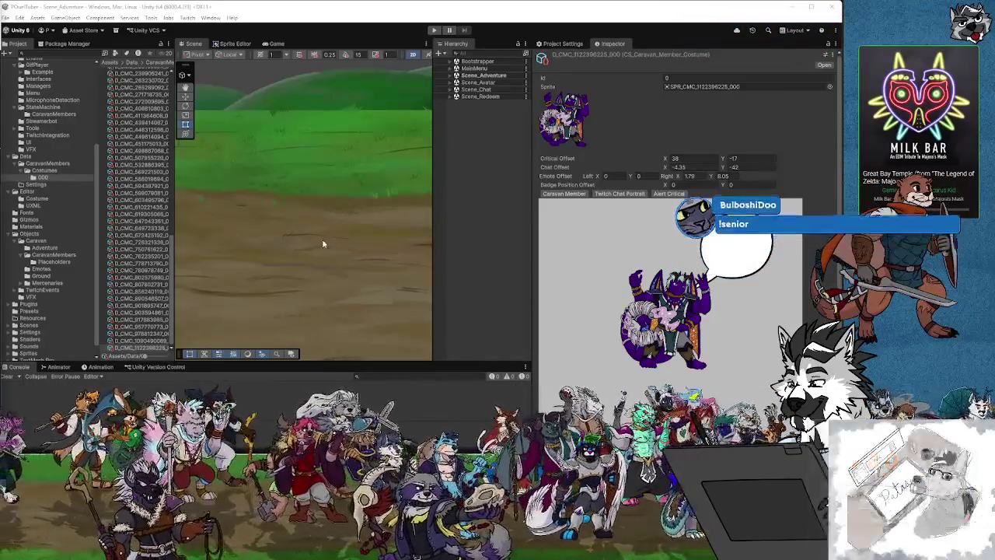
click(6, 17)
click(24, 61)
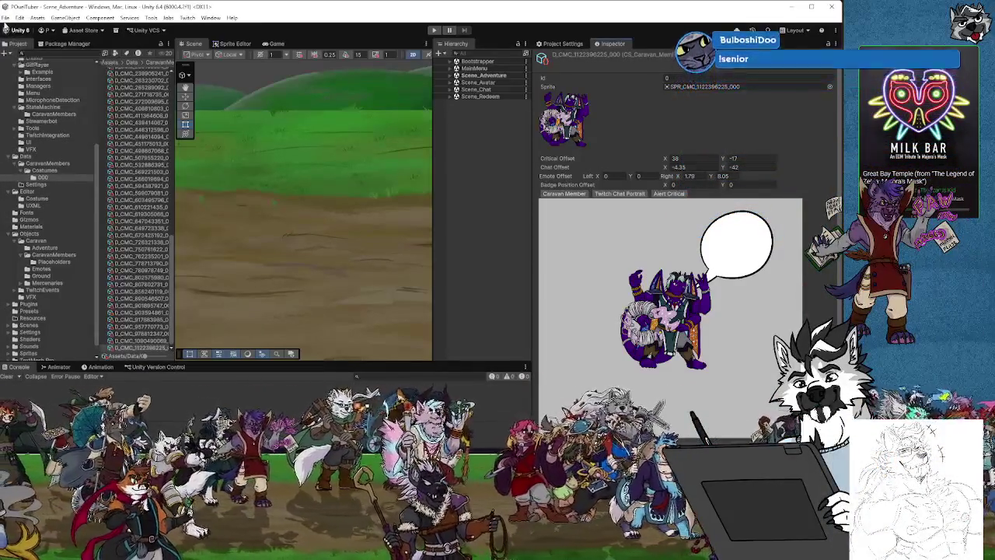
click(6, 17)
Step: Widen the Scene area by narrowing the Inspector, and enter Play mode
click(487, 191)
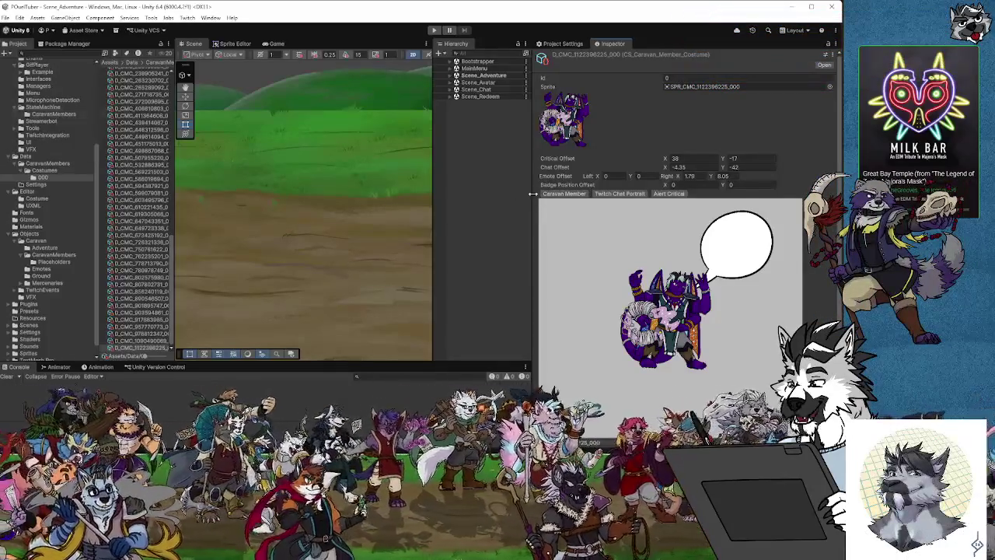
drag(532, 194, 675, 191)
click(433, 30)
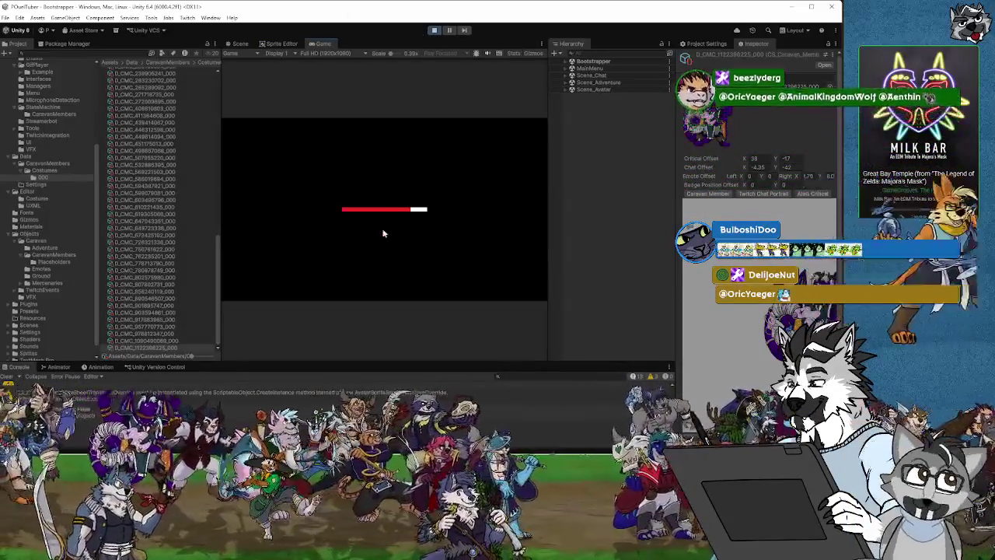
Step: Pan and zoom the Scene view onto a walking character to check its bubble
click(240, 44)
scroll(404, 207, down, 8)
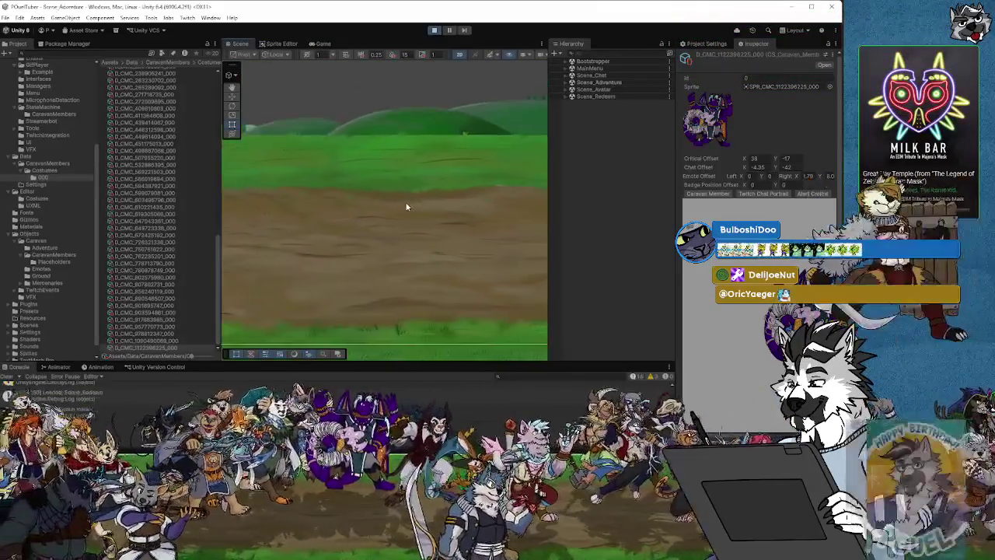
mouse_move(404, 208)
mouse_down()
mouse_move(432, 211)
mouse_move(368, 231)
mouse_move(332, 210)
mouse_up()
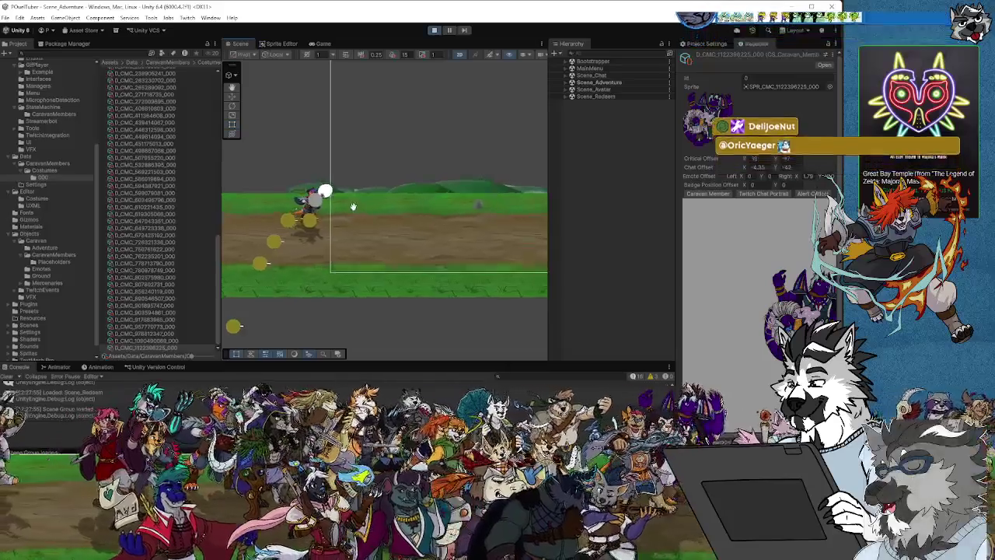
scroll(334, 210, up, 3)
scroll(338, 207, up, 5)
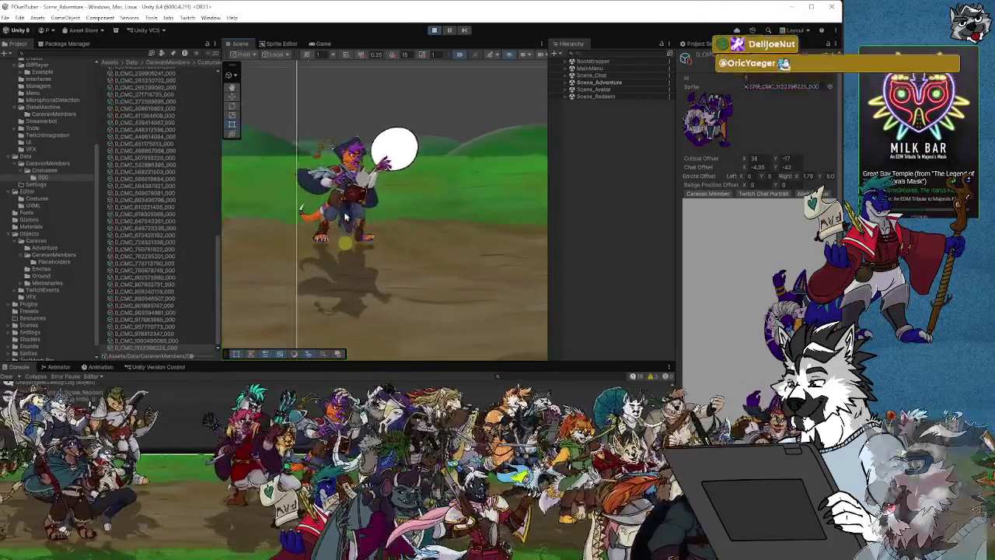
drag(447, 223, 390, 210)
scroll(380, 215, up, 5)
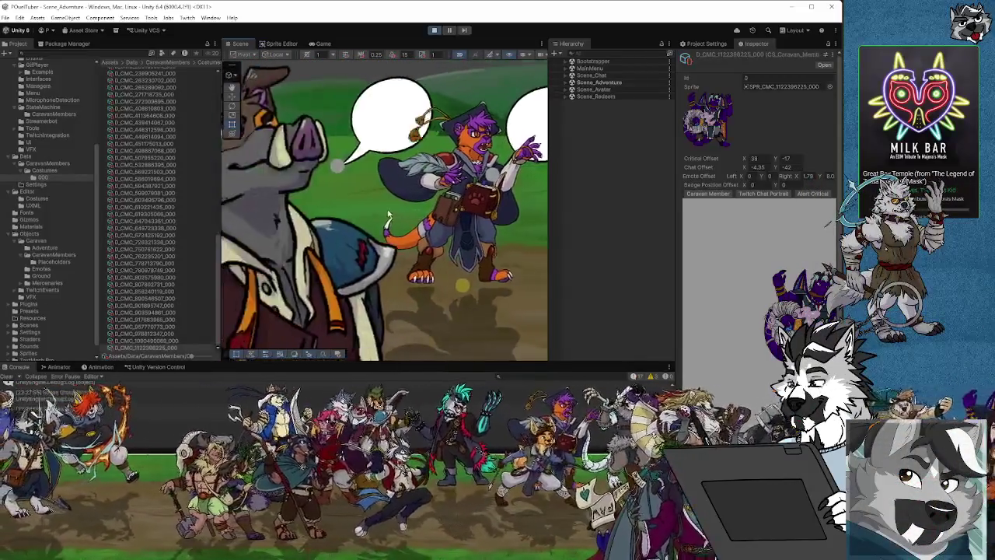
scroll(398, 196, down, 5)
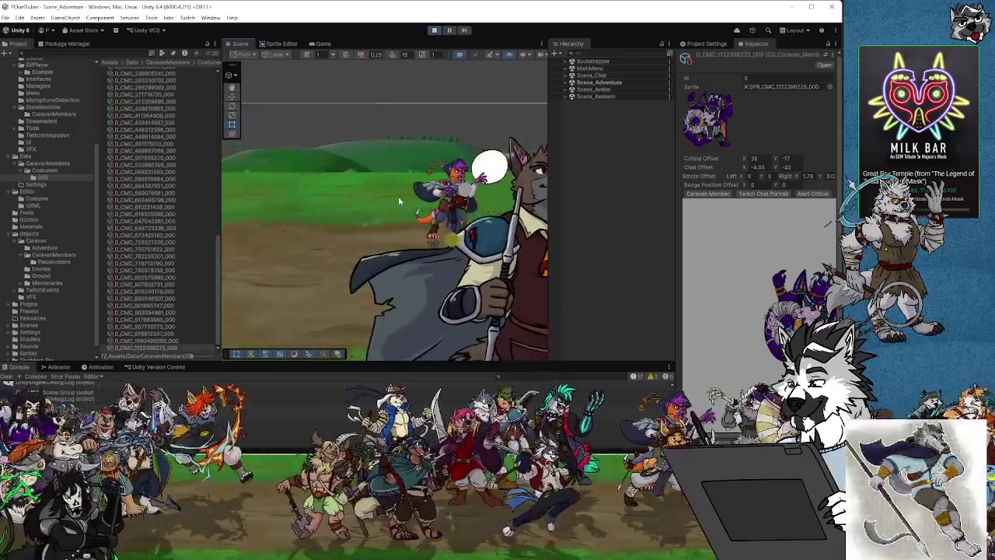
scroll(258, 203, up, 5)
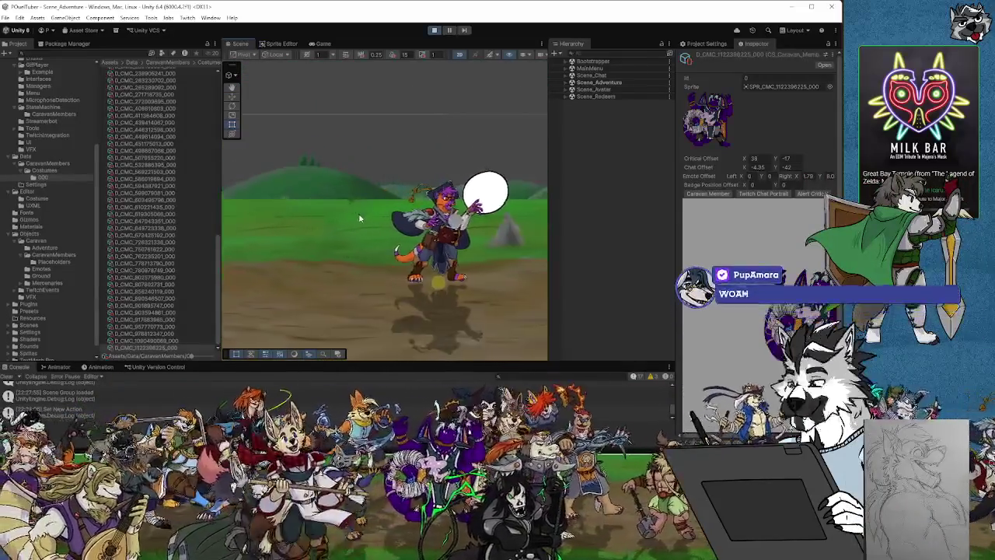
Step: Compare the bubbles in the Game and Scene views, then widen the Scene view
click(322, 45)
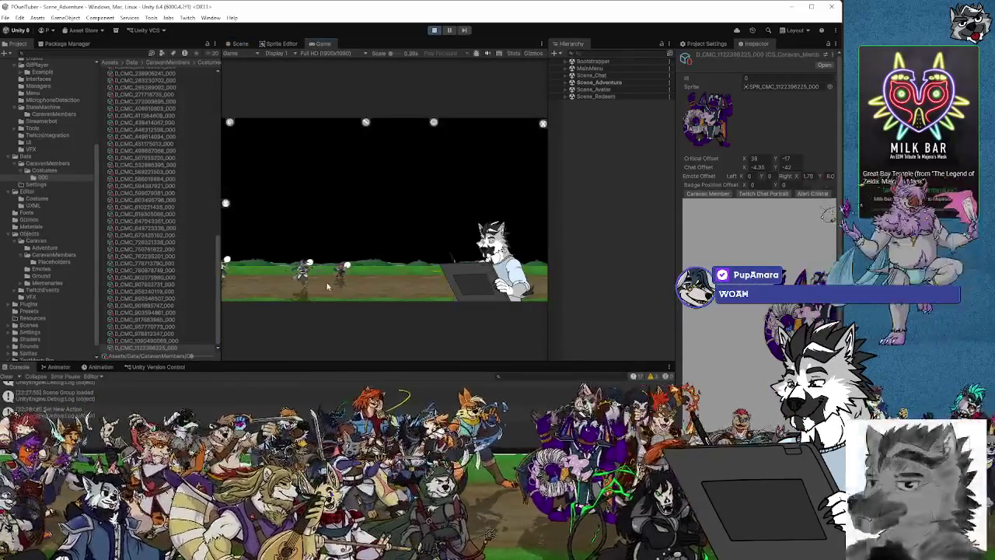
click(241, 44)
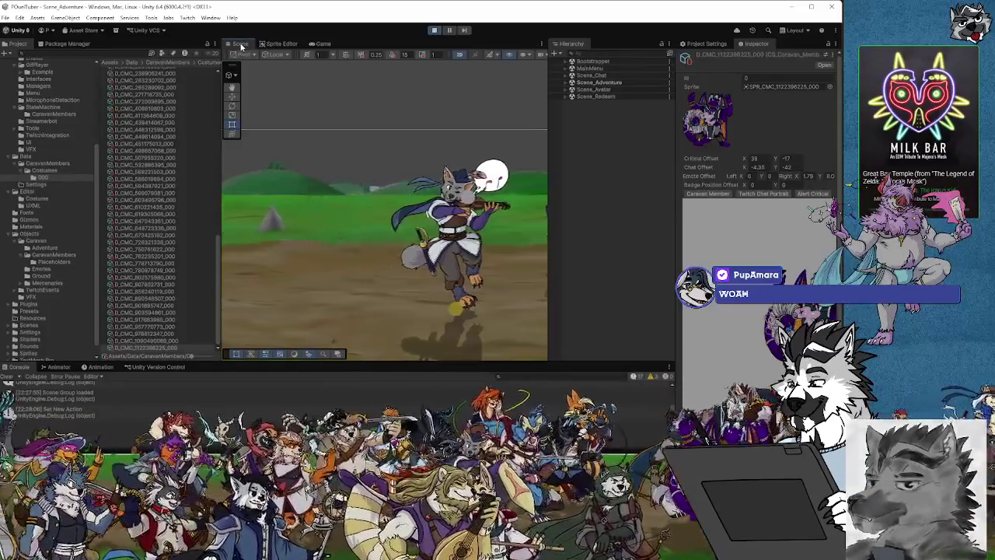
scroll(299, 223, down, 2)
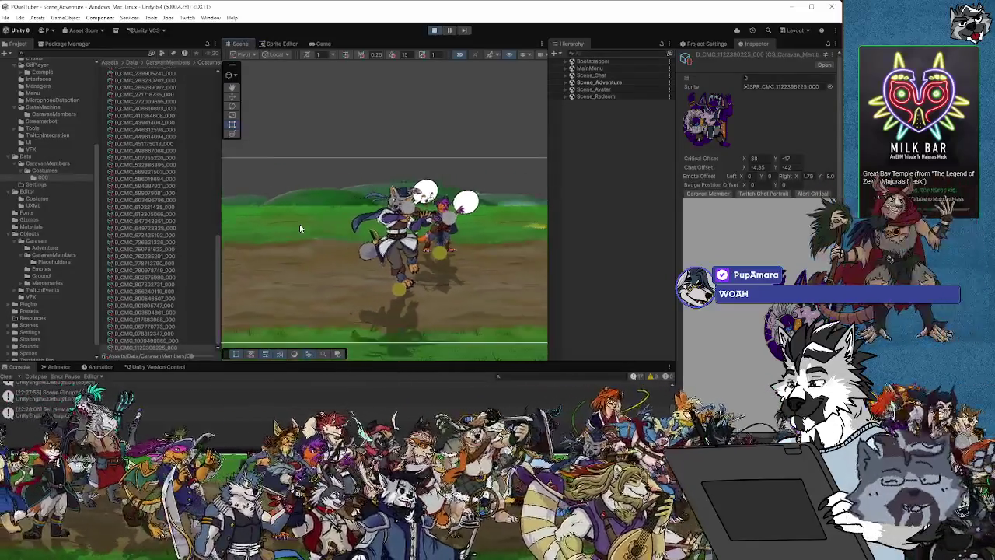
scroll(300, 228, down, 2)
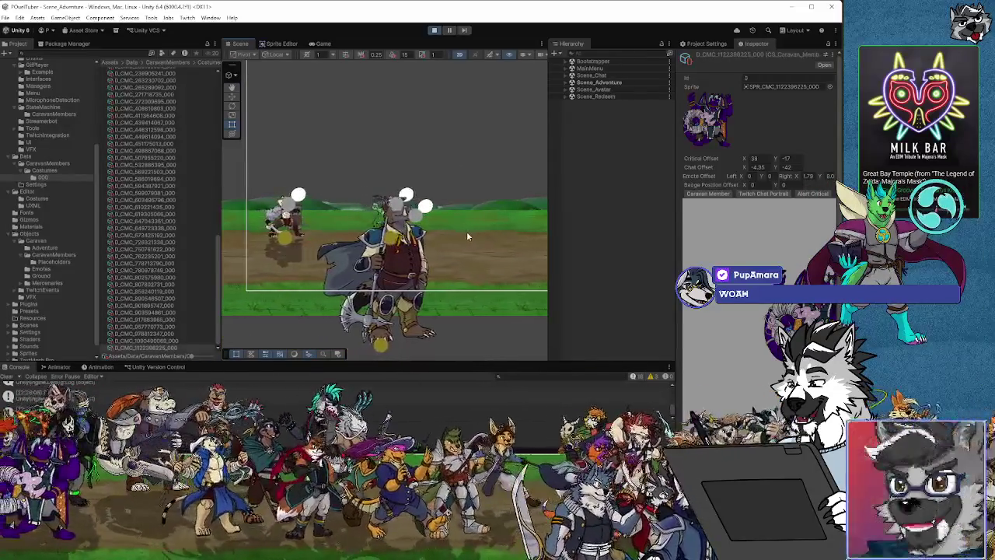
click(320, 44)
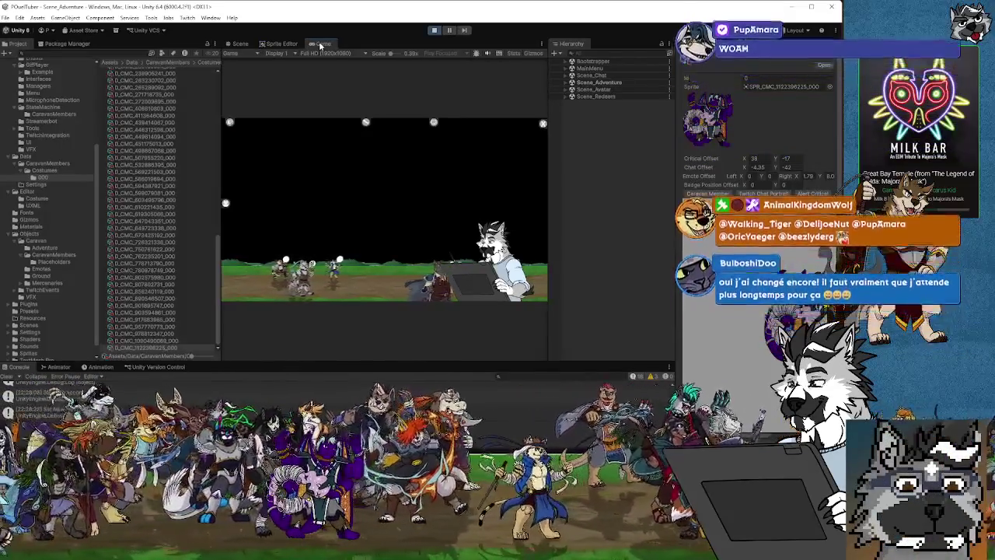
click(240, 45)
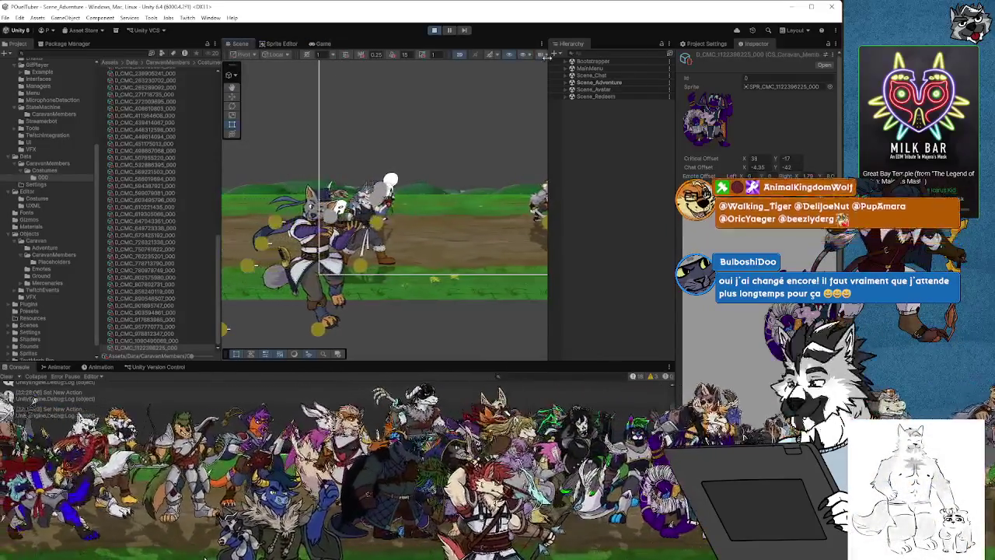
drag(539, 54, 598, 57)
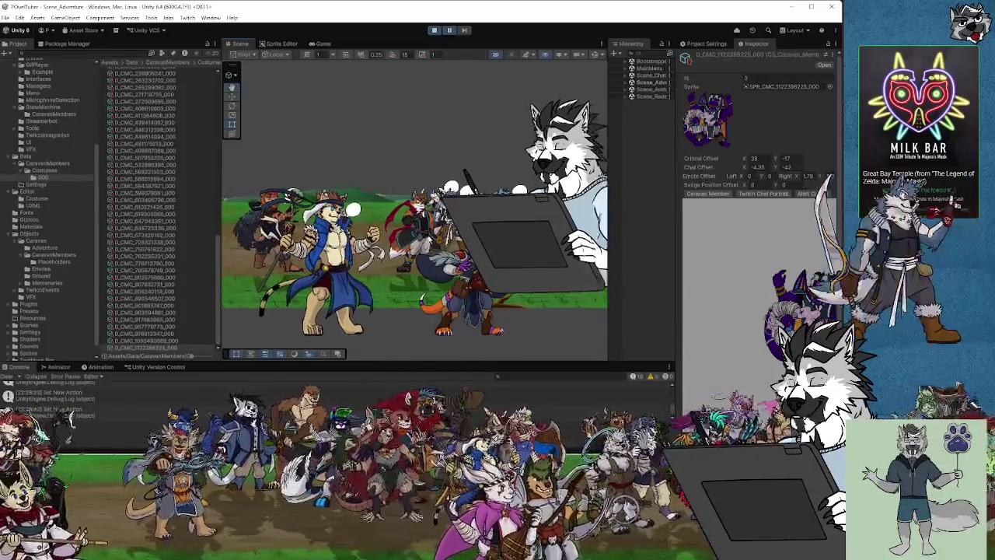
drag(477, 297, 414, 262)
click(420, 273)
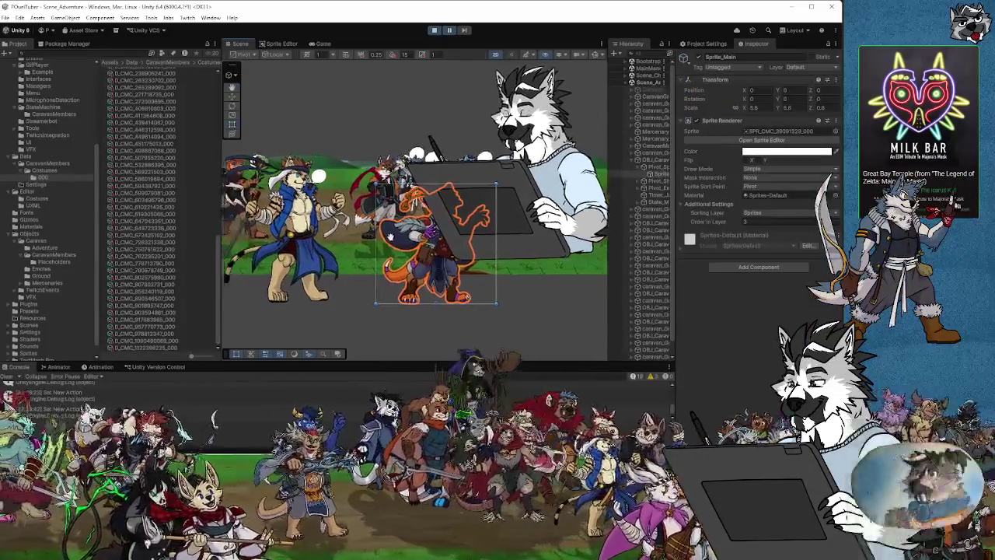
drag(315, 113, 406, 125)
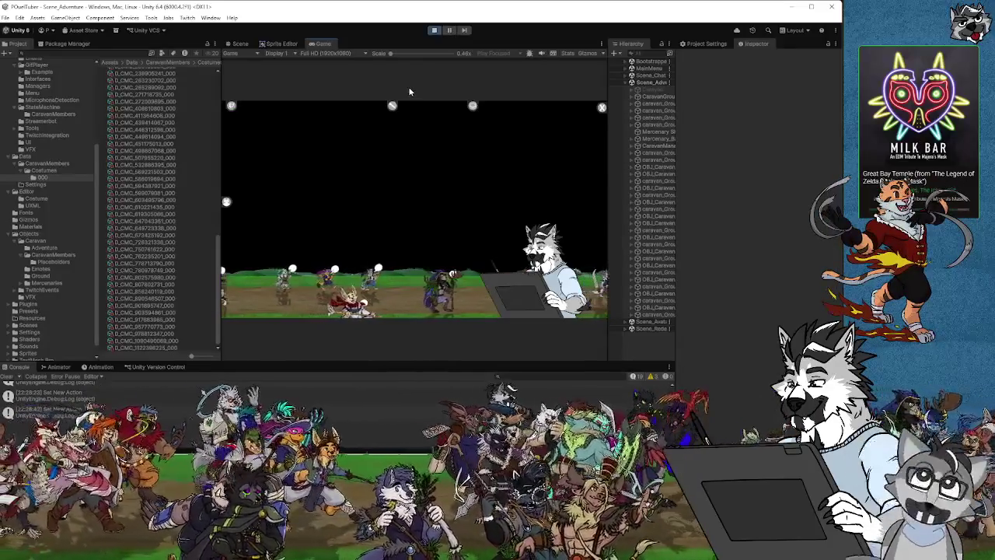
click(449, 30)
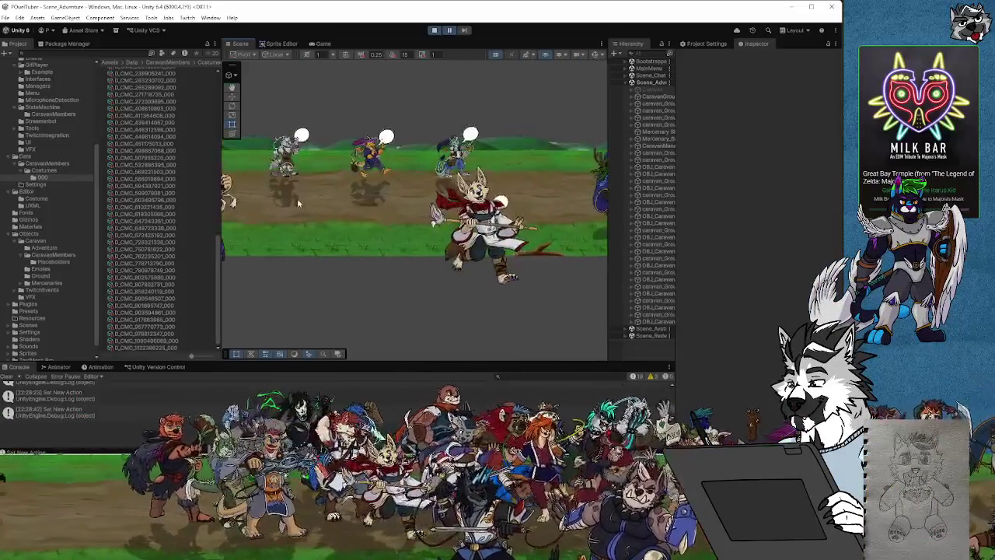
click(450, 31)
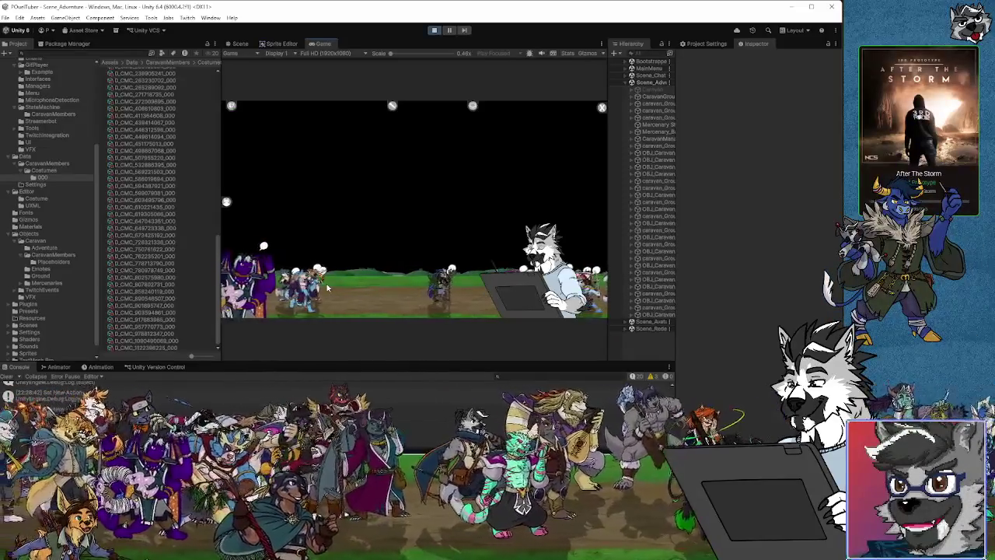
click(449, 30)
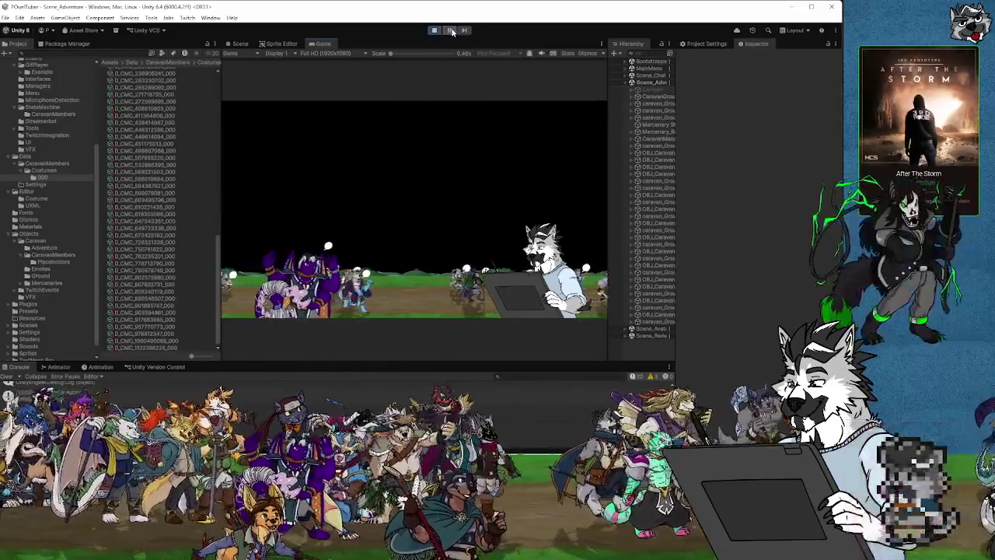
click(240, 43)
key(f)
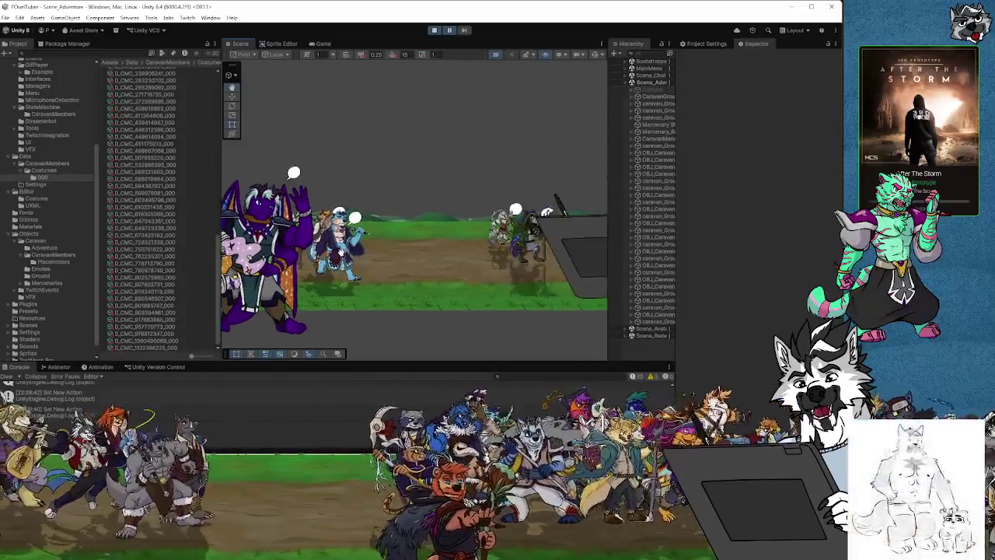
key(ctrl+2)
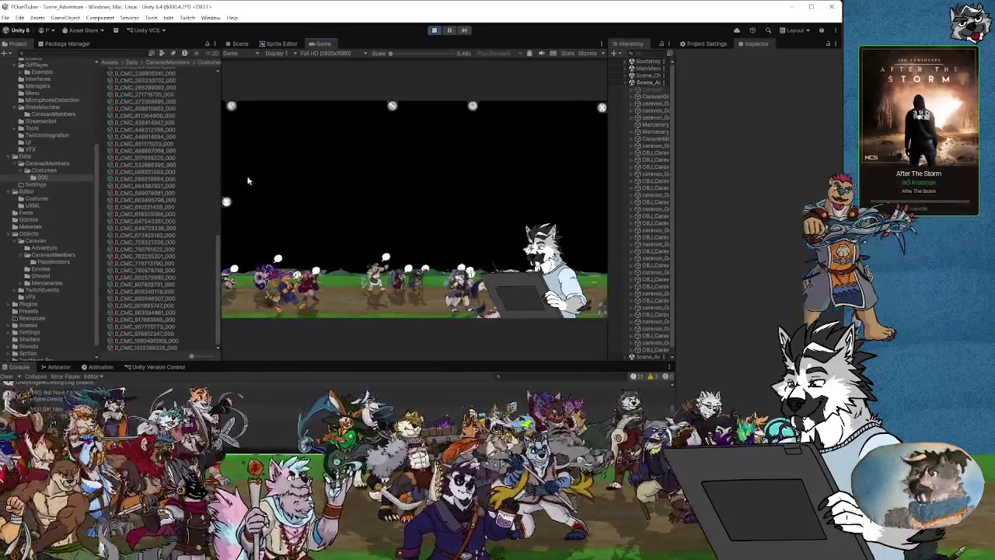
scroll(166, 110, up, 10)
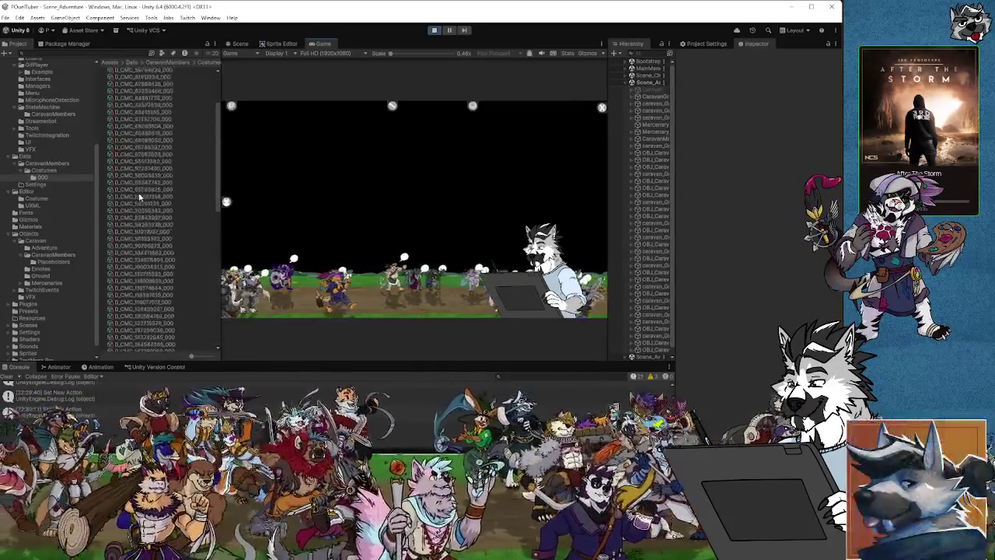
Step: Inspect two D_CMC costume assets' offsets, then bring up the Game tab's options
click(155, 128)
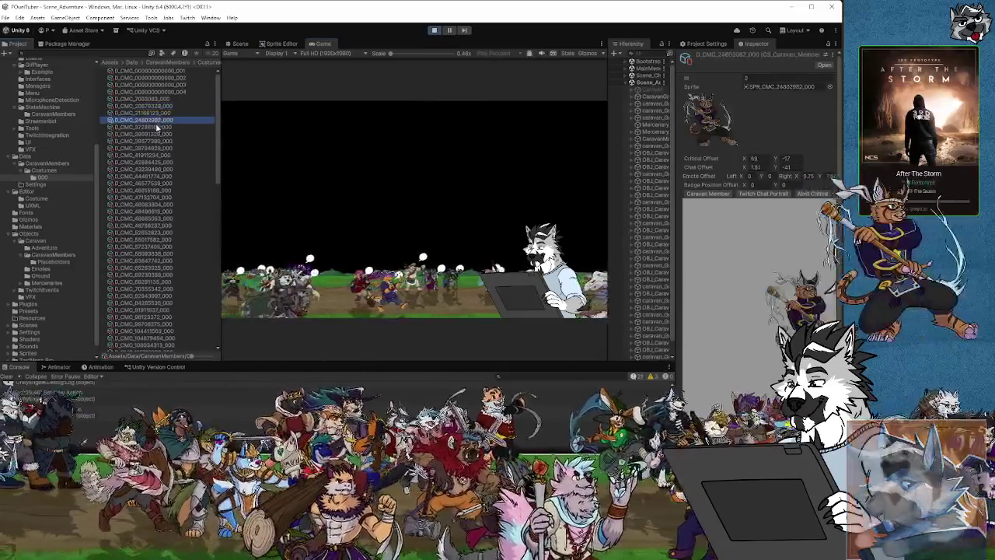
key(Down)
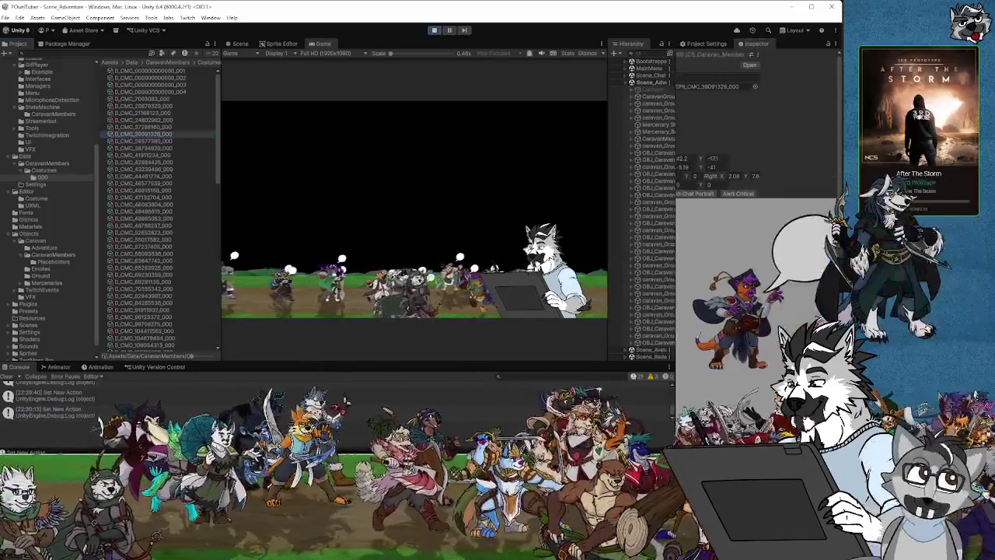
click(761, 201)
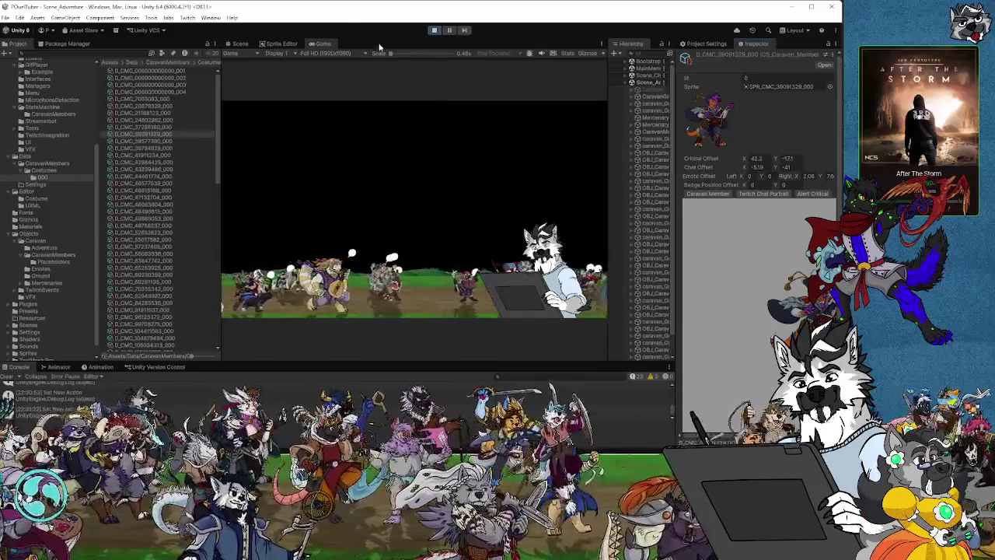
right_click(323, 45)
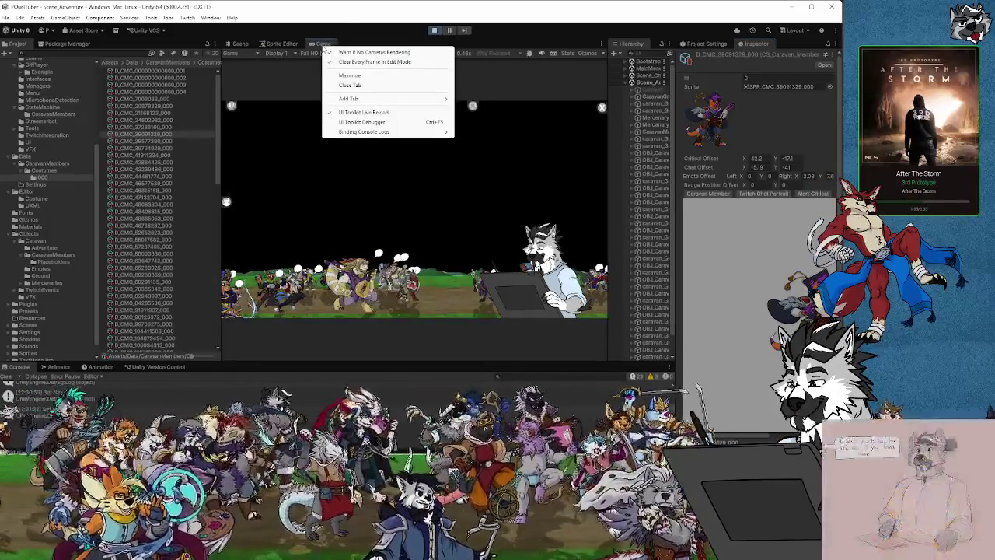
Step: Dismiss the Game tab menu, return to the Scene view, and exit Play mode
click(303, 77)
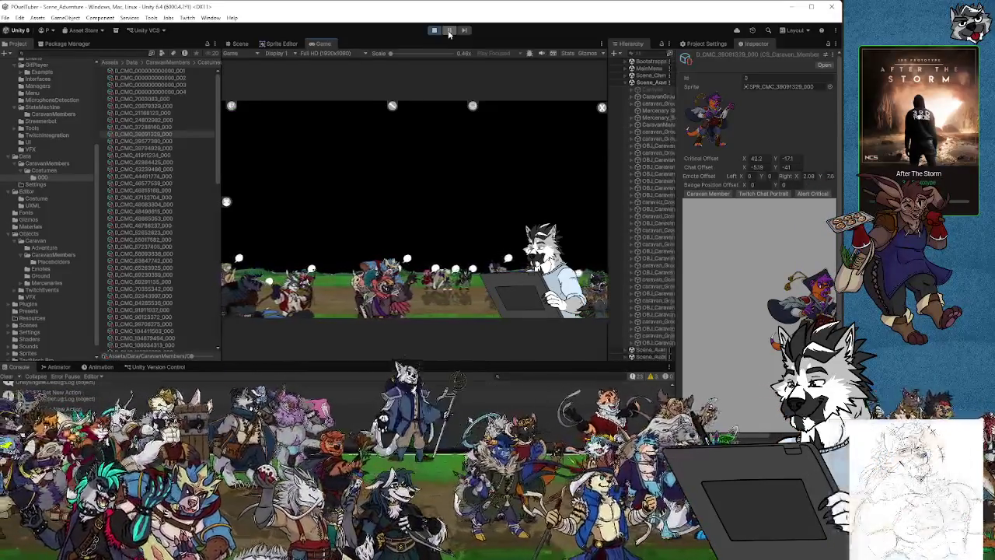
key(ctrl+1)
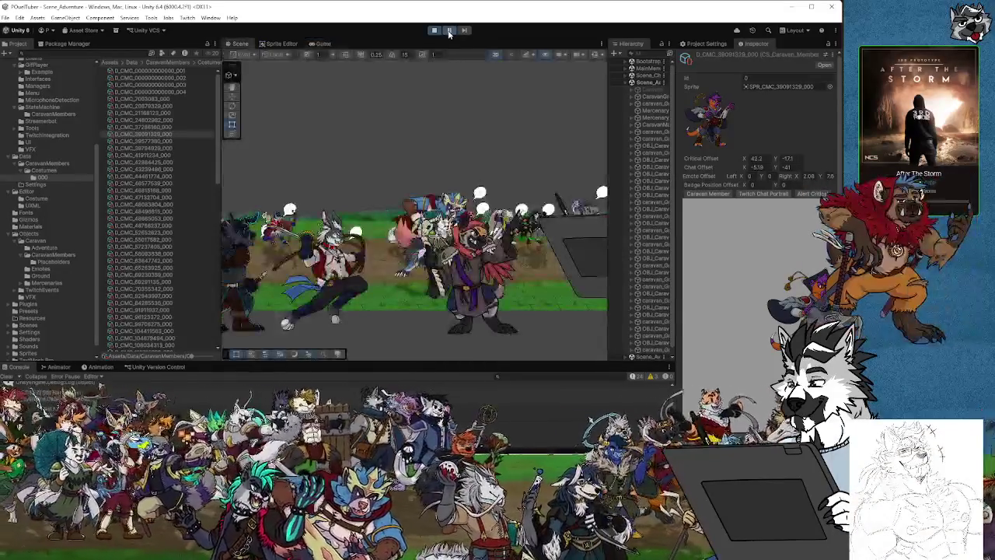
click(434, 31)
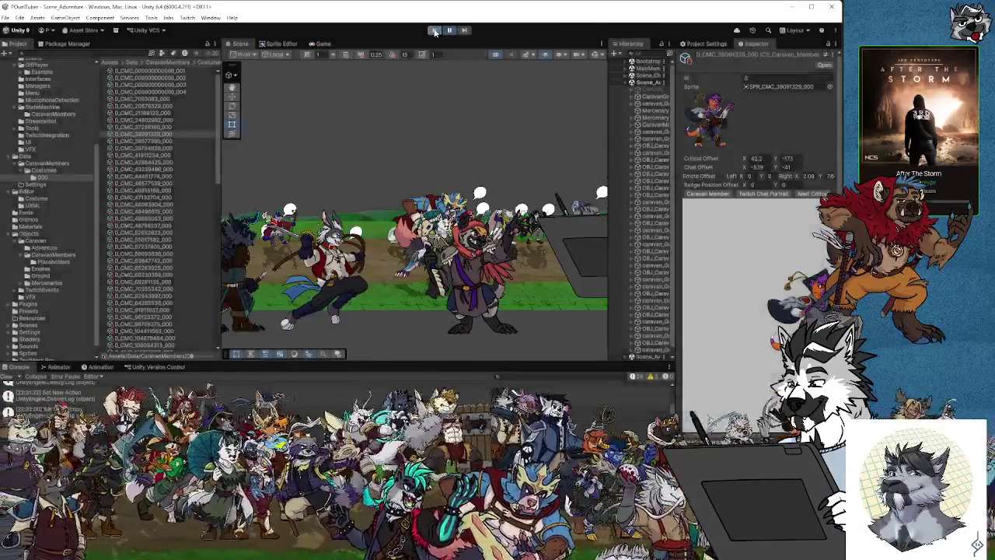
Step: Pick a caravan member from CaravanMembers, change its Size from Small, and start Play mode
scroll(419, 152, down, 2)
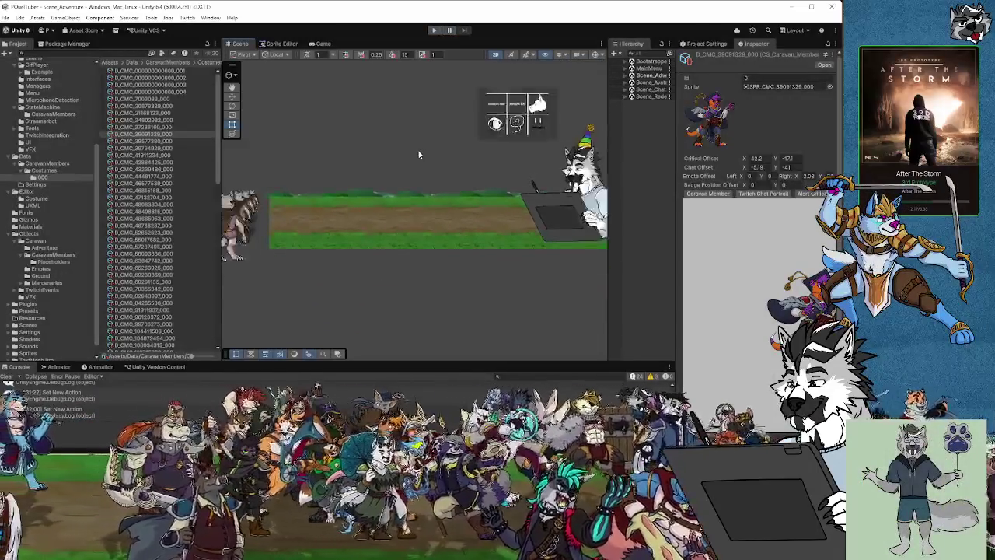
scroll(346, 168, up, 1)
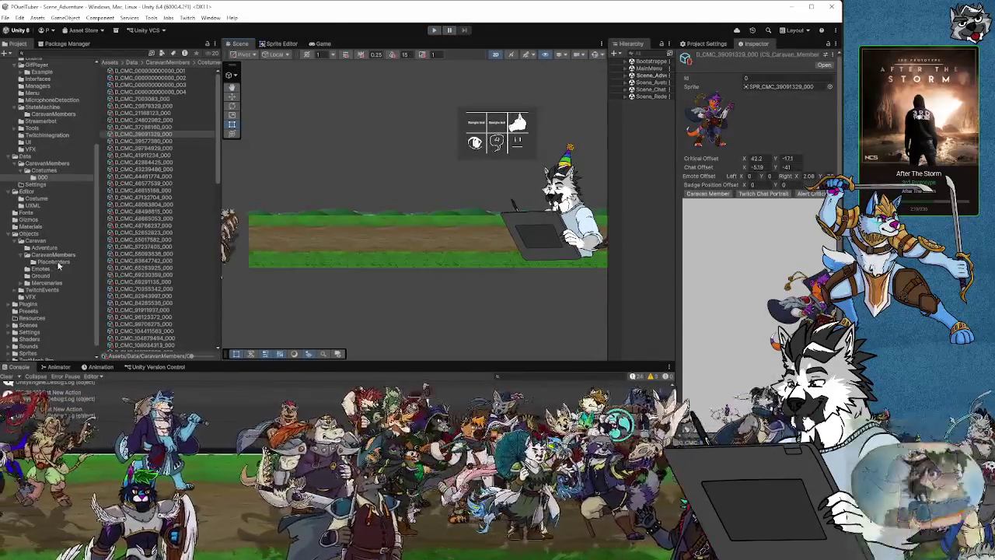
scroll(47, 299, down, 1)
click(50, 250)
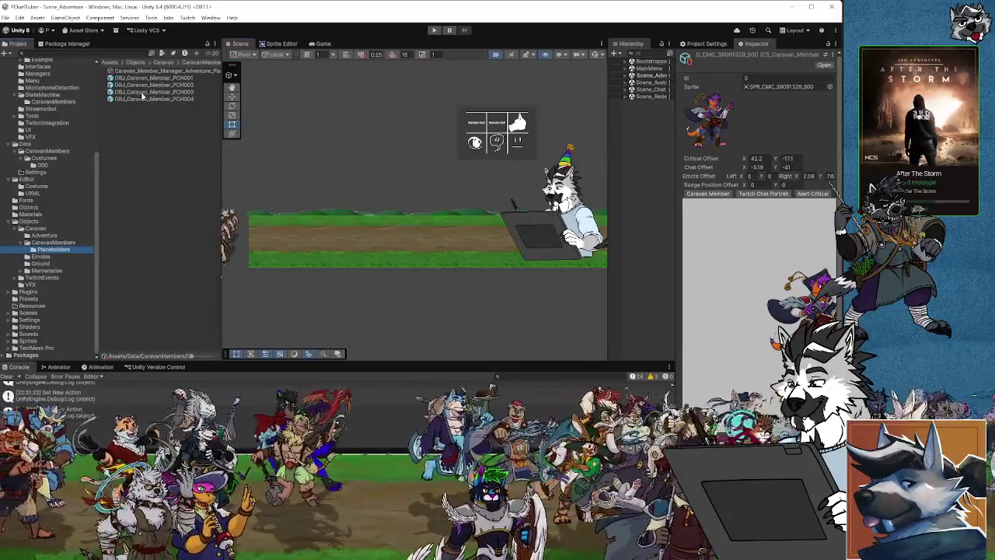
key(Up)
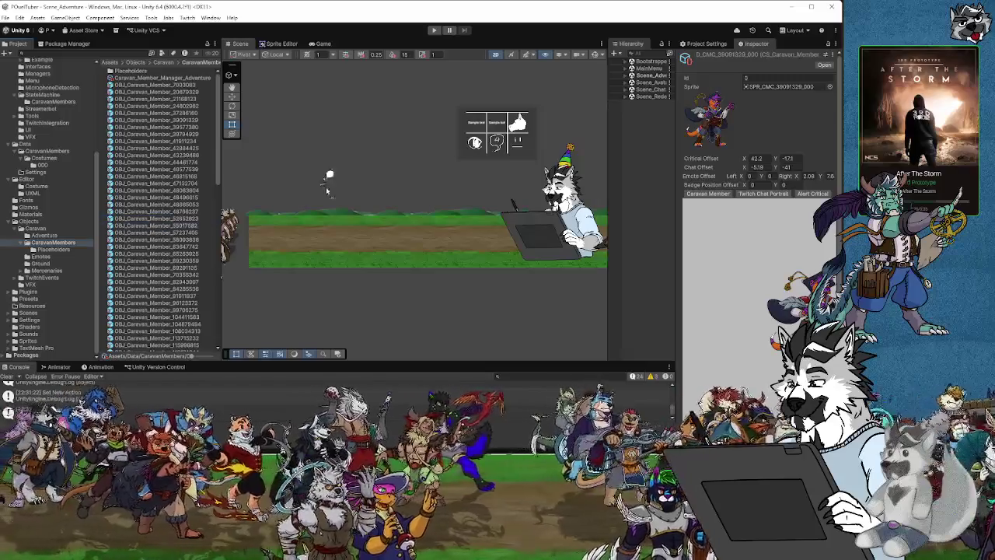
click(368, 174)
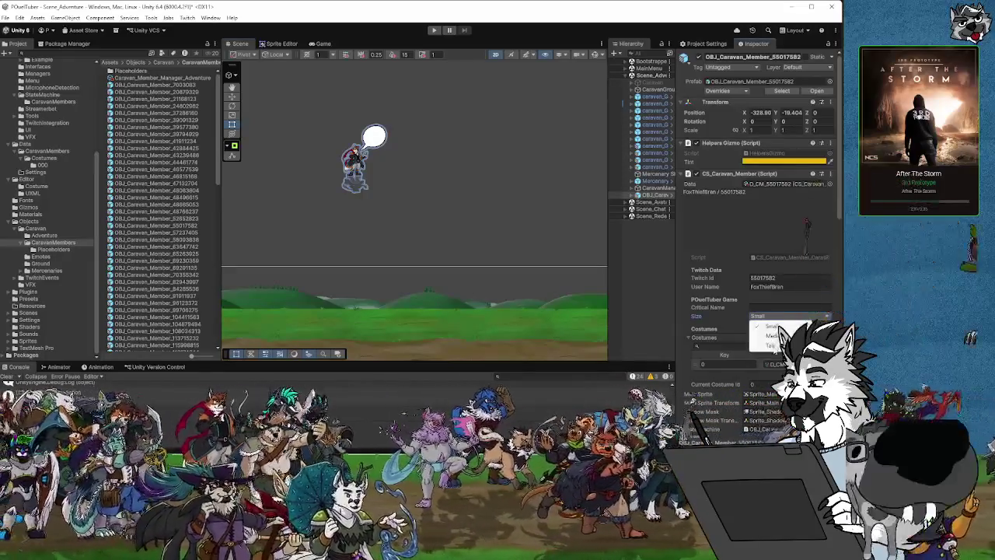
click(777, 334)
click(534, 249)
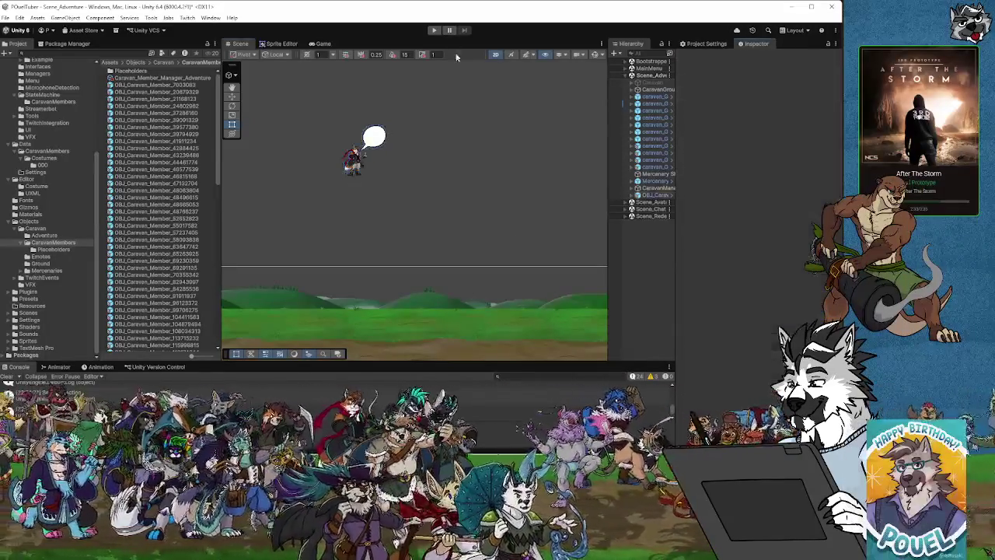
click(433, 30)
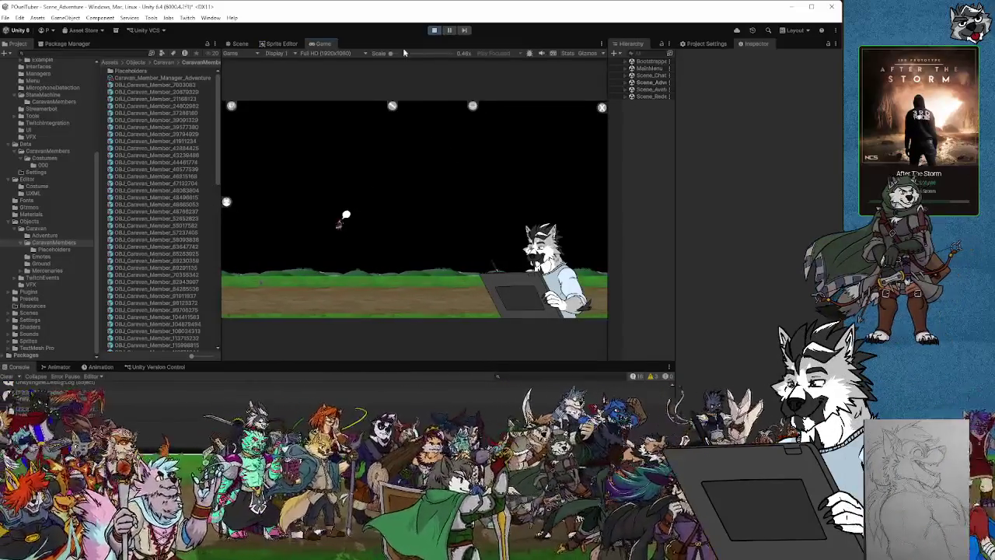
Step: In the Scene view, select the whole caravan member object and set its Size to Medium
click(240, 43)
scroll(350, 163, up, 2)
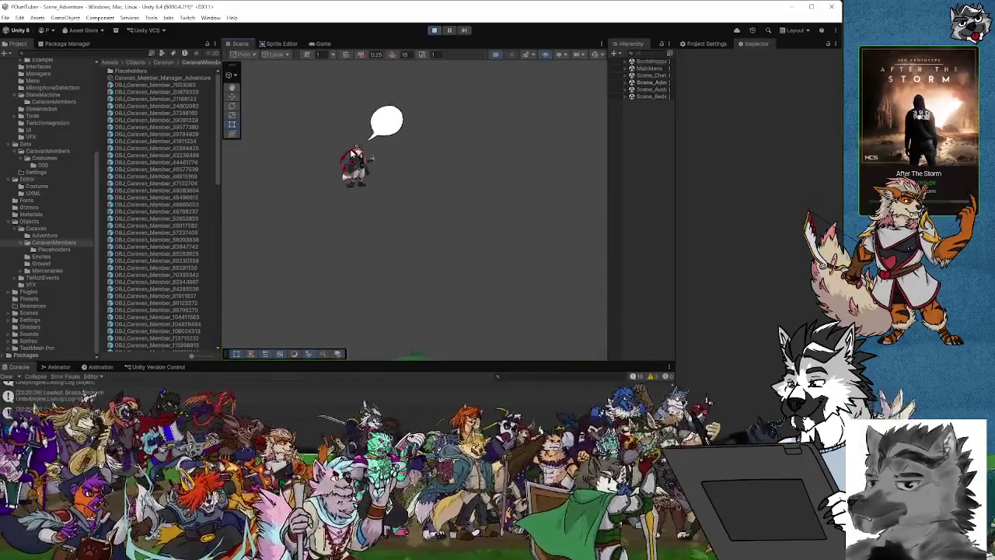
click(360, 166)
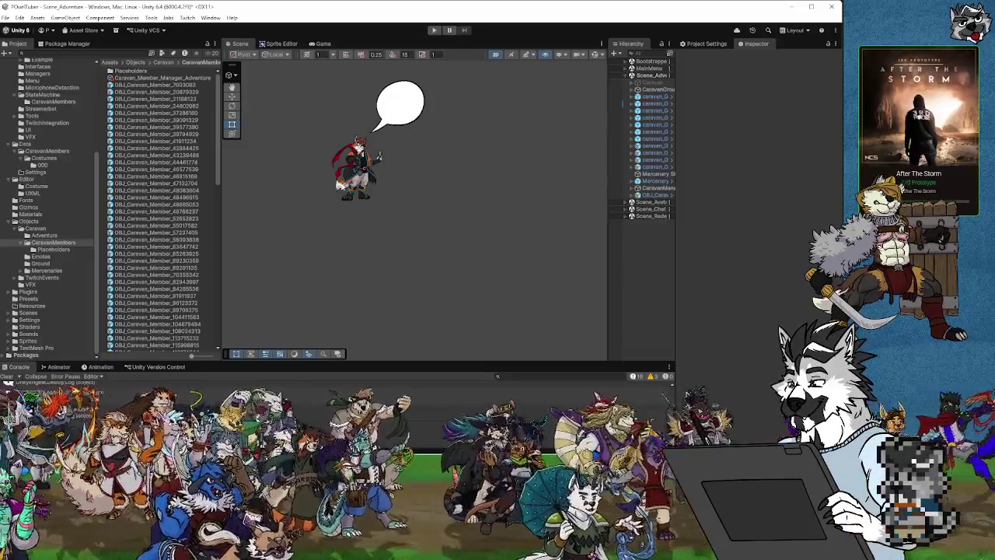
click(378, 158)
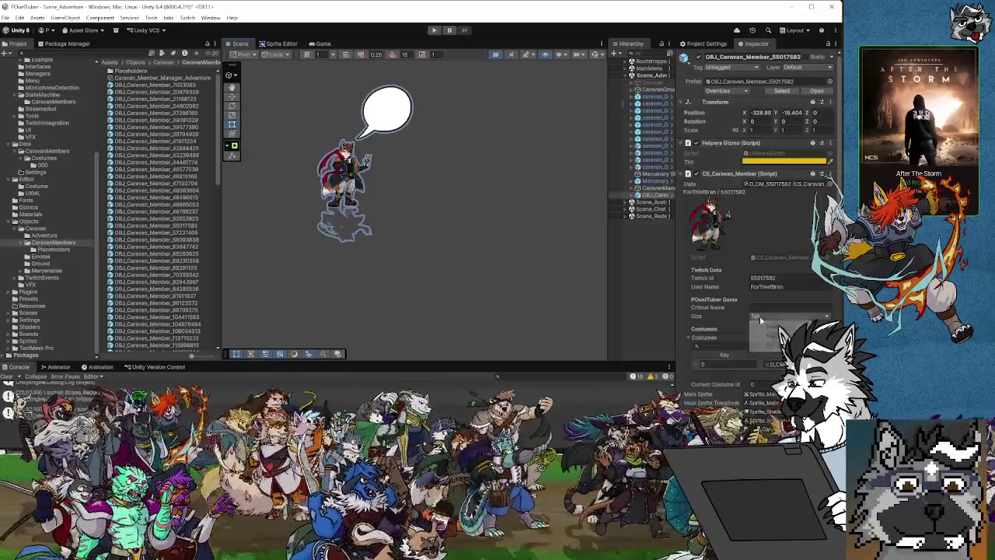
scroll(528, 239, down, 5)
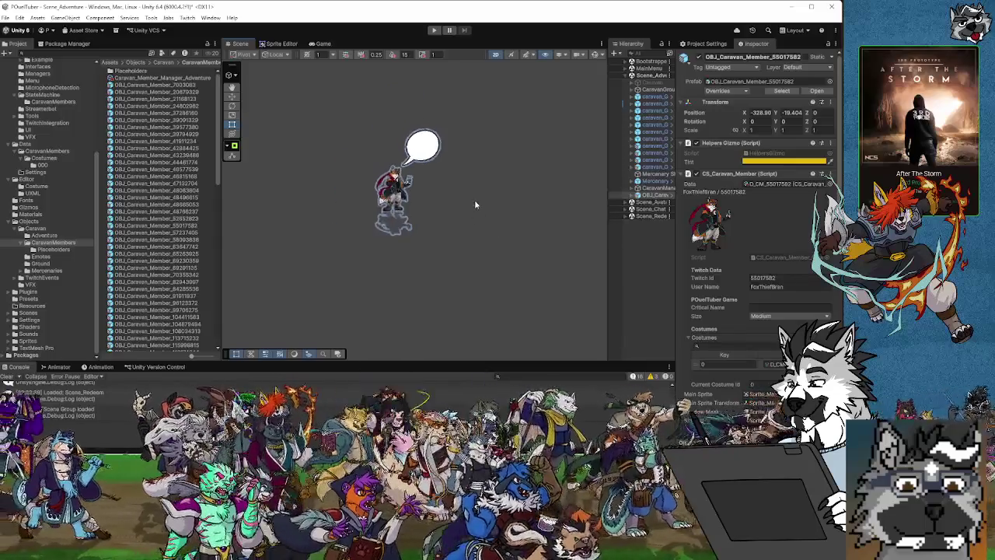
scroll(450, 206, down, 3)
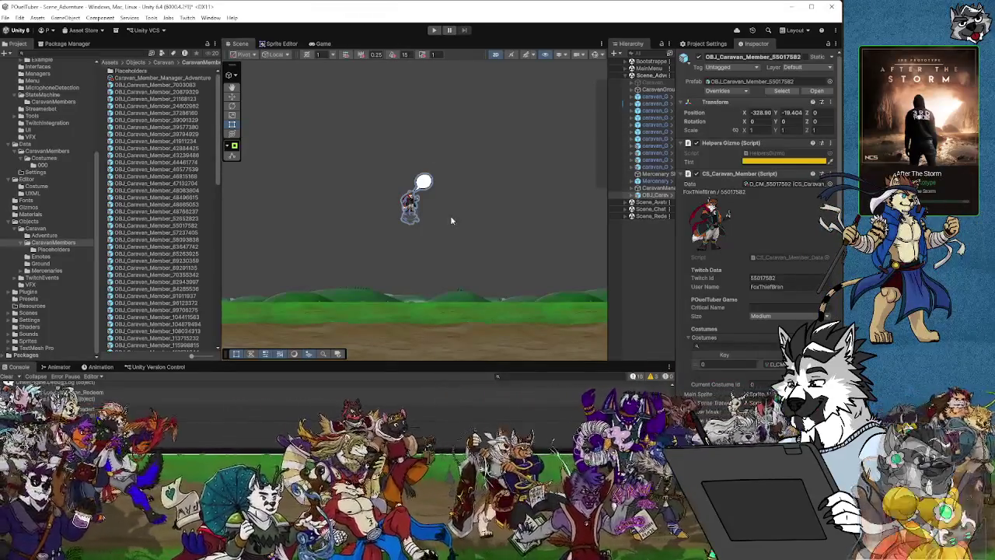
Step: Check the small character's bubble, then open TwitchMessagePortrait.cs in Visual Studio
click(401, 208)
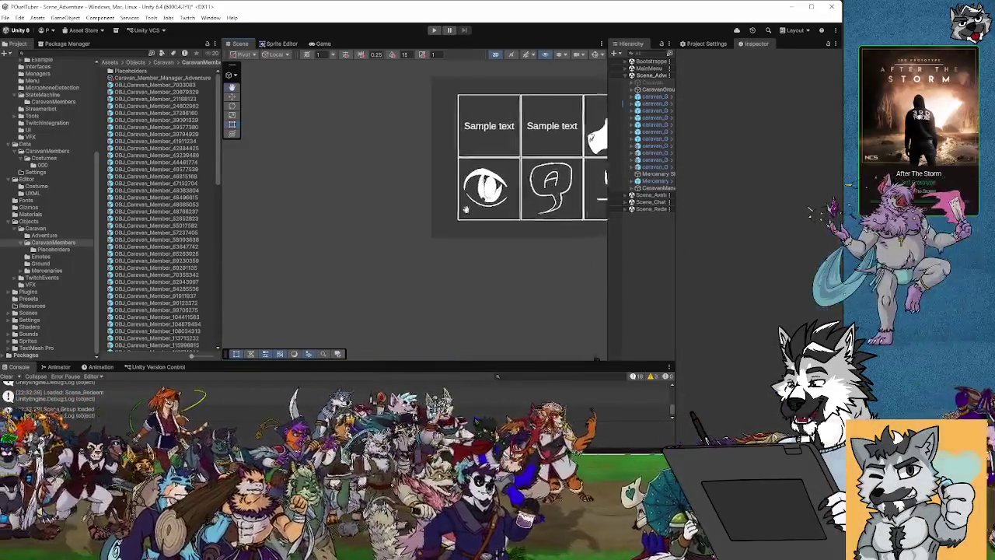
scroll(453, 187, down, 5)
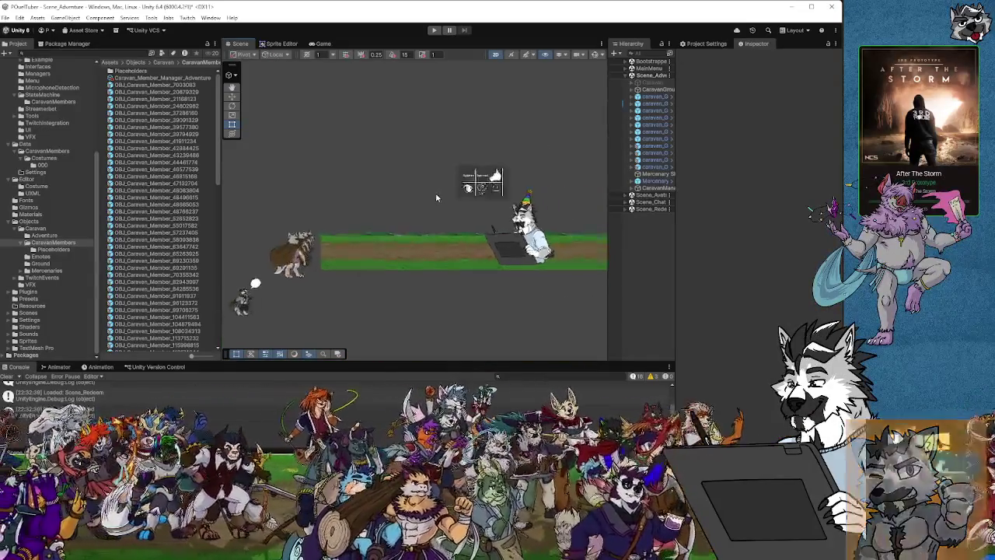
scroll(327, 200, up, 4)
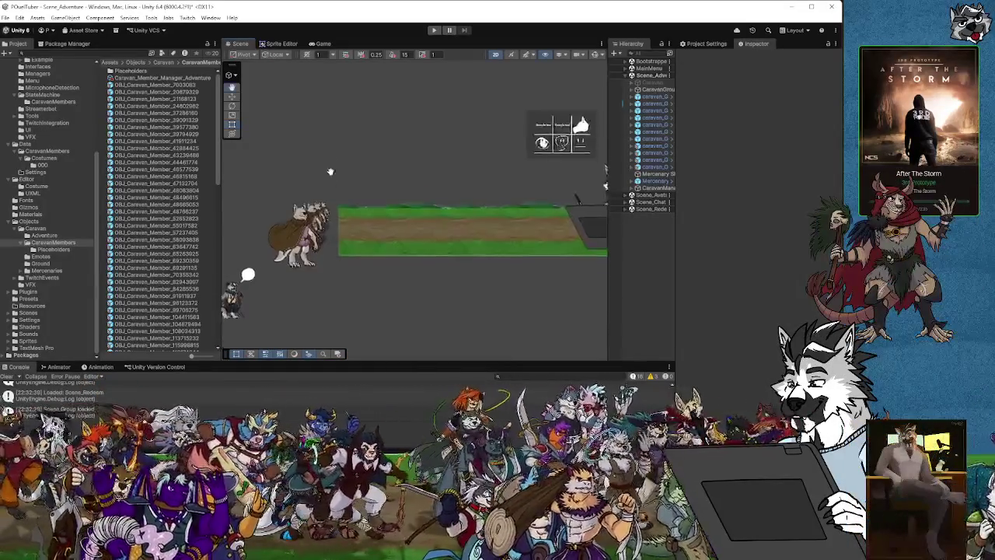
scroll(336, 200, down, 3)
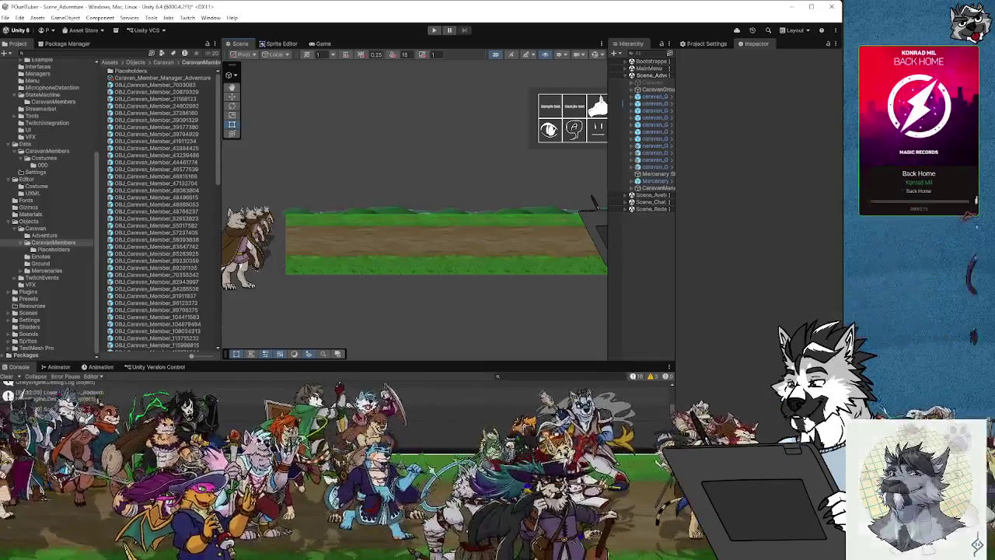
key(alt+Tab)
click(138, 36)
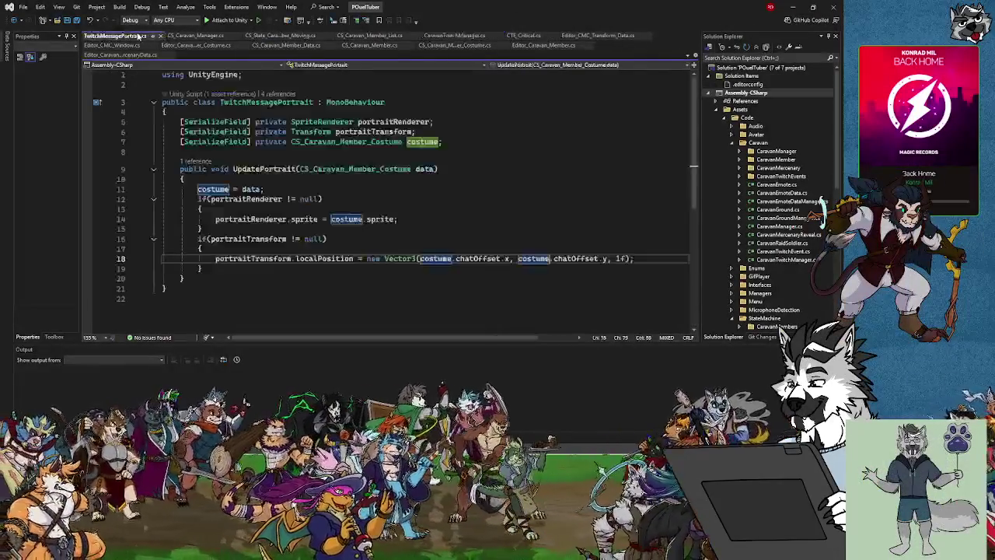
Step: Close TwitchMessagePortrait, the costume editor, Editor_Caravan_Member, scenery data editor, CTE_Critical and Editor_CMC_Window scripts
click(160, 35)
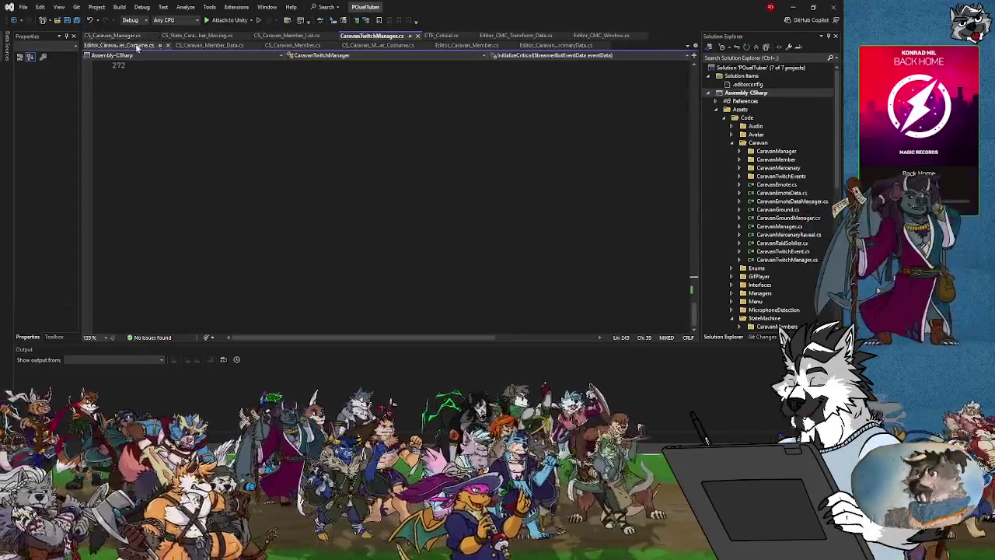
click(137, 47)
click(167, 46)
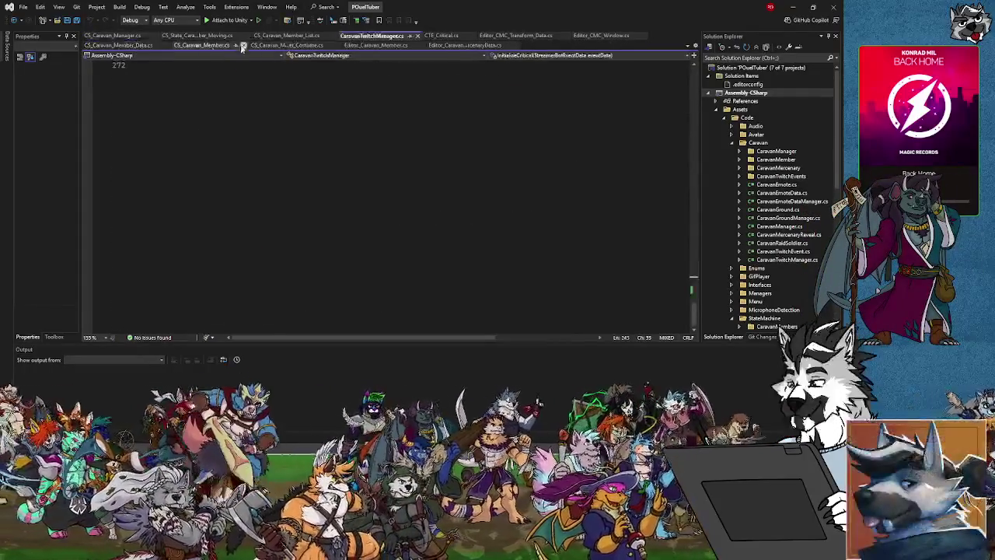
click(405, 44)
click(416, 45)
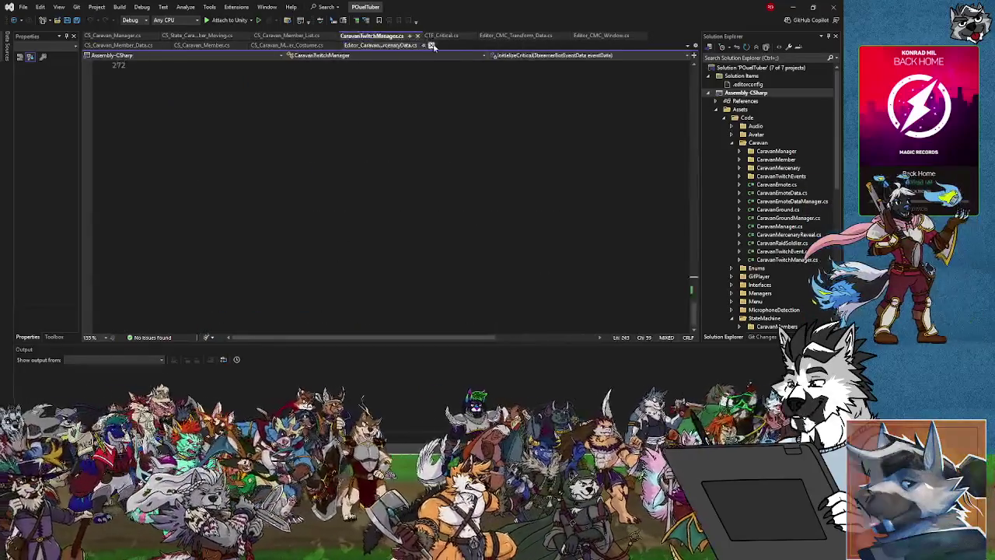
click(431, 45)
click(447, 36)
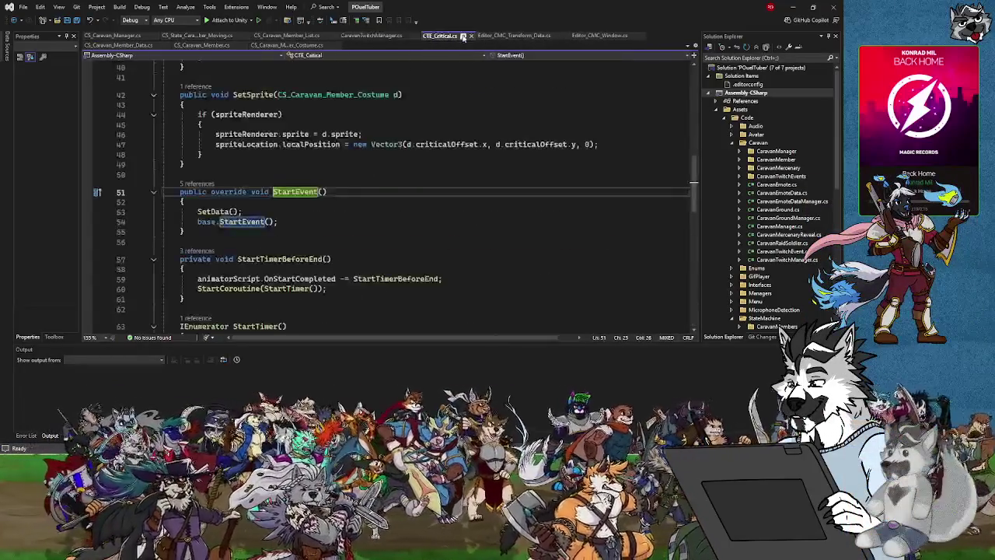
click(470, 36)
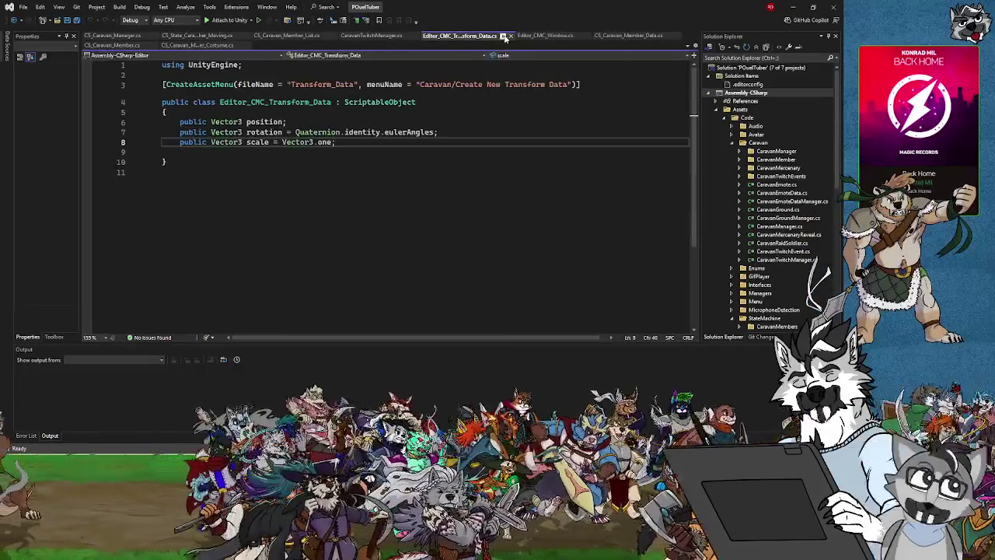
click(506, 36)
click(465, 36)
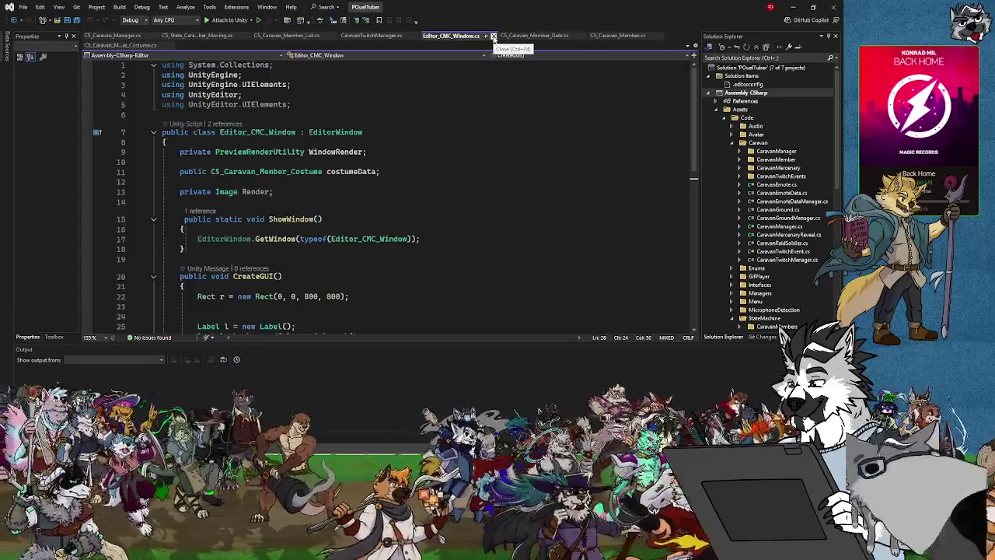
click(492, 36)
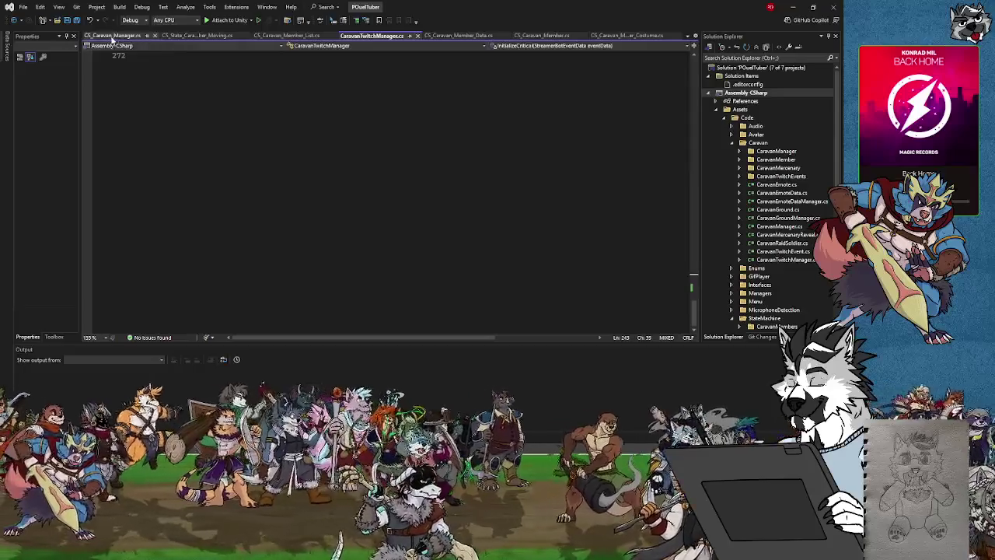
Step: Close CS_Caravan_Member_List, CaravanTwitchManager, CS_Caravan_Member_Data and CS_Caravan_Member_Costume, then review the remaining scripts
click(196, 35)
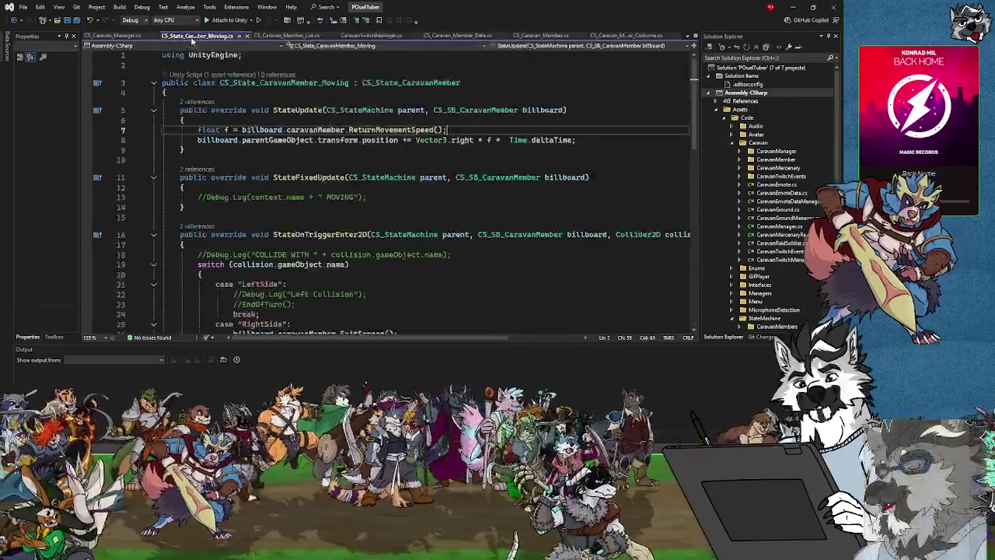
click(282, 37)
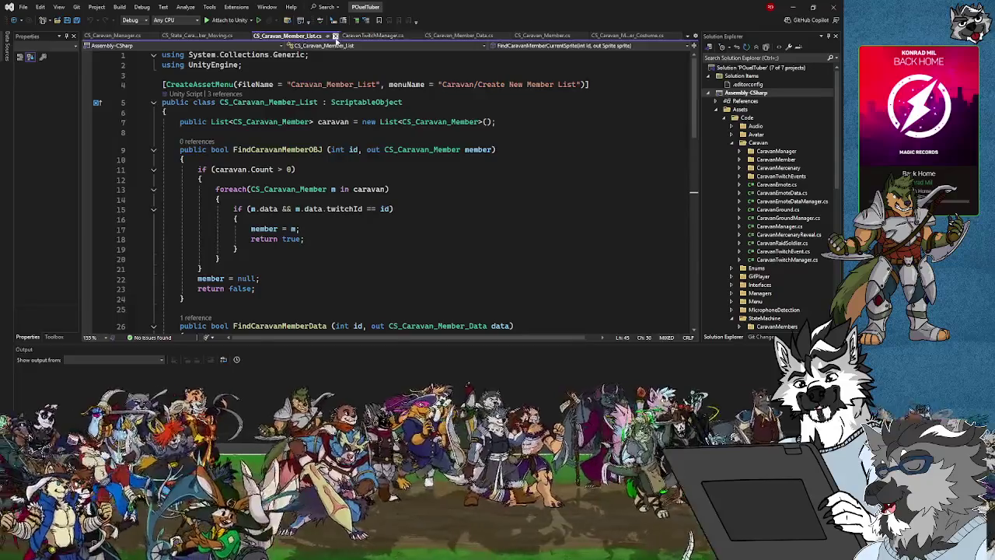
click(336, 37)
click(283, 37)
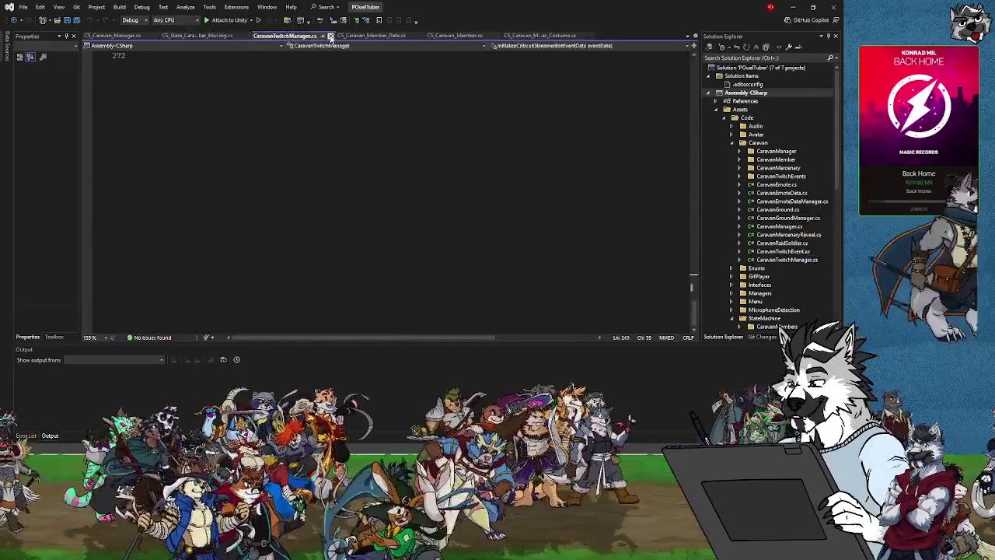
click(328, 36)
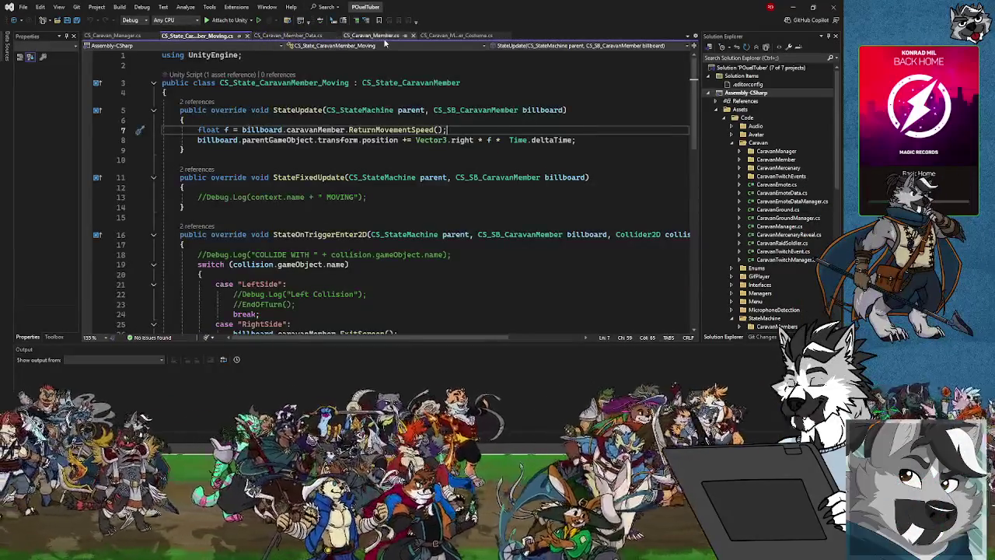
click(314, 36)
click(337, 36)
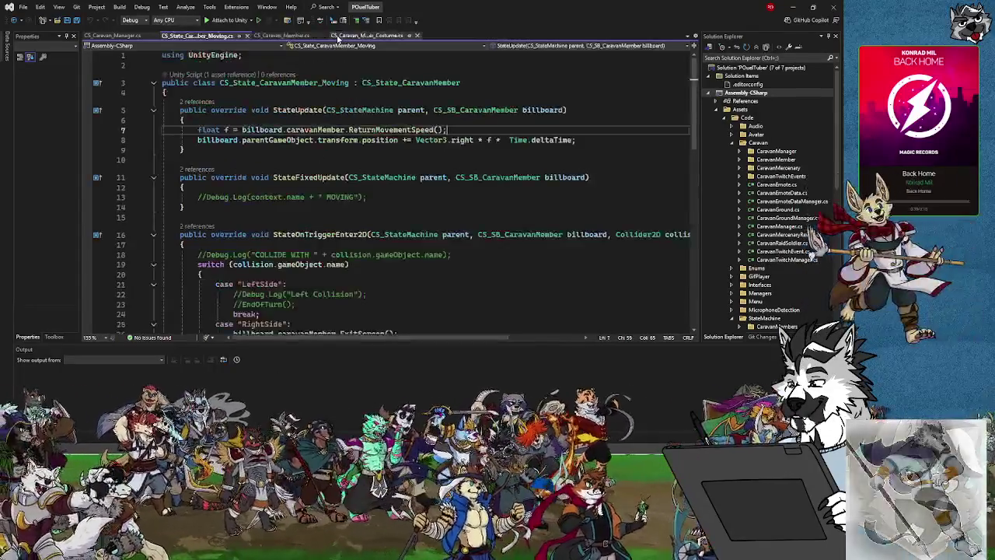
click(371, 36)
click(415, 37)
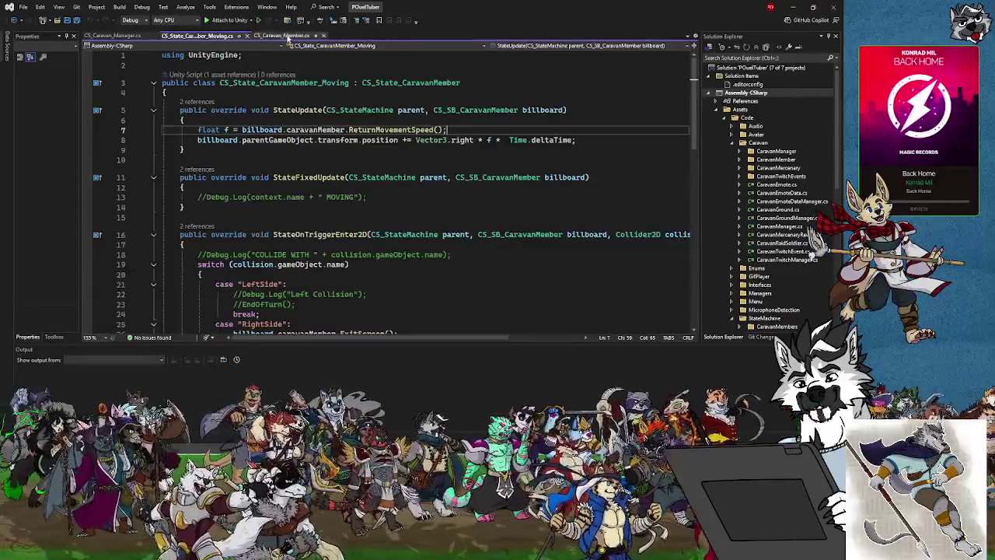
click(285, 36)
click(198, 37)
click(113, 37)
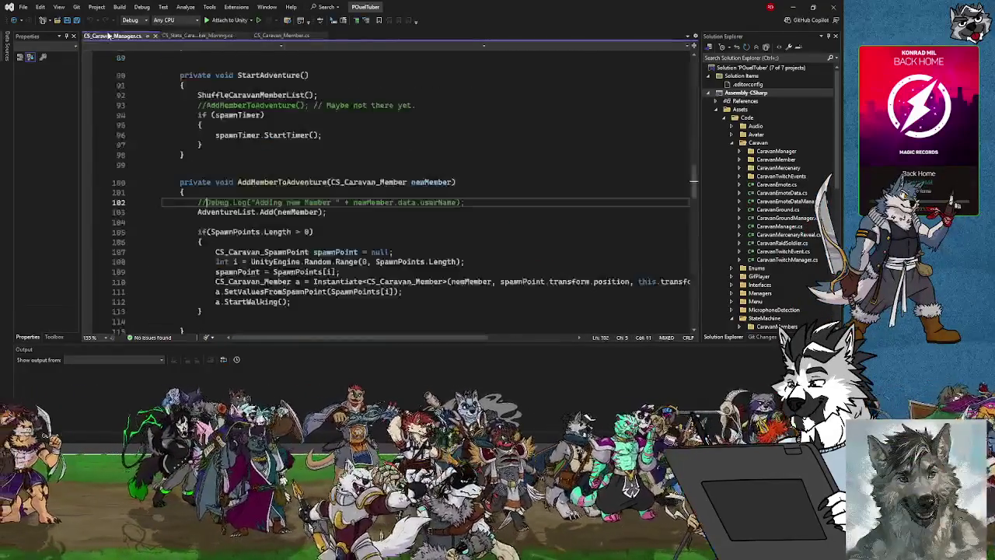
Step: Bring up CS_Caravan_Member.cs and scroll through its field declarations
click(208, 37)
click(285, 37)
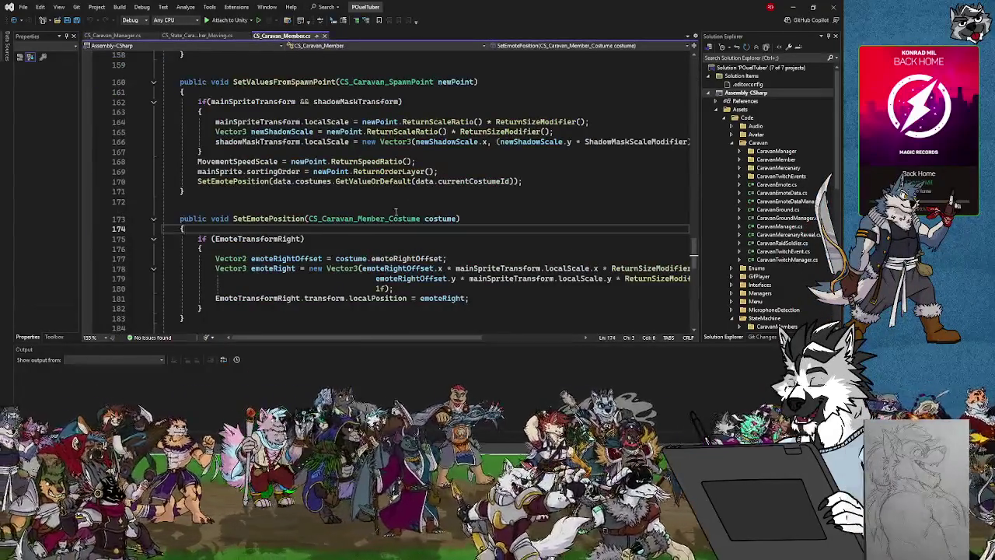
scroll(295, 156, up, 2)
scroll(311, 216, up, 7)
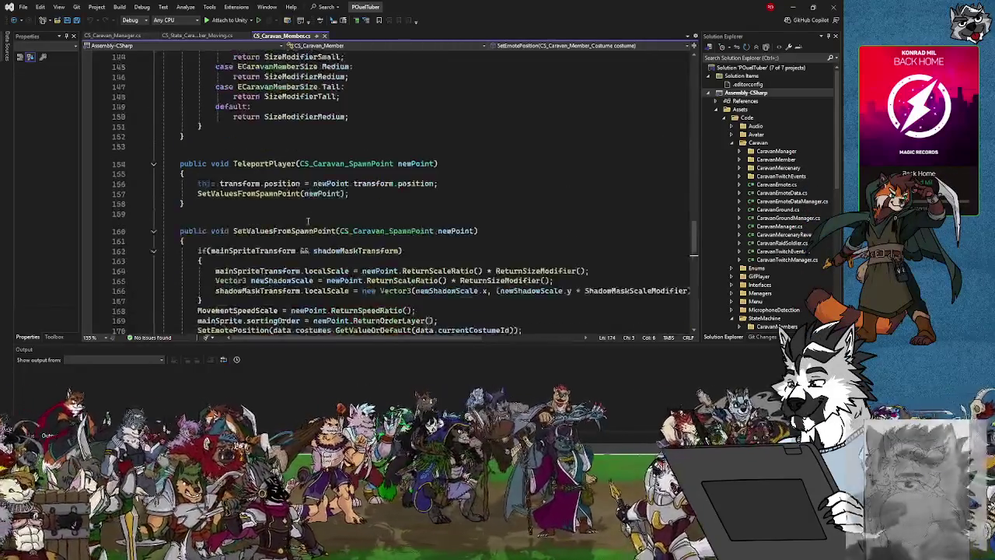
scroll(312, 213, down, 20)
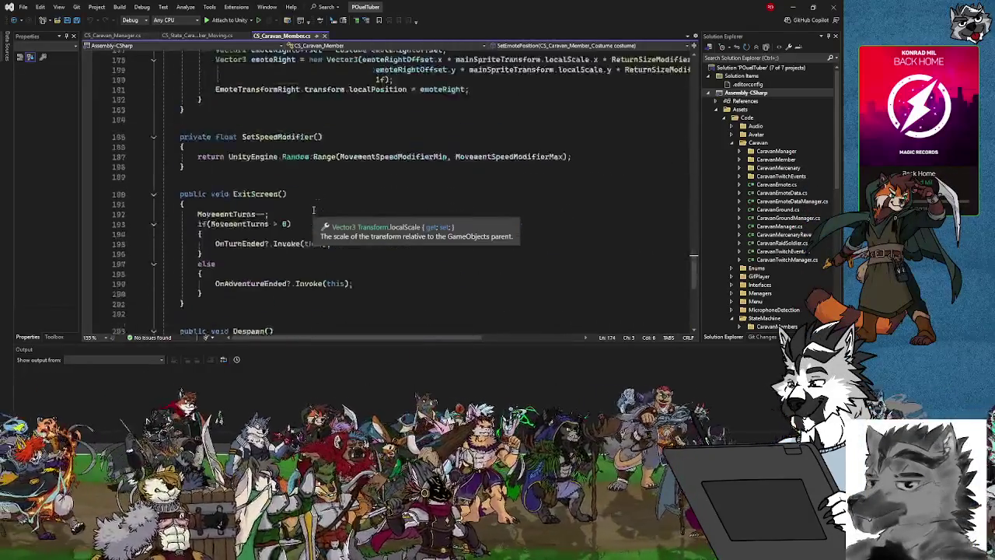
scroll(315, 209, up, 20)
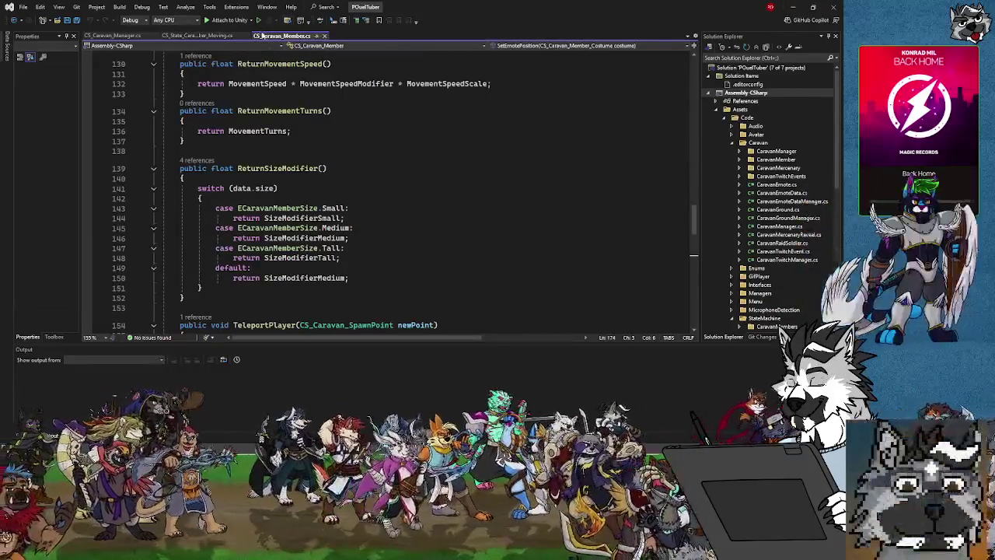
scroll(333, 206, up, 8)
scroll(333, 206, up, 20)
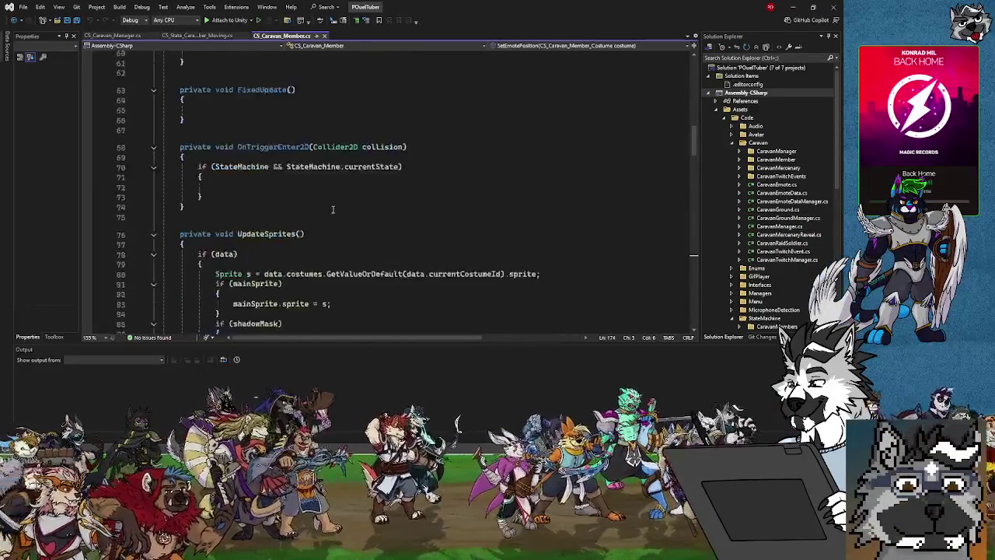
scroll(333, 210, up, 5)
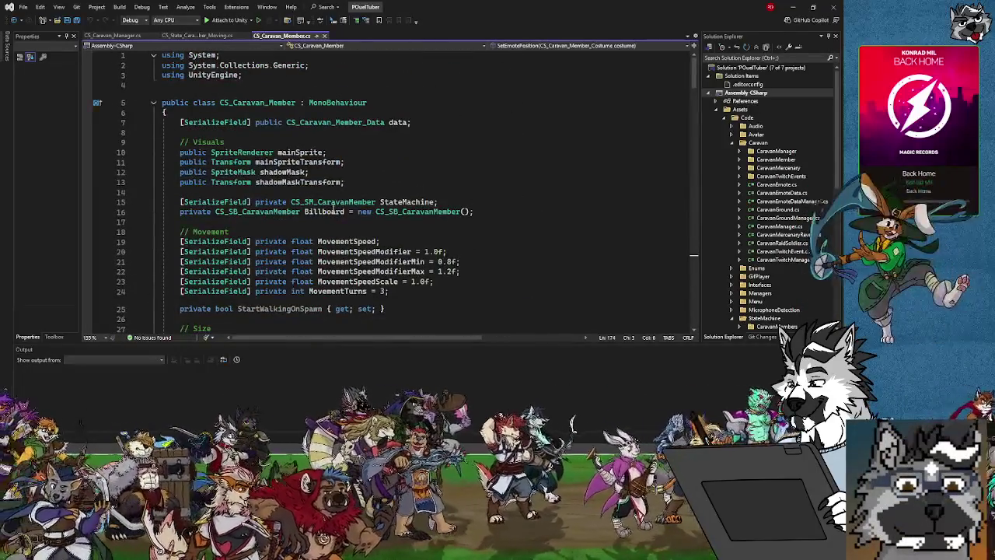
scroll(453, 204, down, 7)
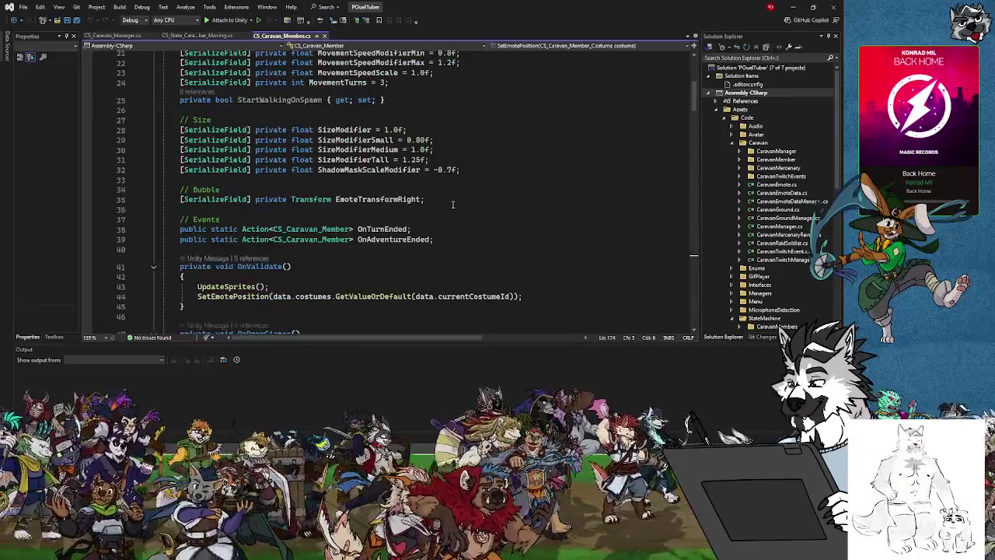
Step: Inspect the EmoteTransformRight field on line 35, then minimize Visual Studio
click(337, 200)
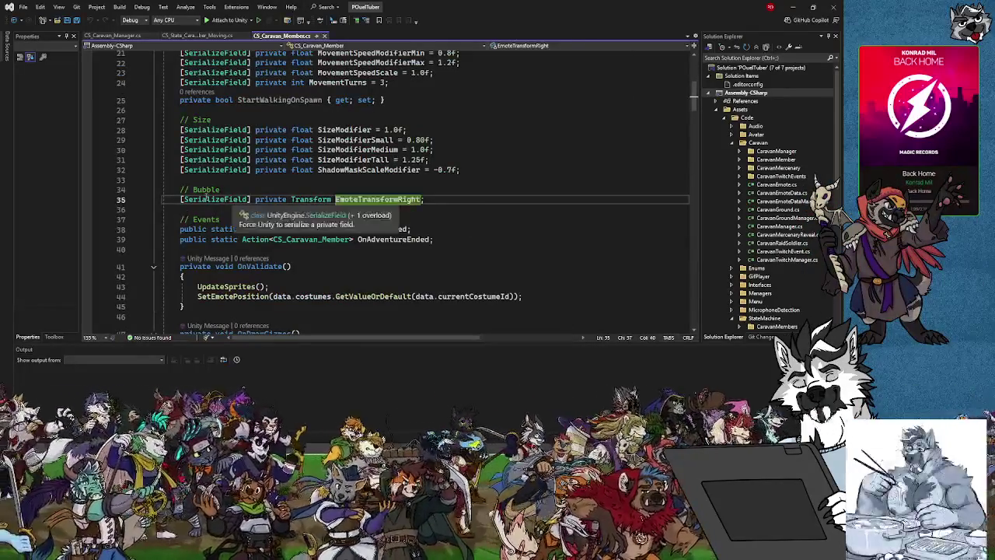
key(ctrl+Right)
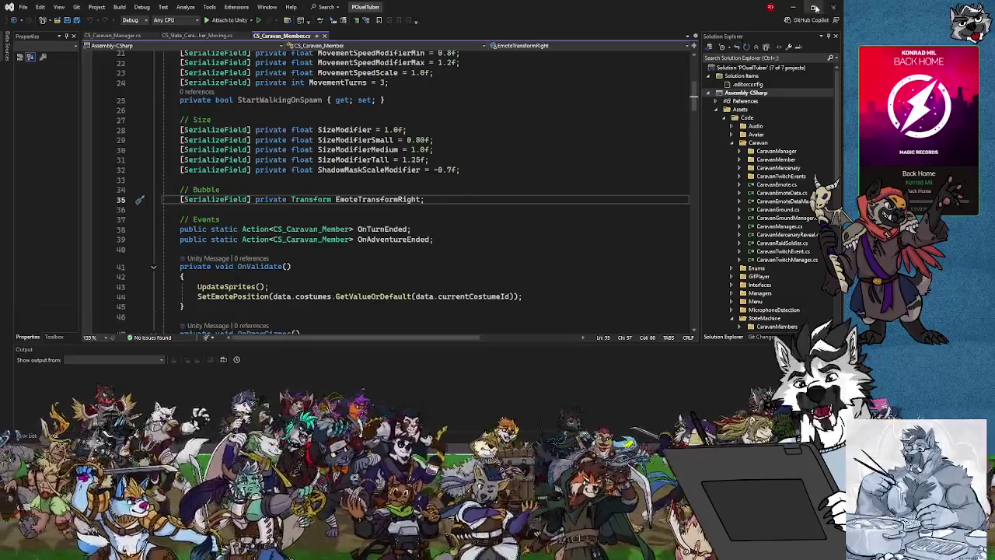
click(792, 7)
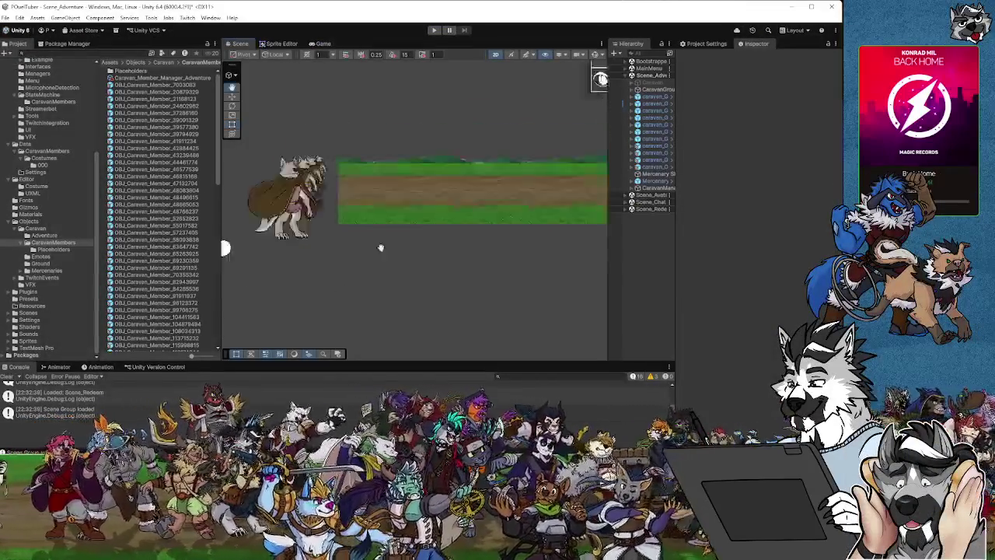
Step: Frame the character with its speech bubble, widen the Hierarchy and select Mercenary_Base
key(f)
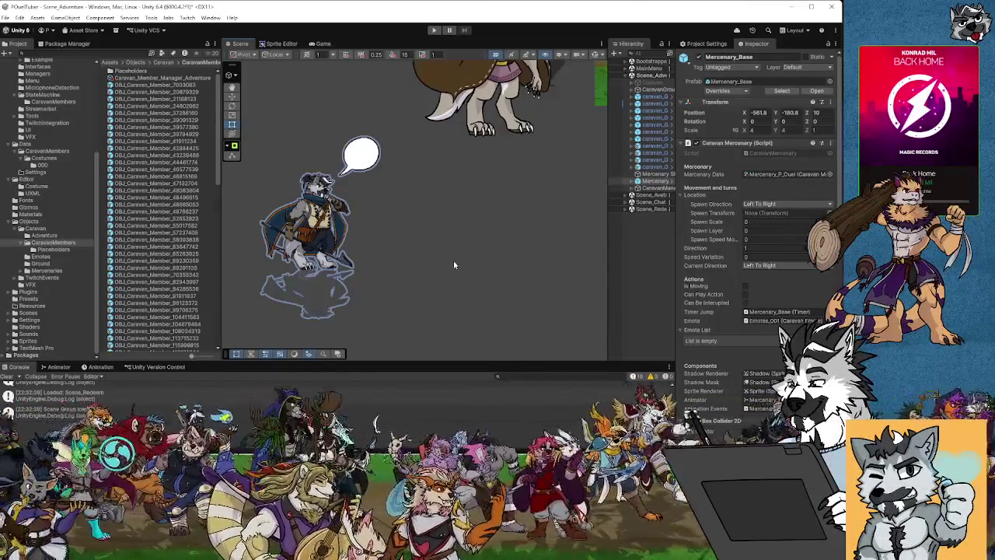
scroll(458, 262, up, 2)
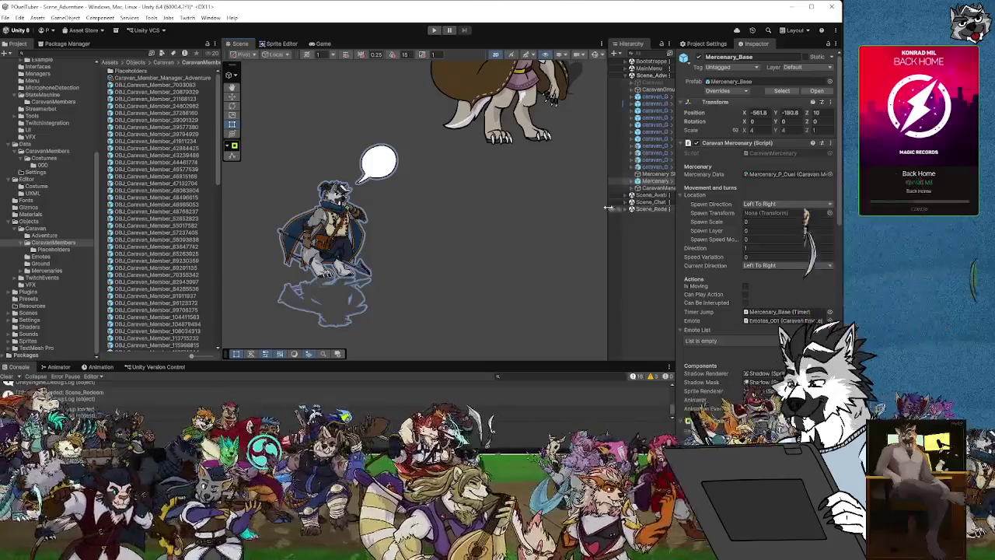
drag(609, 175, 559, 175)
click(602, 174)
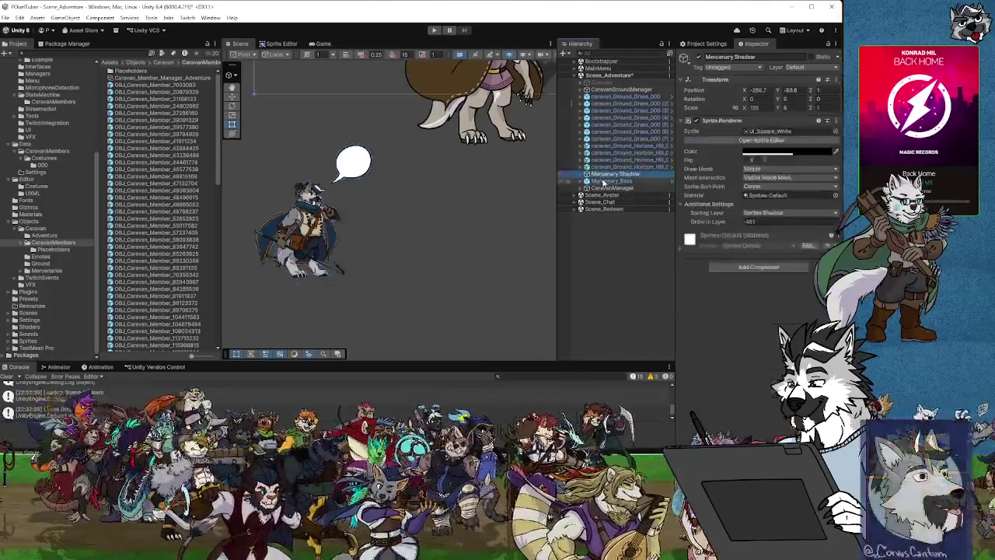
click(603, 181)
scroll(498, 256, left, 3)
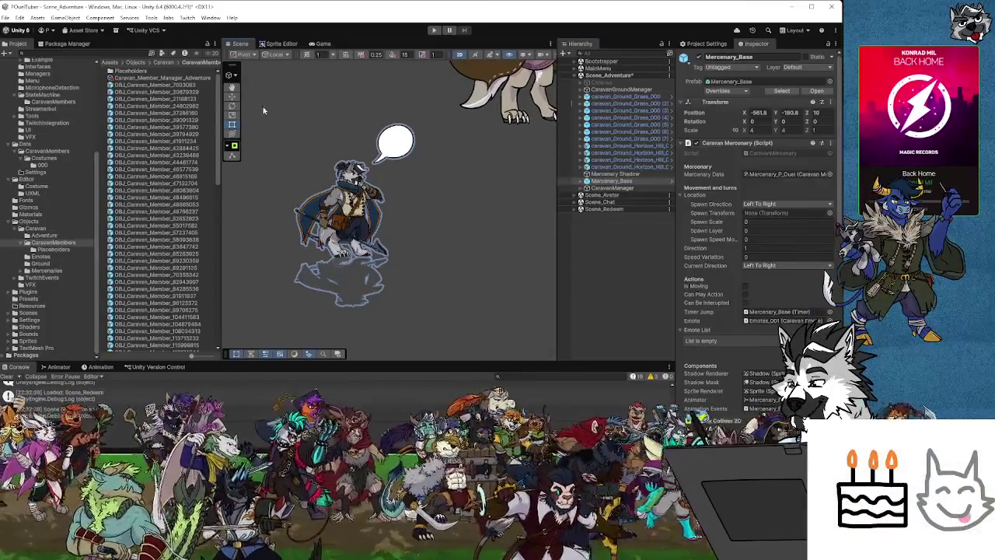
Step: Drag a caravan member prefab from CaravanMembers into the scene, then open the Costumes data folder
click(180, 176)
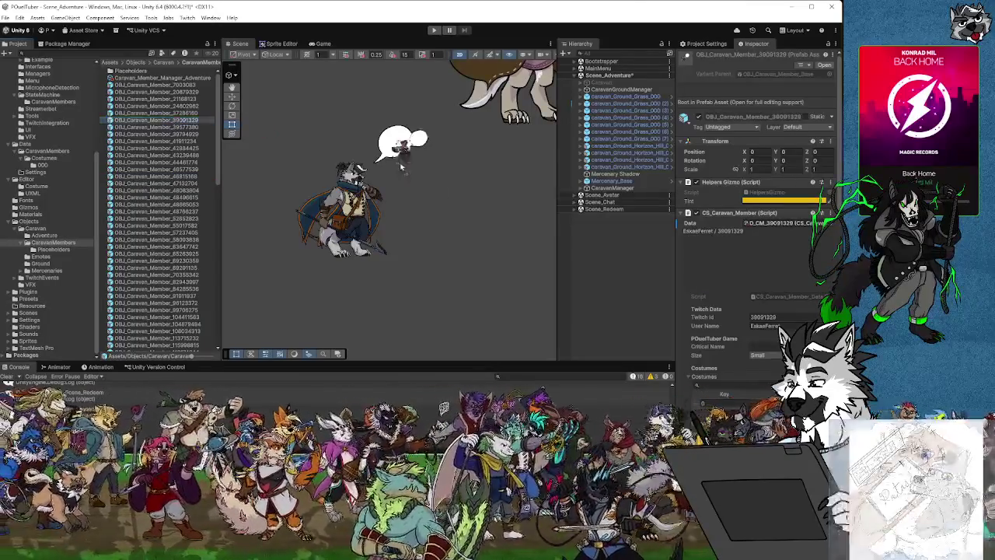
mouse_move(443, 227)
mouse_down()
mouse_move(488, 199)
mouse_move(474, 234)
mouse_up()
scroll(482, 248, up, 3)
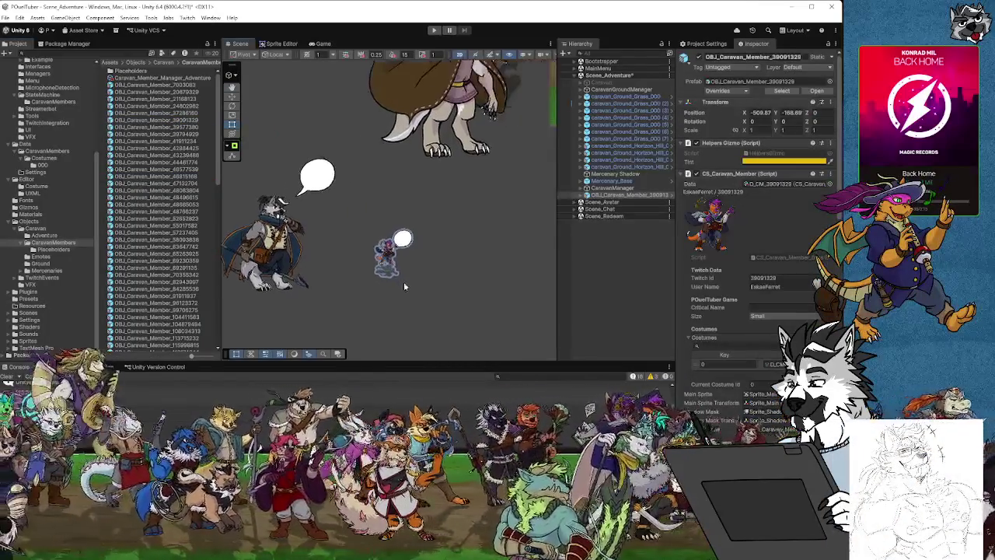
scroll(386, 261, down, 1)
scroll(388, 252, up, 5)
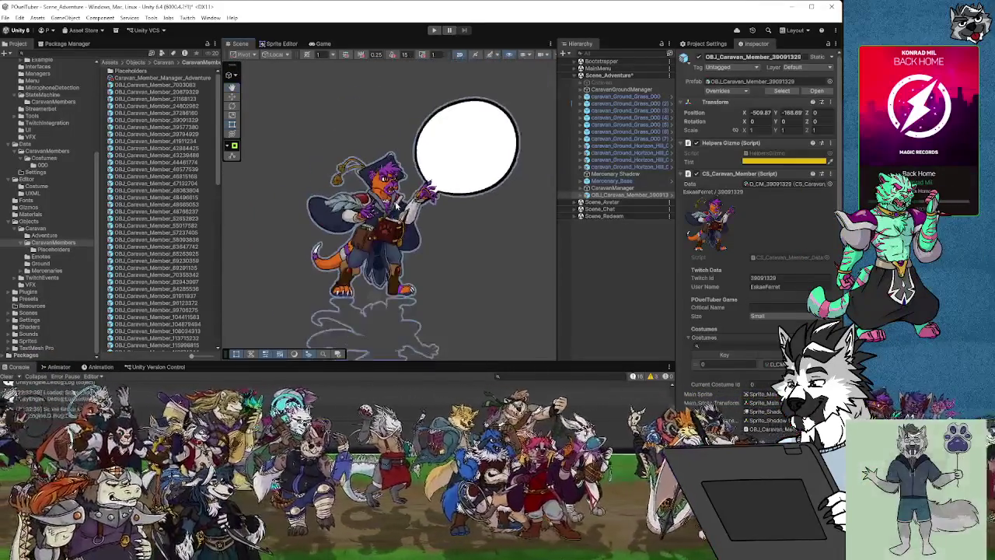
scroll(400, 214, down, 4)
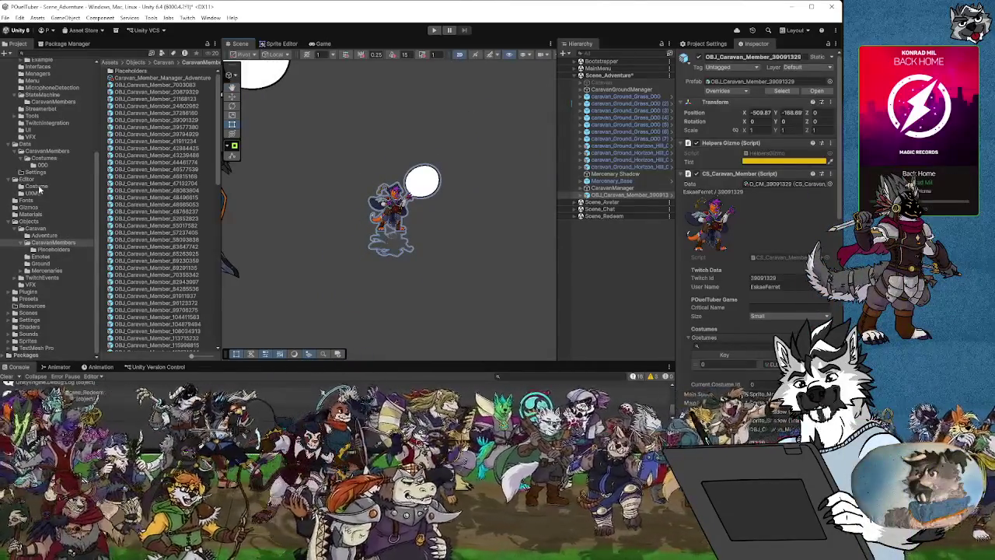
click(44, 159)
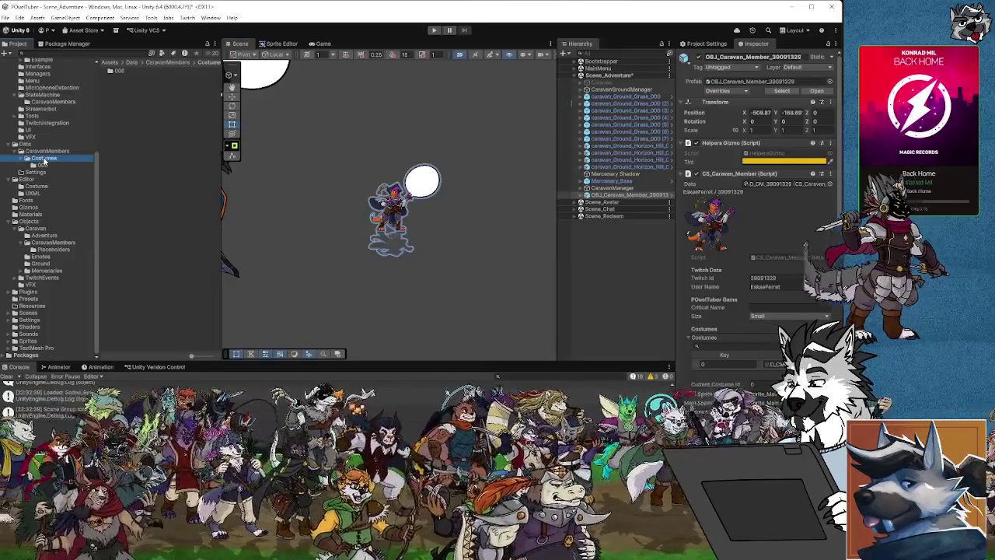
Step: Open the Costumes 000 folder, select OBJ_Caravan_Member and zoom the Scene view to check its emote offsets
click(59, 165)
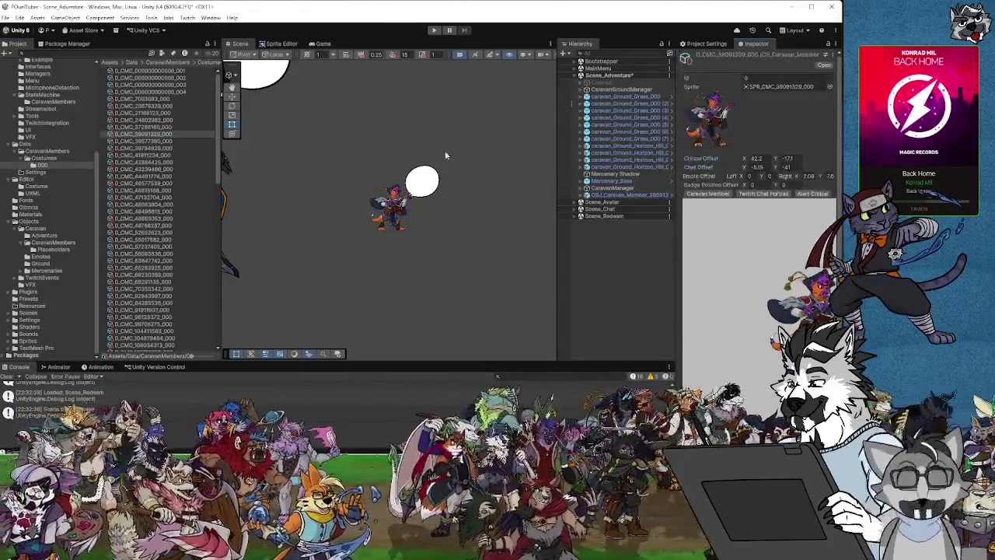
click(611, 196)
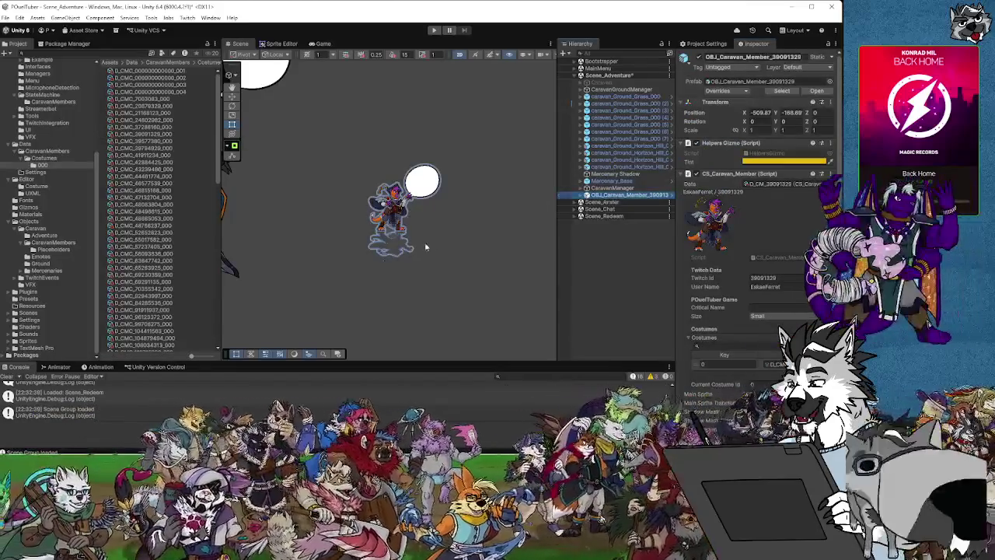
scroll(424, 241, up, 2)
scroll(364, 193, up, 4)
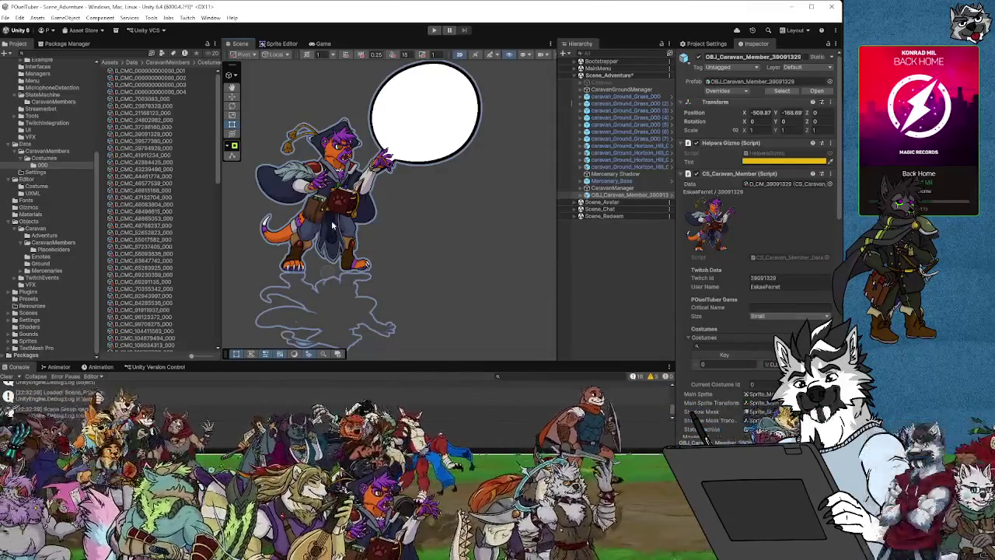
scroll(332, 224, down, 1)
scroll(414, 237, down, 1)
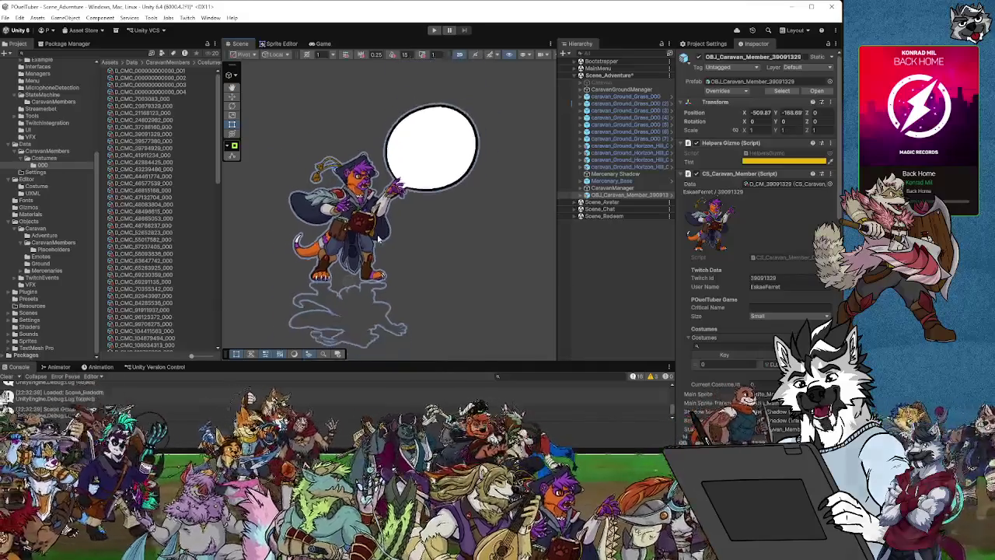
scroll(385, 243, up, 5)
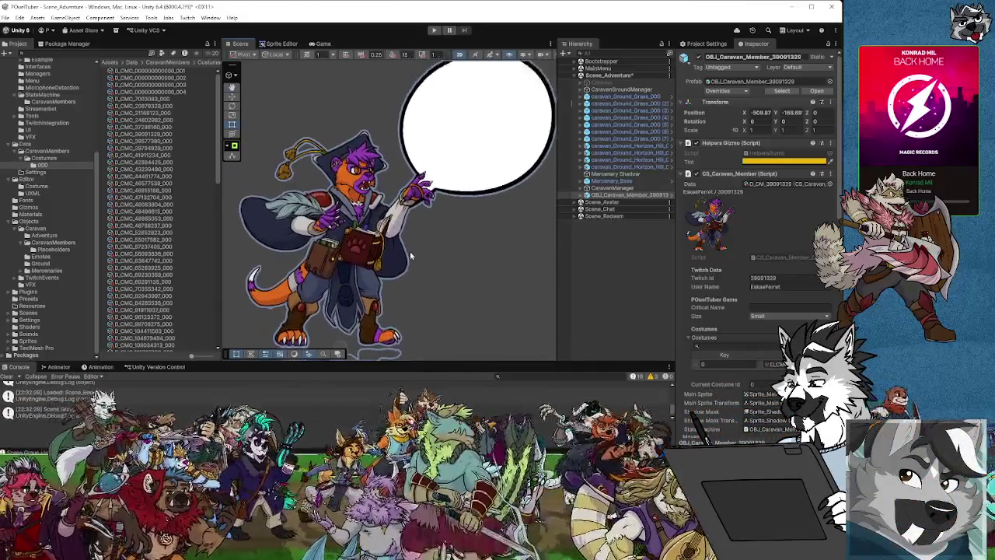
scroll(410, 251, down, 3)
scroll(441, 262, down, 2)
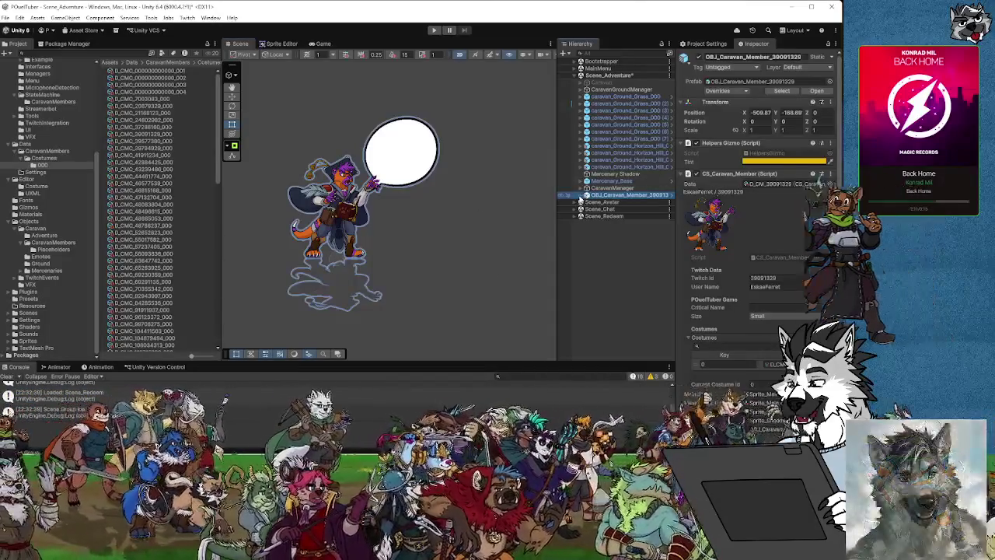
Step: Expand OBJ_Caravan_Member and move its Pivot_Emote so the speech bubble sits up and right
click(581, 195)
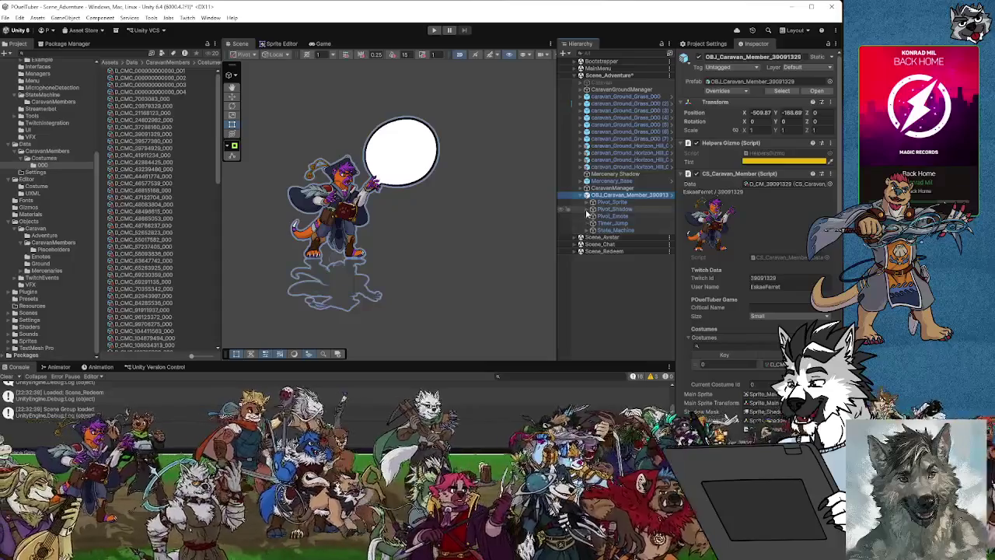
click(588, 216)
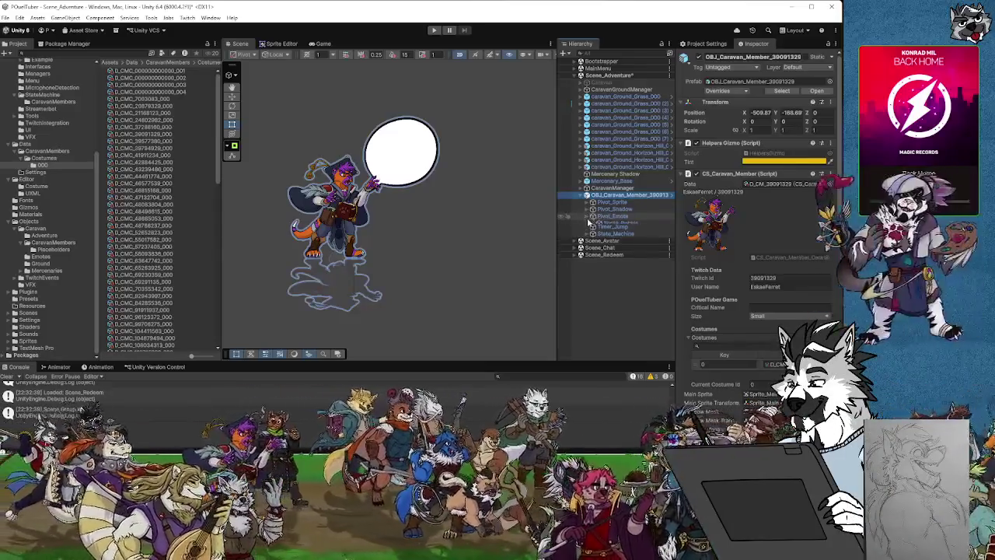
click(613, 216)
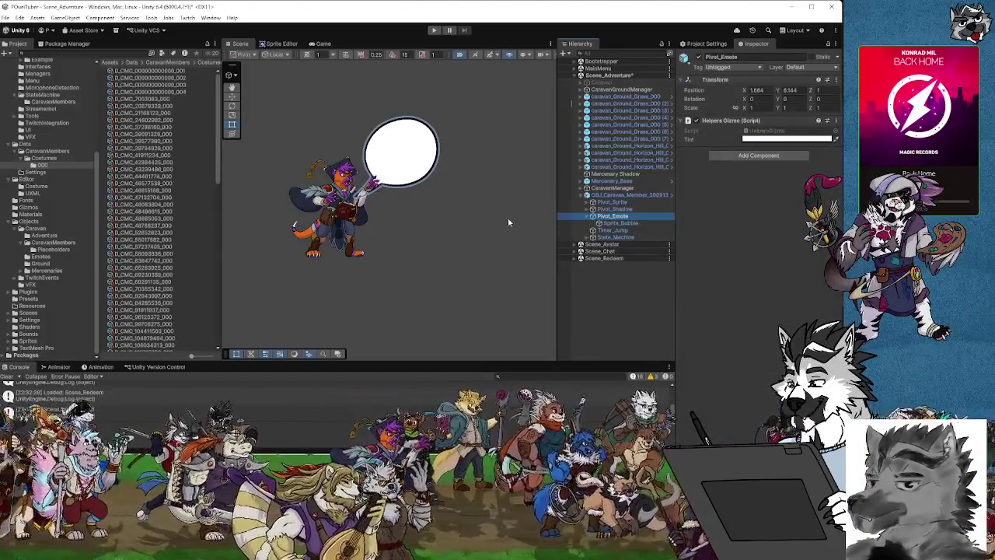
key(w)
drag(557, 73, 593, 73)
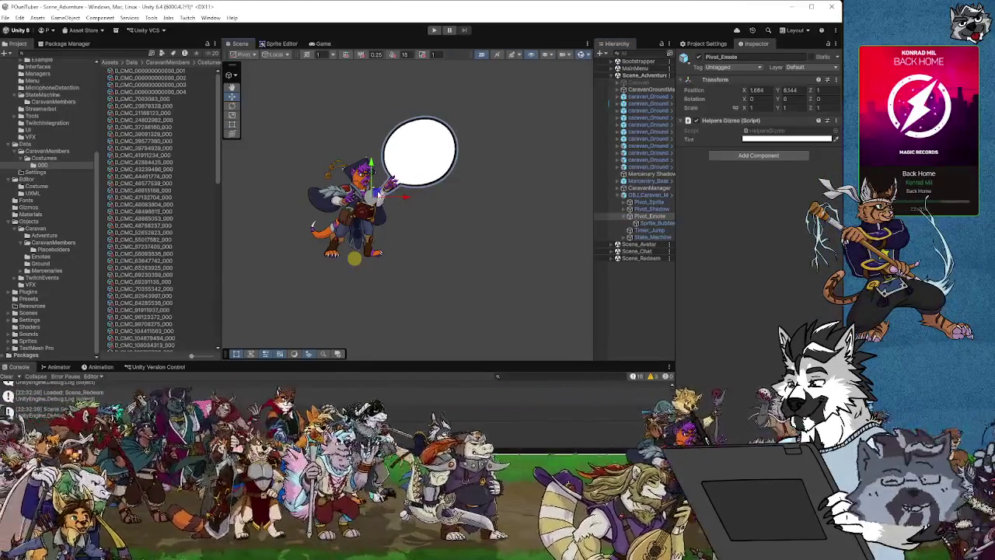
mouse_move(375, 192)
mouse_down()
mouse_move(399, 194)
mouse_move(377, 210)
mouse_move(440, 175)
mouse_move(398, 204)
mouse_up()
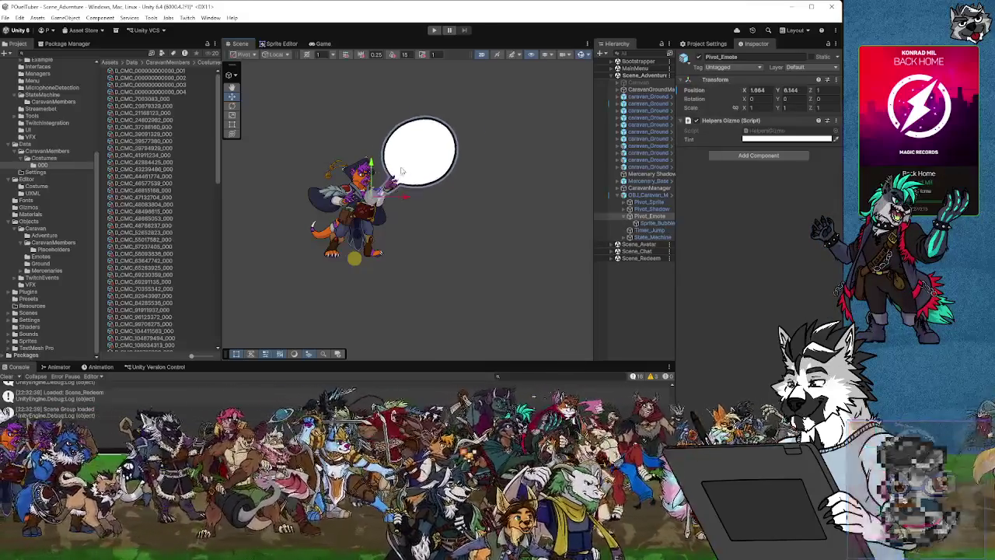
mouse_move(375, 194)
mouse_down()
mouse_move(384, 169)
mouse_move(376, 189)
mouse_move(472, 195)
mouse_move(407, 192)
mouse_move(441, 181)
mouse_move(409, 192)
mouse_up()
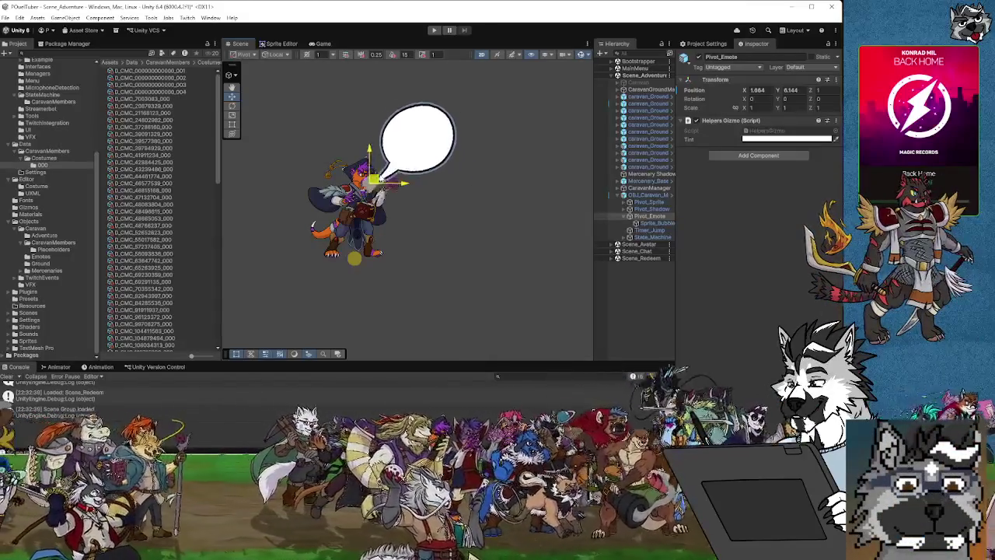
Step: Widen the Hierarchy, inspect Sprite_Bubble under Pivot_Emote, then select the mercenary for comparison
drag(592, 270, 534, 272)
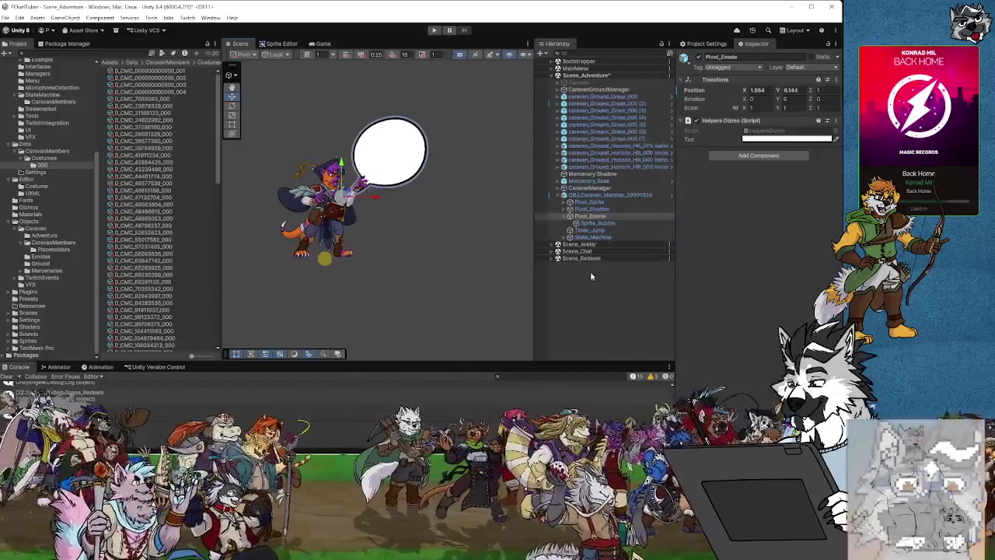
drag(674, 289, 703, 289)
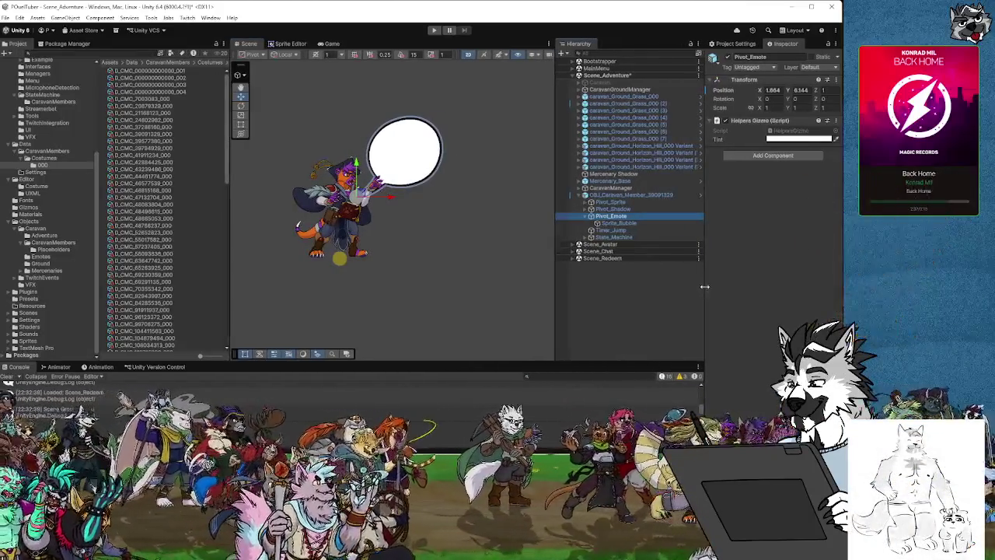
click(622, 223)
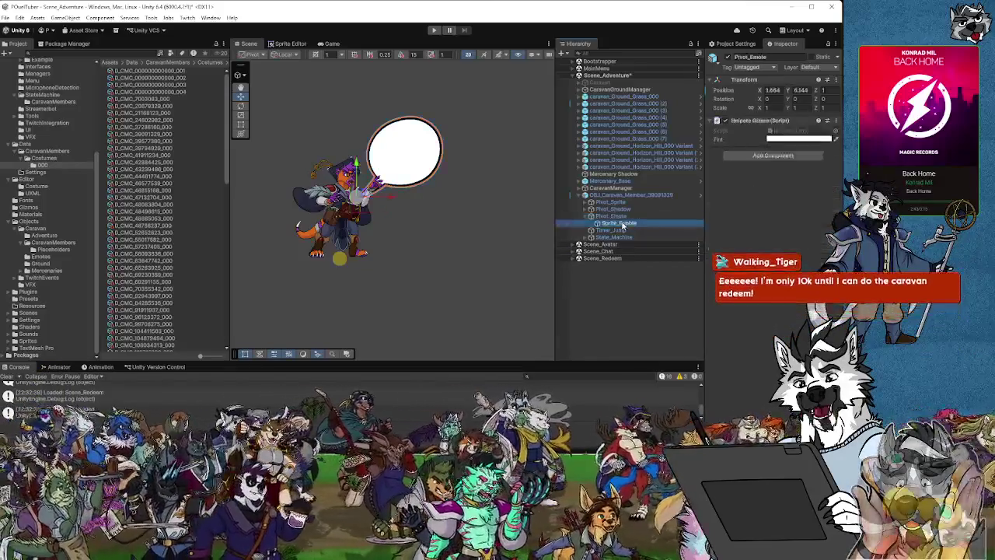
scroll(412, 274, down, 2)
scroll(408, 304, down, 3)
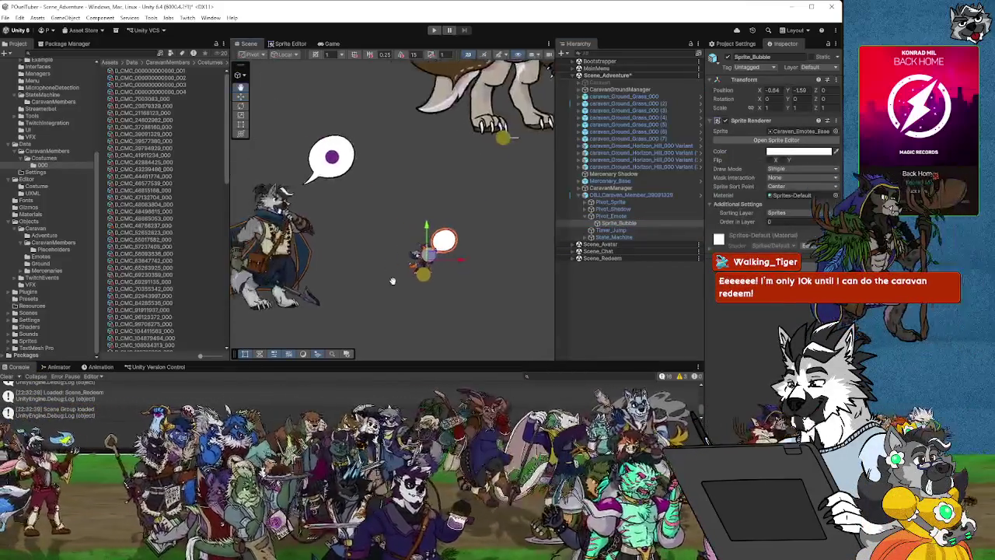
click(280, 257)
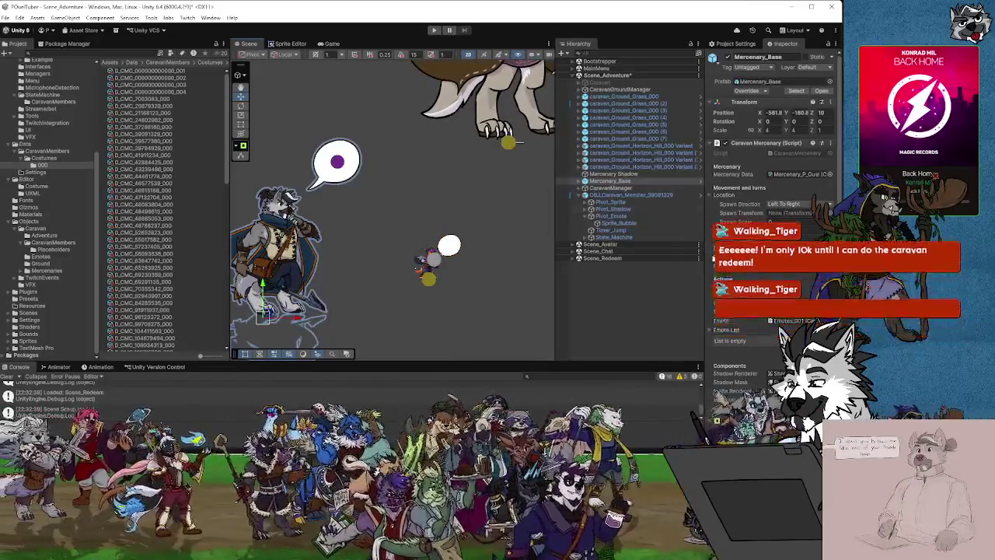
Step: Expand Mercenary_Base and its Emote object, selecting Emote and then Emotes_001
click(580, 181)
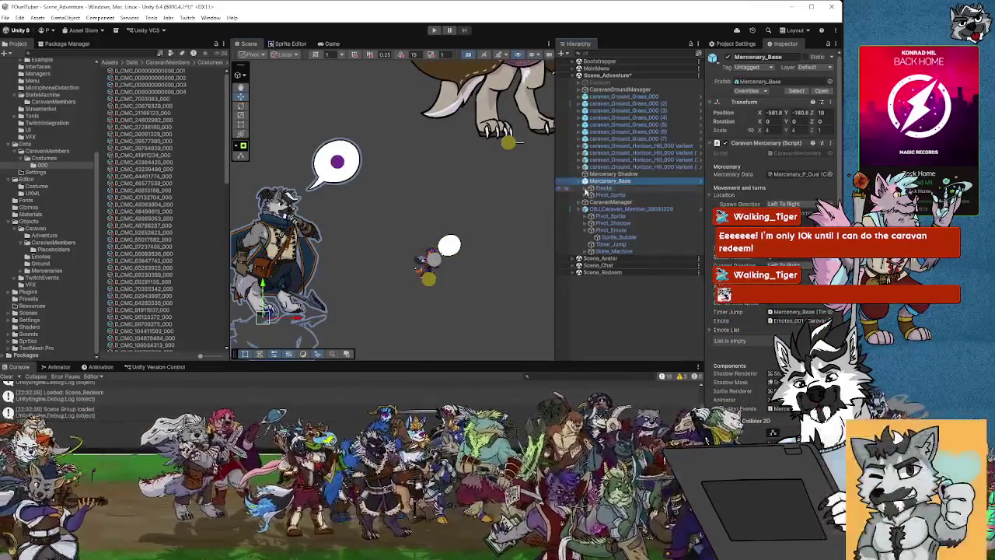
click(591, 189)
click(608, 189)
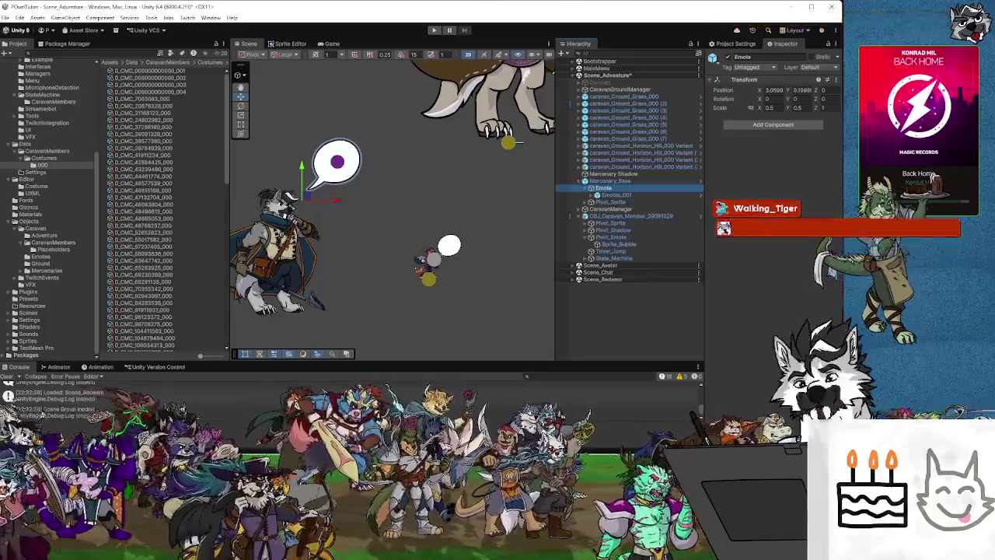
click(603, 195)
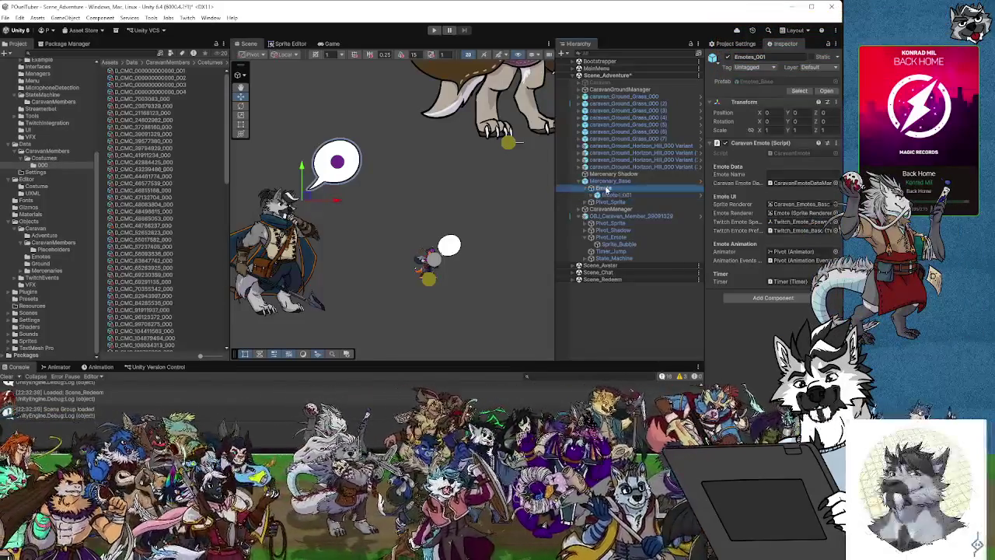
click(613, 195)
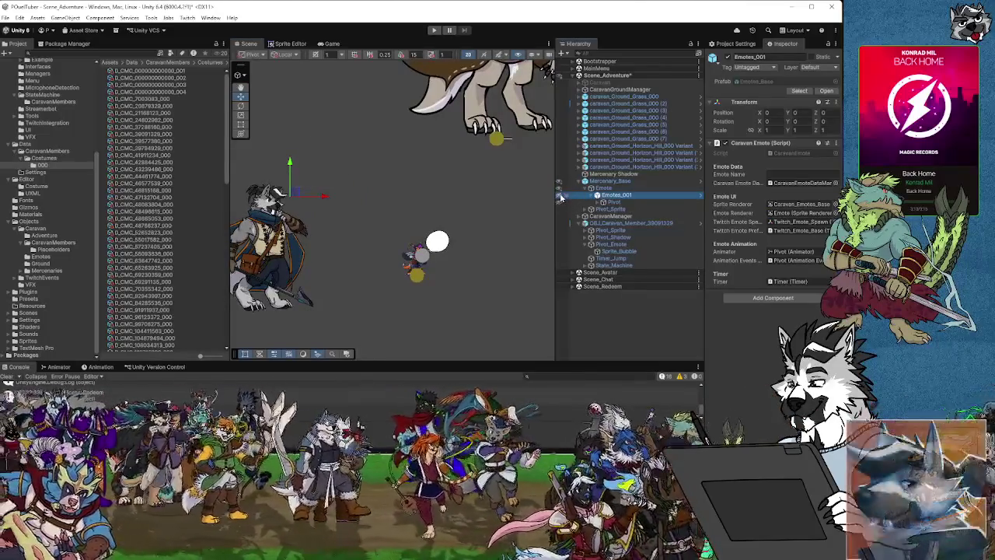
Step: Review Emotes_001's Pivot animator, Timer and Caravan Emote settings, then select the caravan member's bubble sprite
click(602, 202)
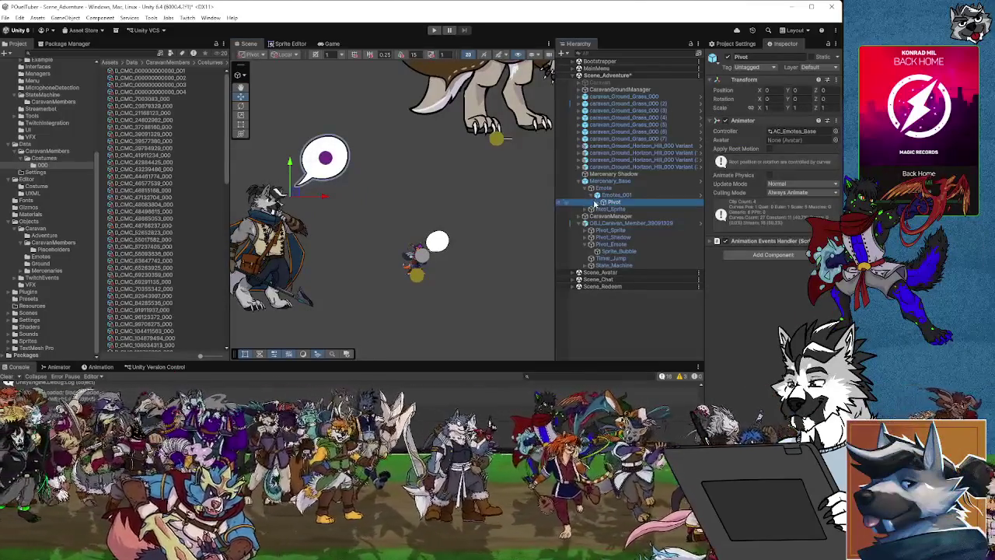
click(597, 203)
click(615, 195)
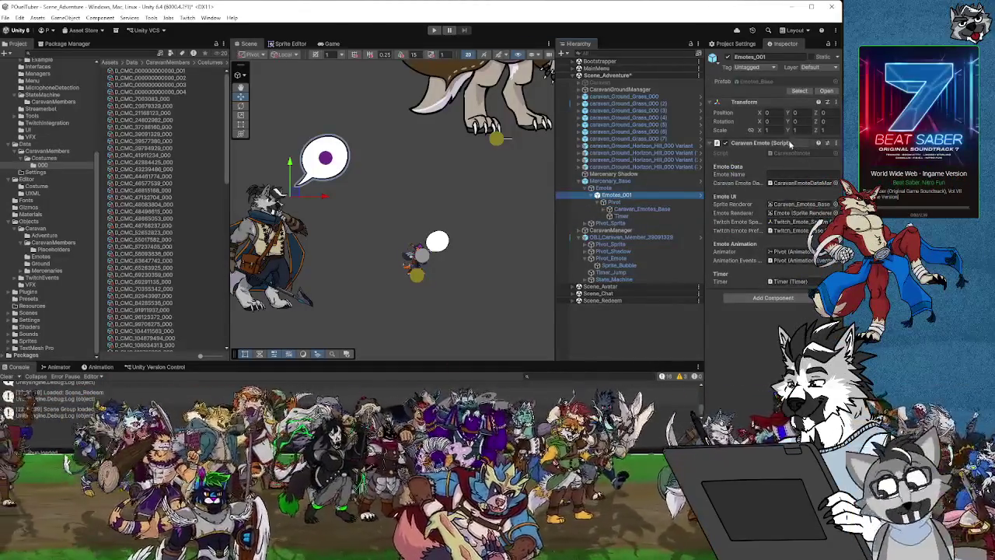
click(615, 203)
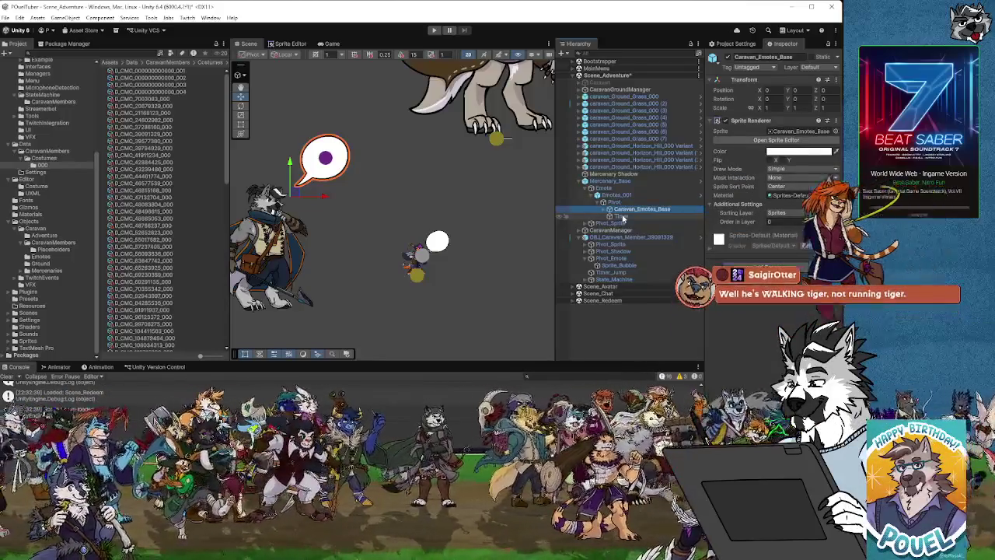
click(622, 217)
click(622, 205)
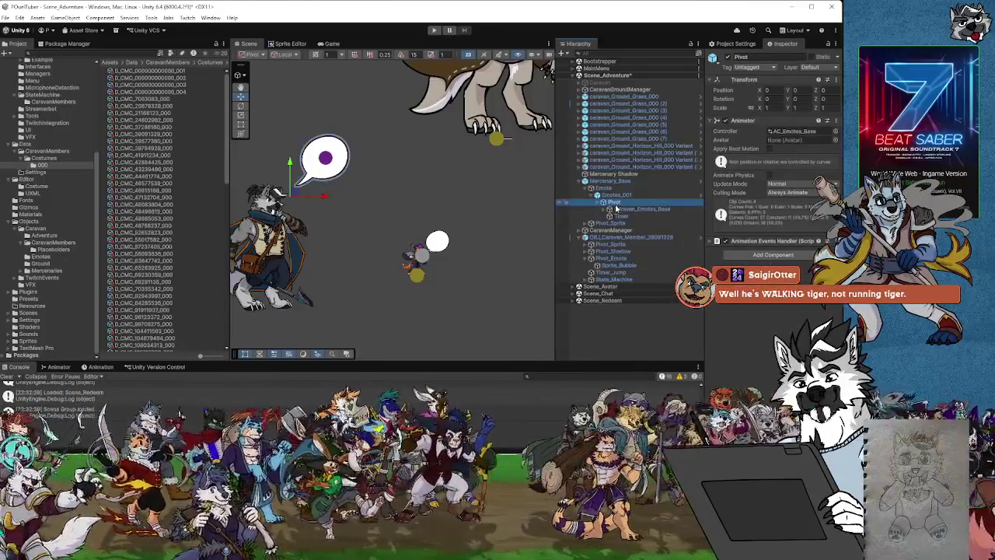
click(616, 195)
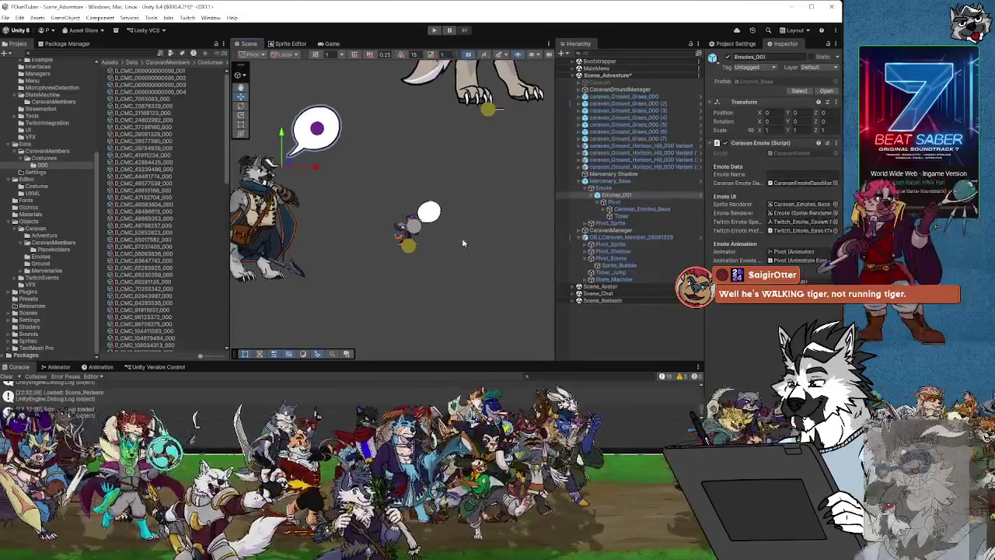
click(615, 265)
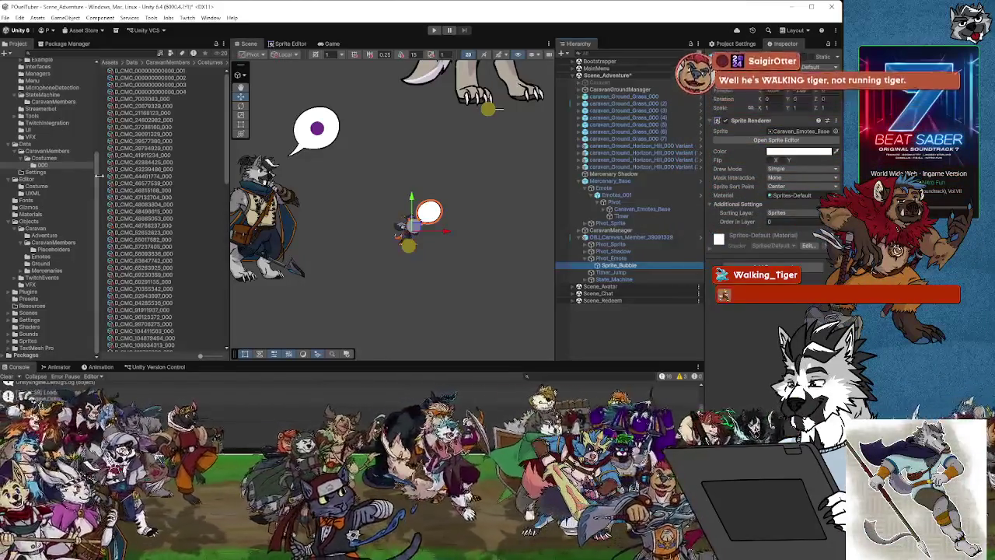
Step: Browse the Emotes, Caravan, CaravanMembers and Mercenaries asset folders, expanding Mercenaries
click(41, 258)
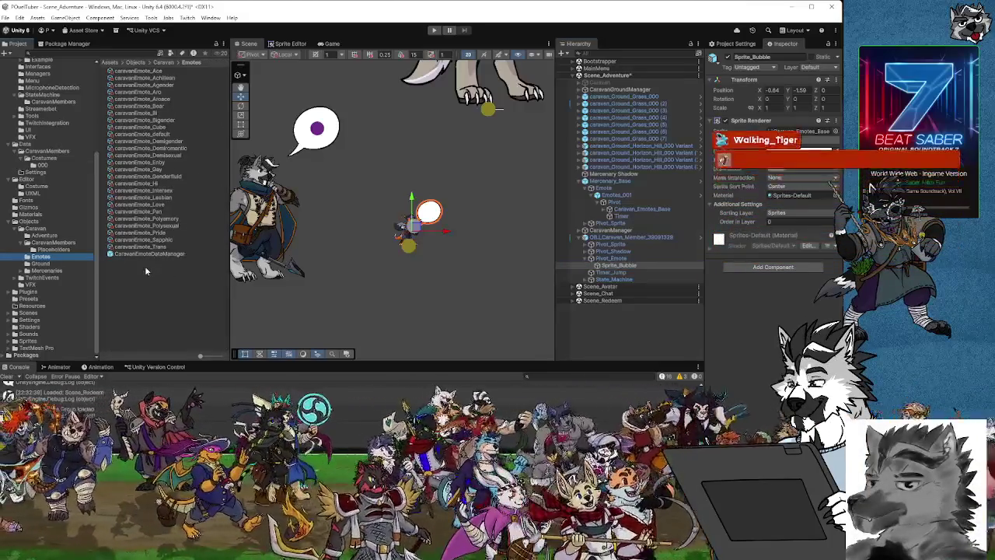
click(35, 229)
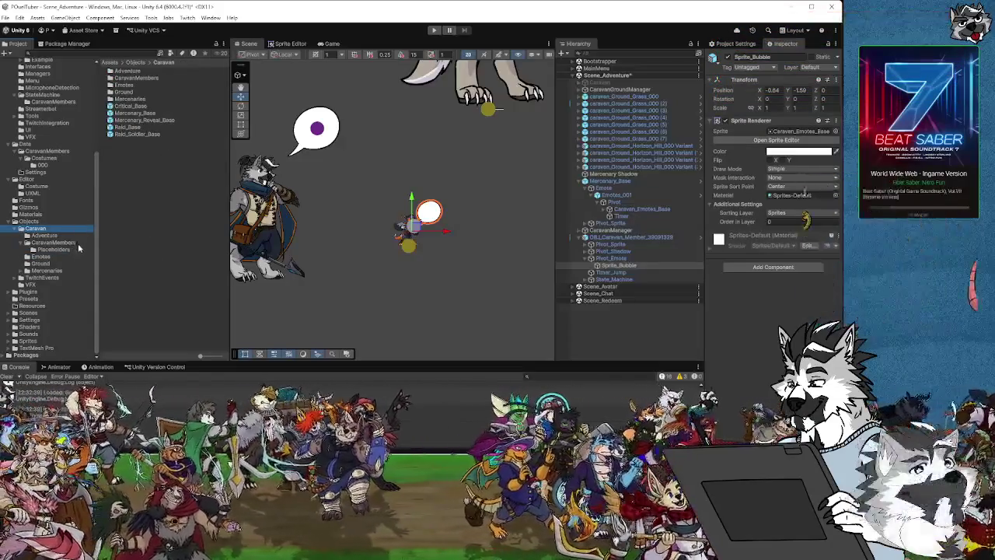
click(46, 243)
click(45, 271)
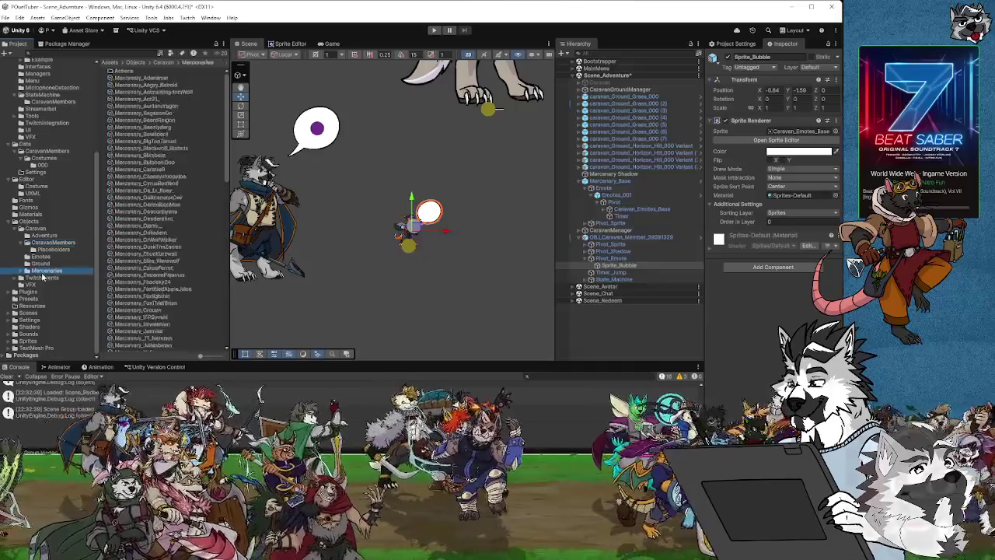
click(21, 271)
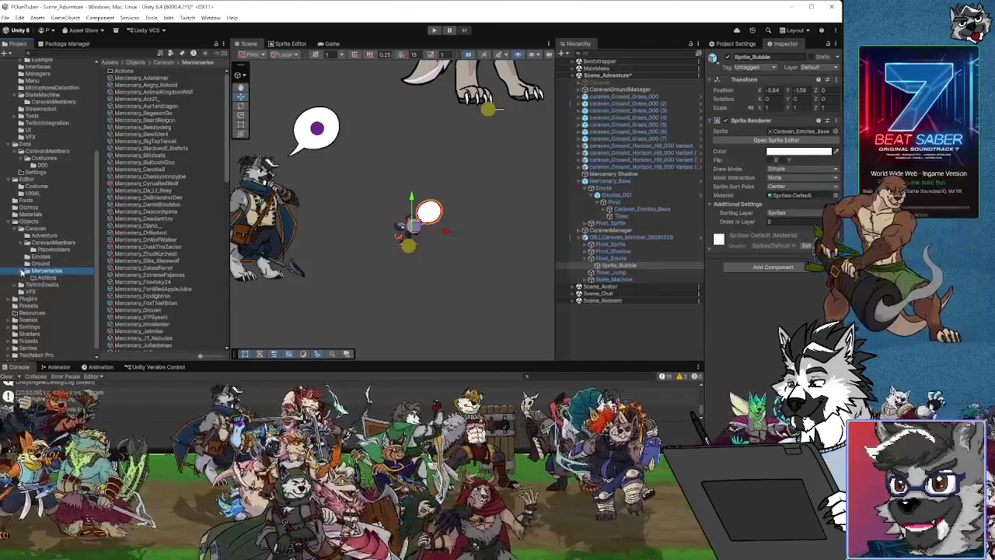
scroll(175, 254, down, 10)
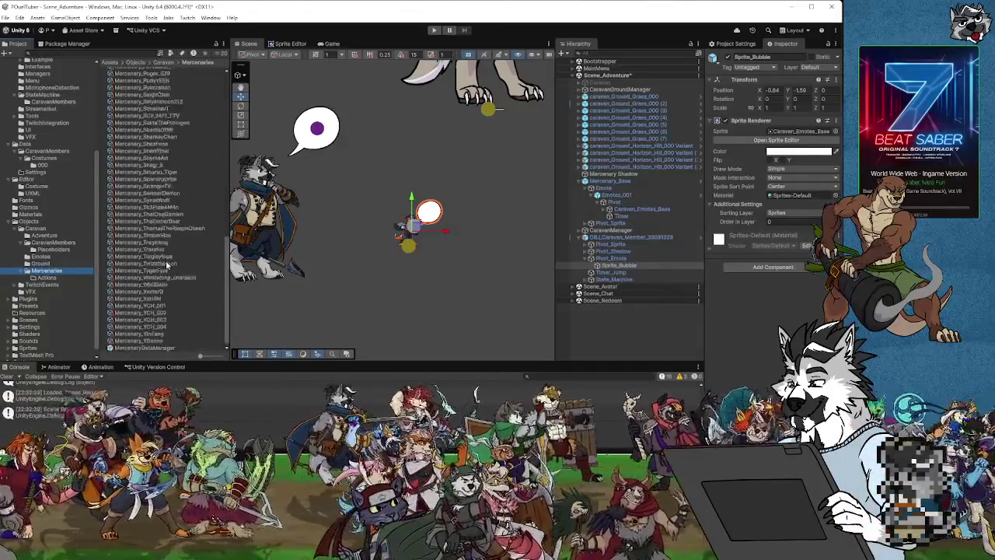
scroll(161, 330, up, 10)
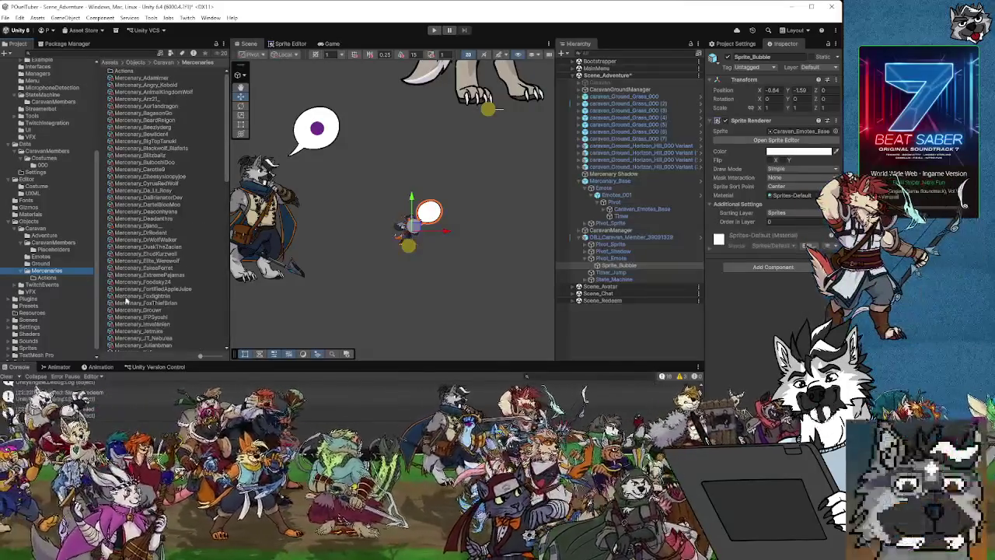
Step: Click through Emotes, Objects, Caravan, CaravanMembers, Placeholders, Ground and Mercenaries, ending on TwitchEvents
click(39, 256)
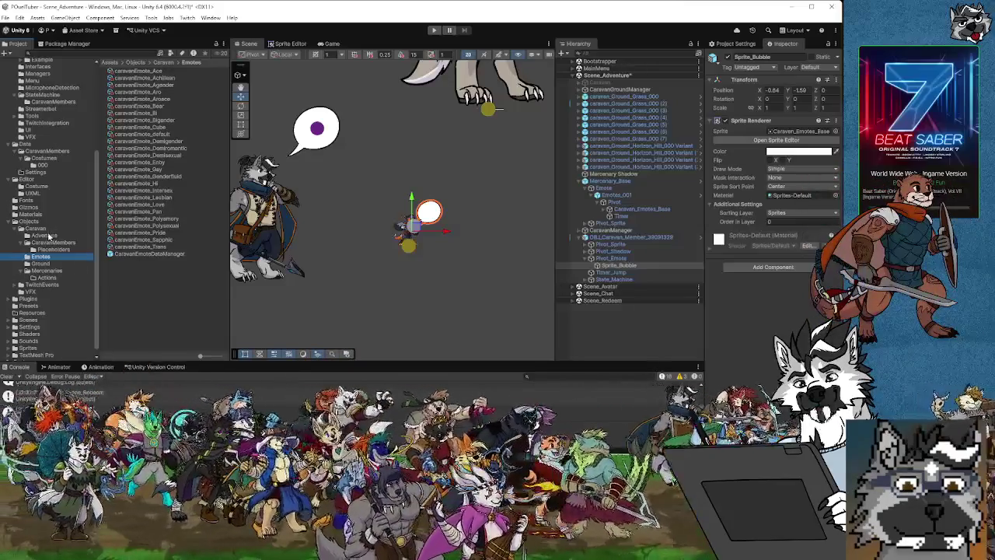
click(29, 223)
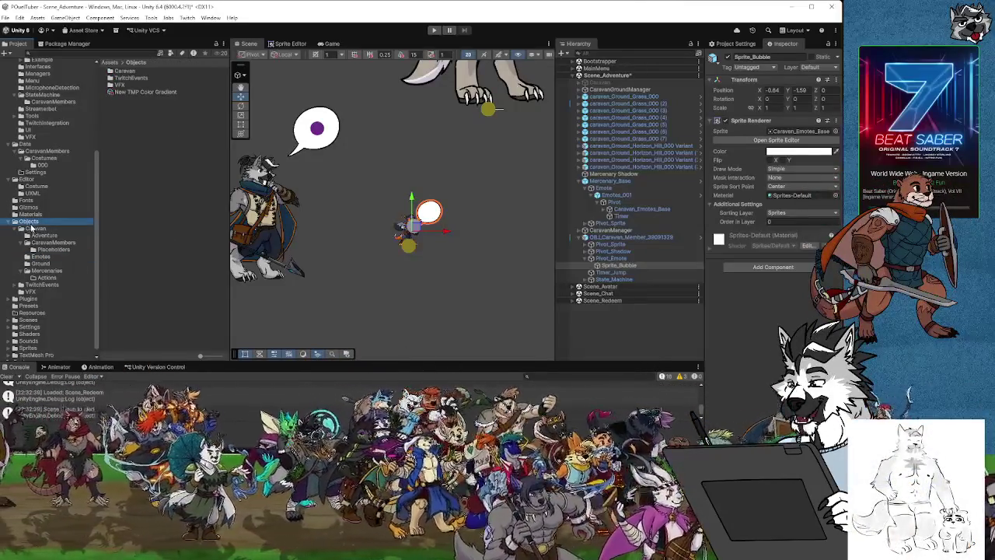
click(33, 228)
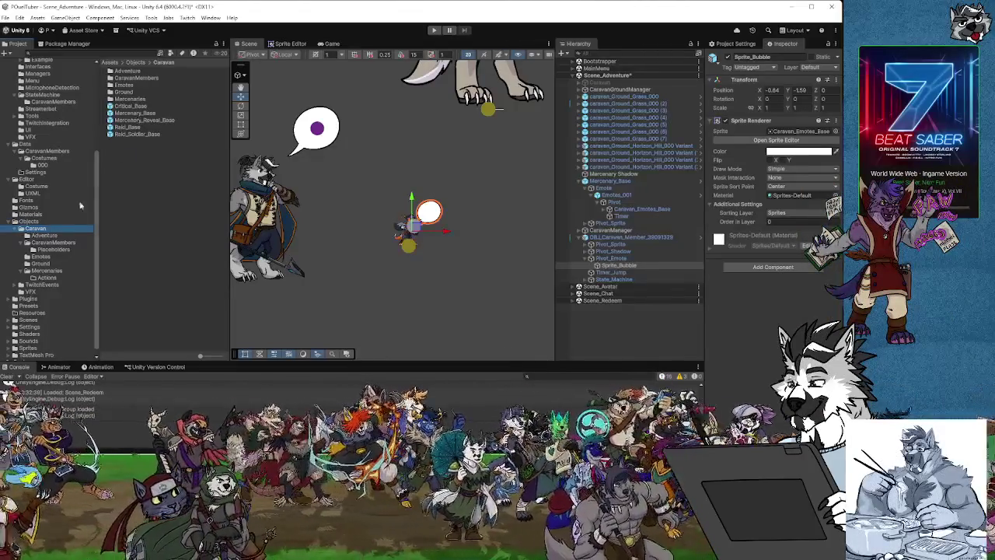
click(44, 236)
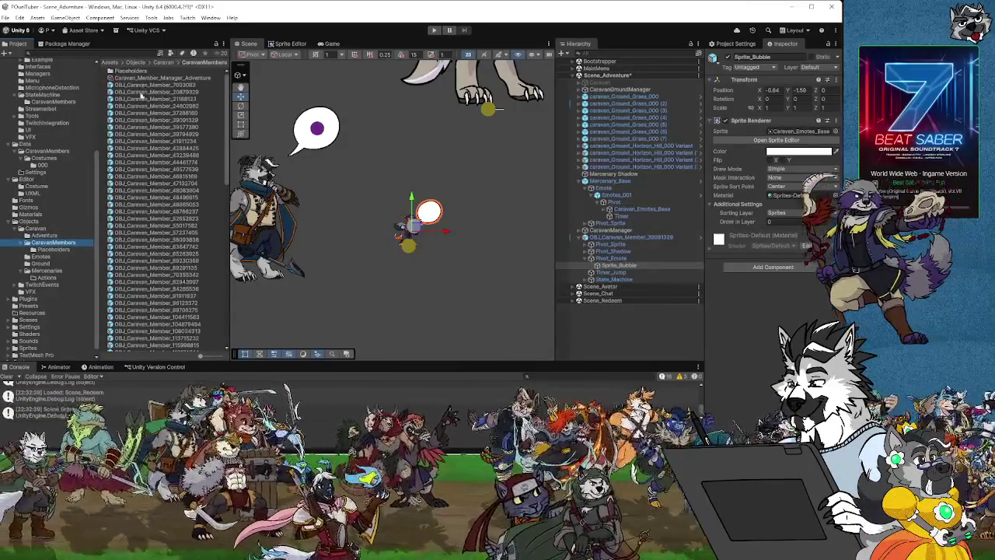
scroll(159, 192, down, 5)
scroll(162, 193, down, 5)
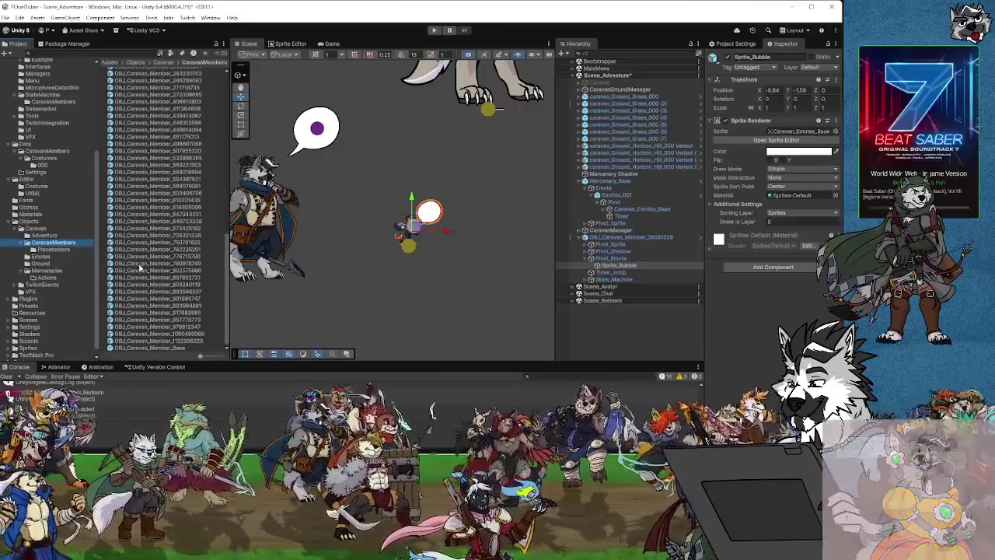
click(50, 250)
click(40, 264)
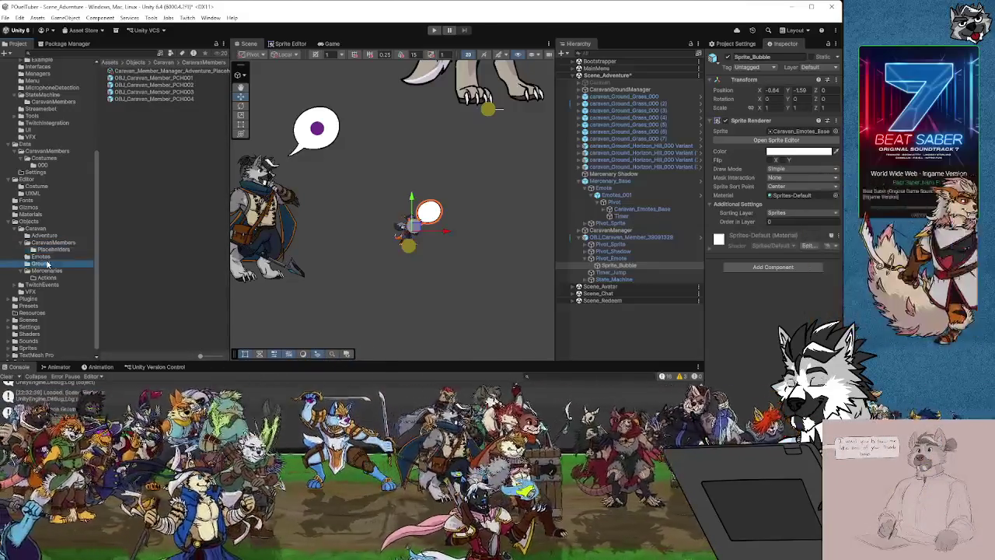
click(44, 271)
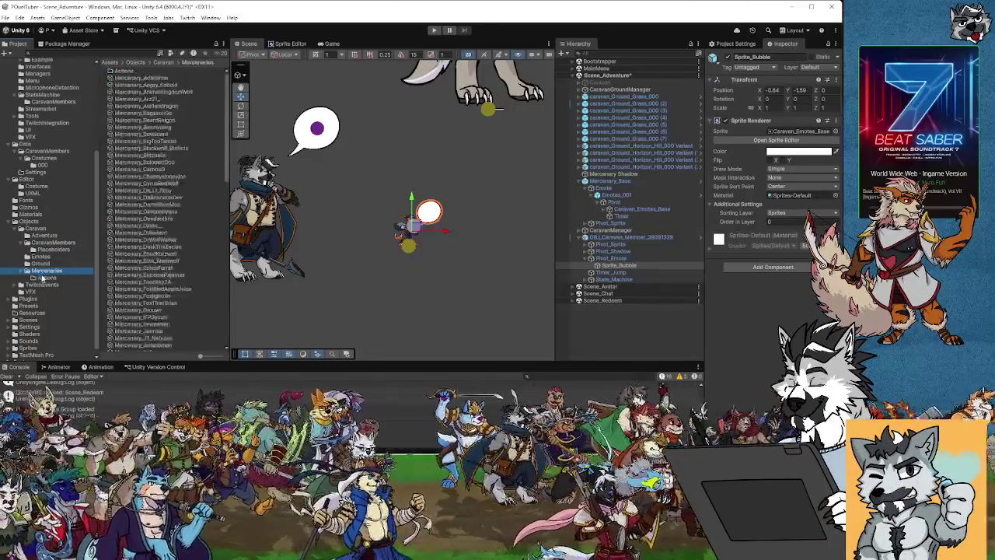
click(43, 285)
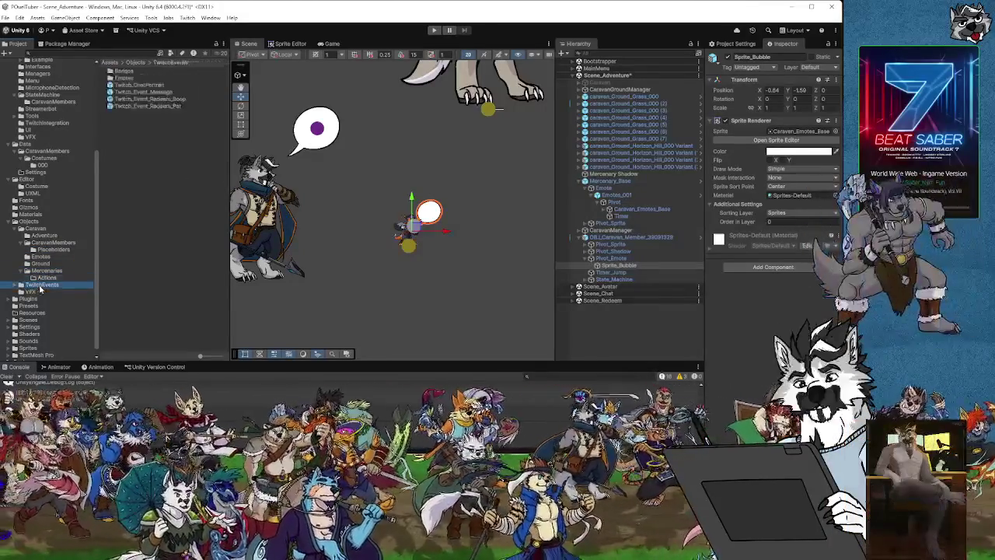
Step: Drag the Emotes_Base prefab from TwitchEvents/Emotes into the scene beside the caravan member
click(144, 92)
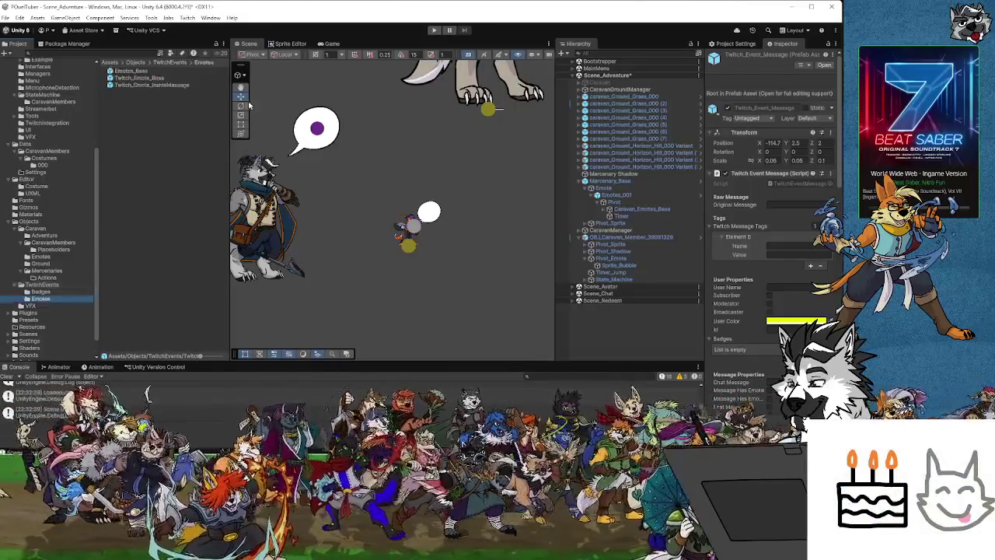
click(126, 72)
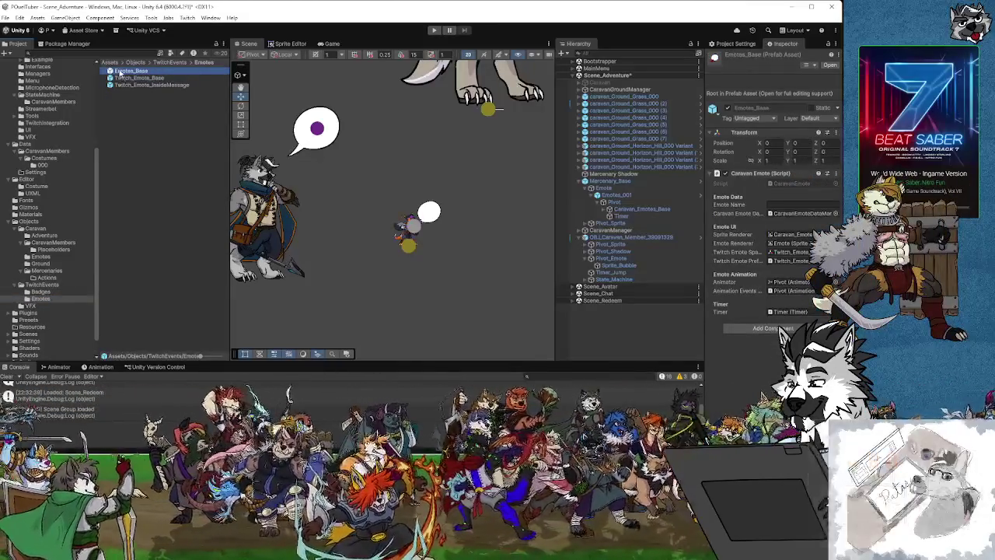
drag(448, 256, 443, 240)
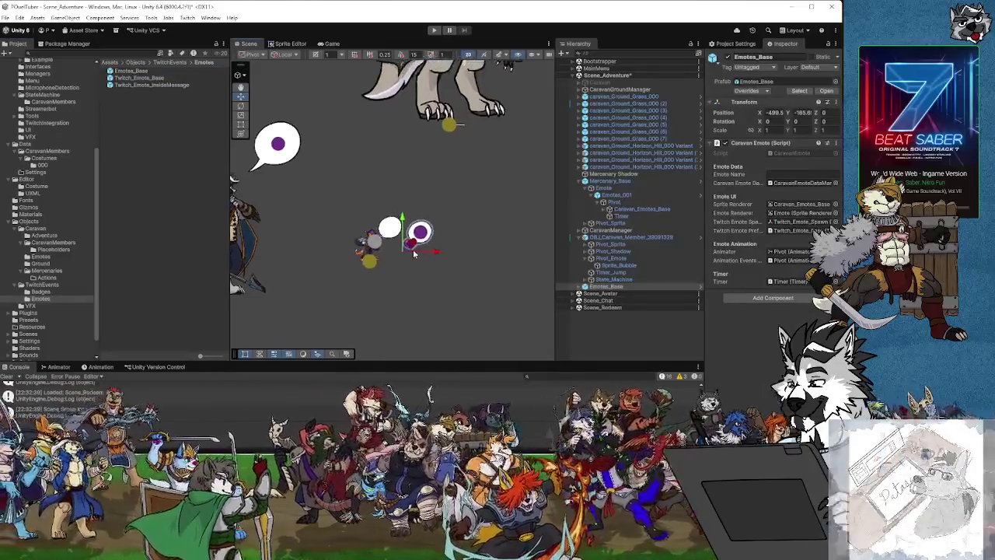
scroll(414, 254, up, 10)
scroll(414, 255, down, 10)
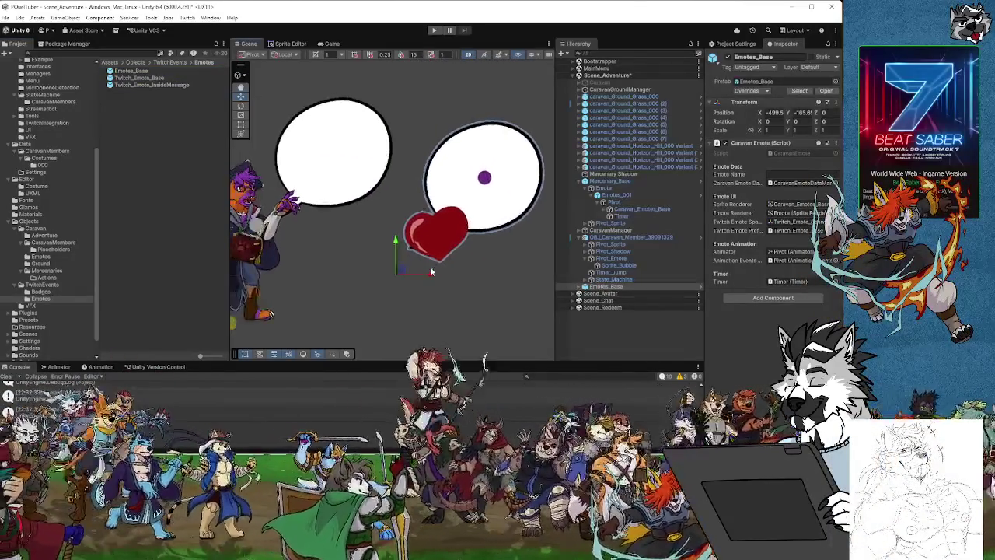
scroll(416, 261, up, 3)
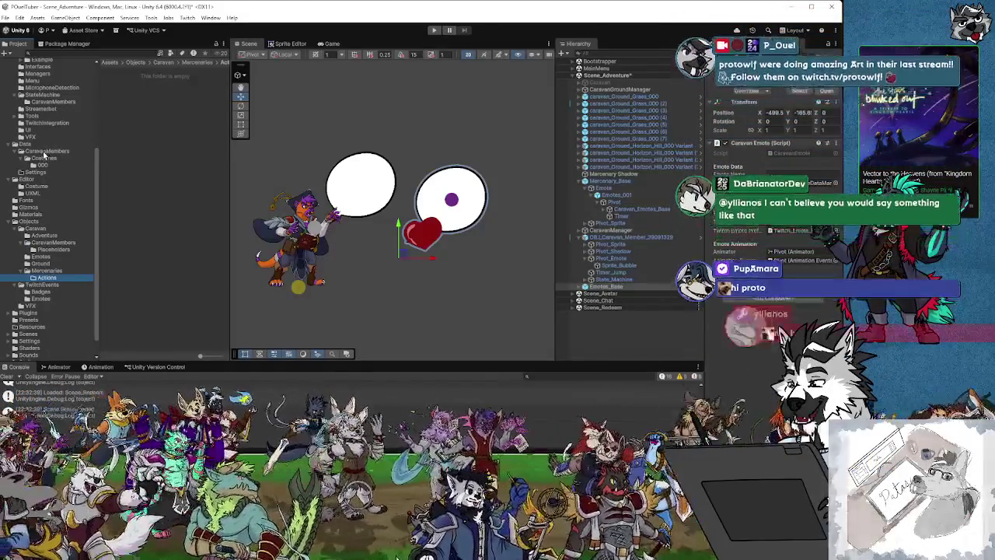
Step: List the Data/CaravanMembers assets and step through several members' data in the Inspector
click(44, 157)
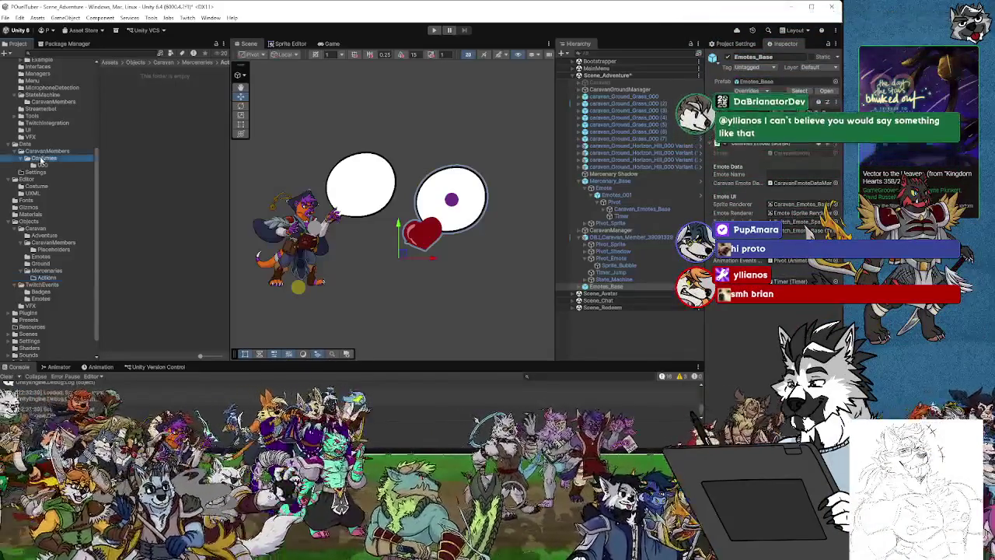
click(47, 151)
click(136, 203)
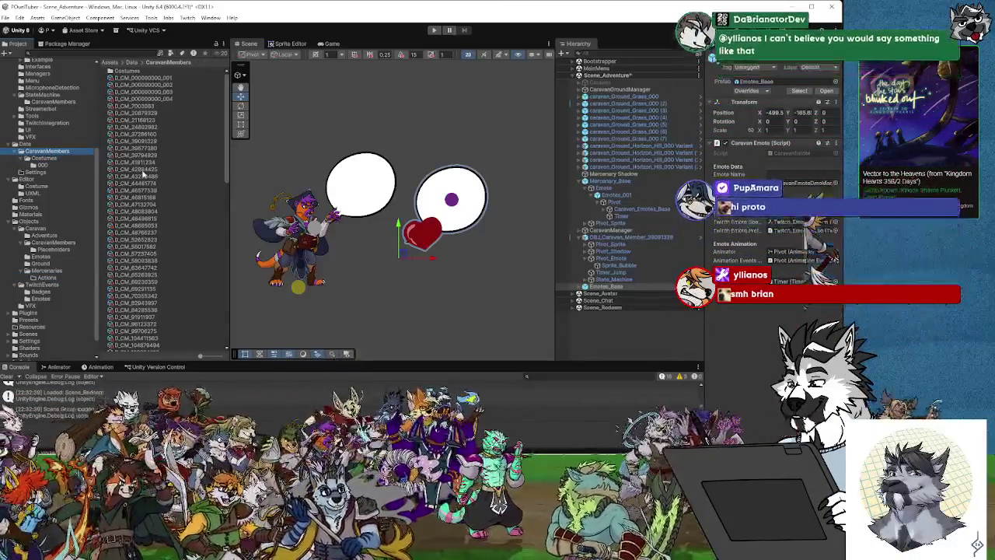
scroll(157, 247, down, 10)
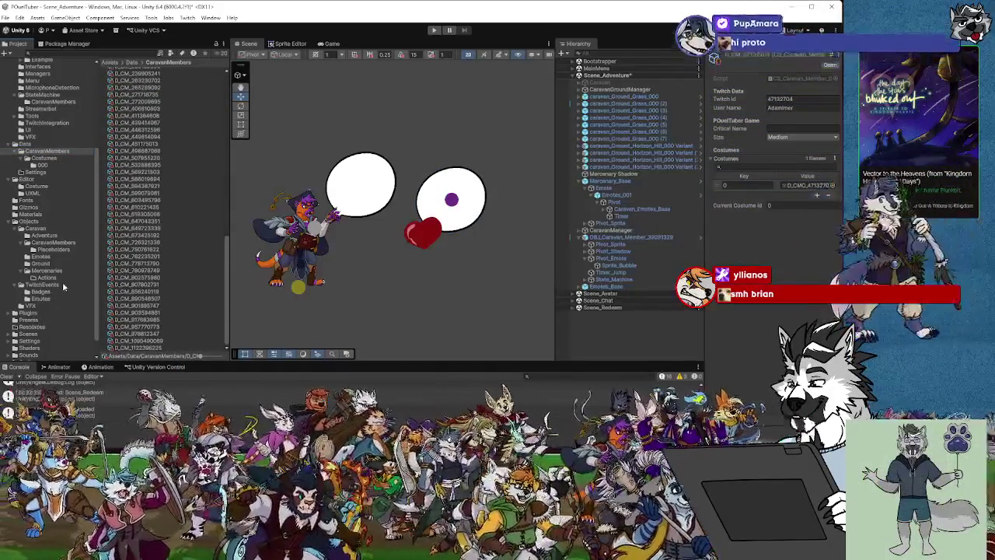
click(139, 321)
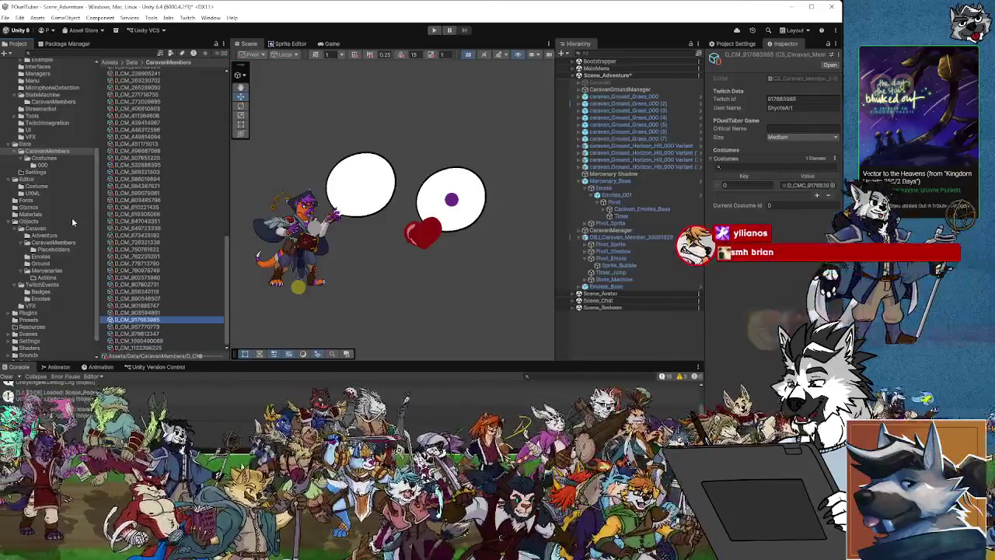
click(136, 270)
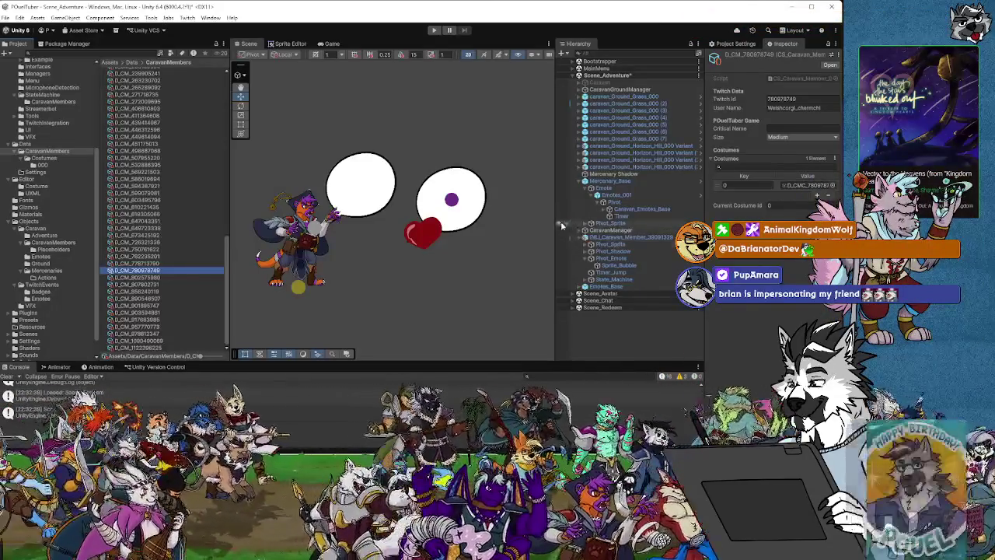
key(Down)
key(Down)
key(Down)
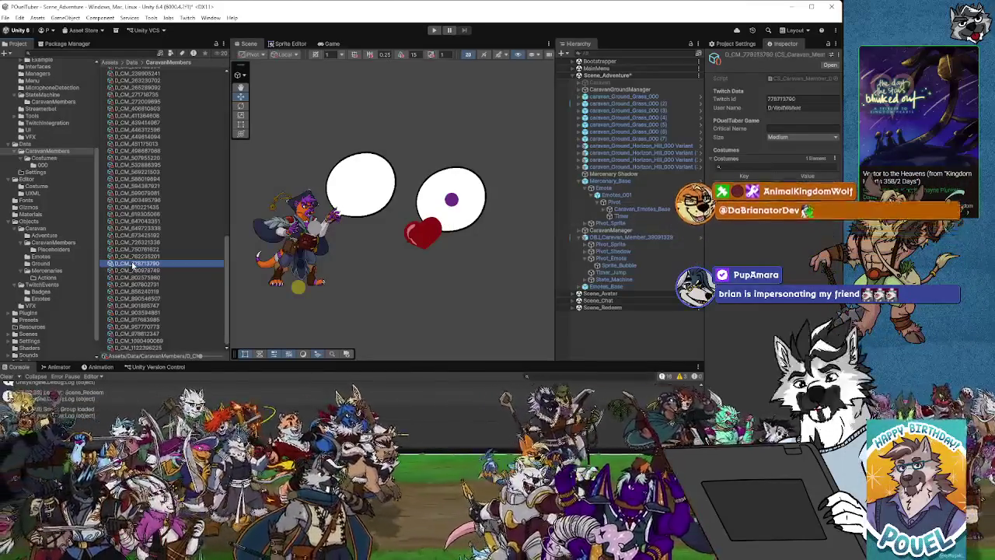
key(Down)
key(Down)
key(Down)
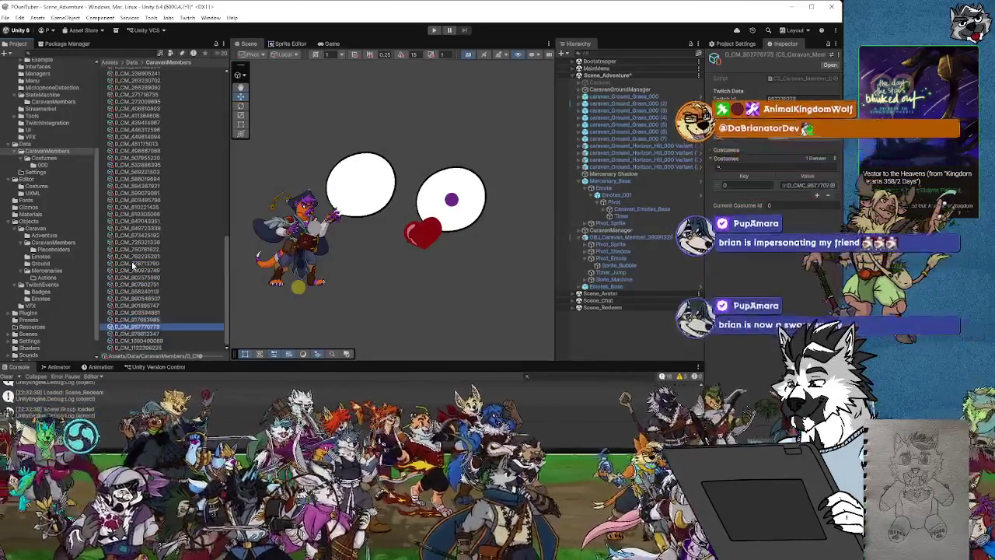
key(Up)
key(Up)
key(Up)
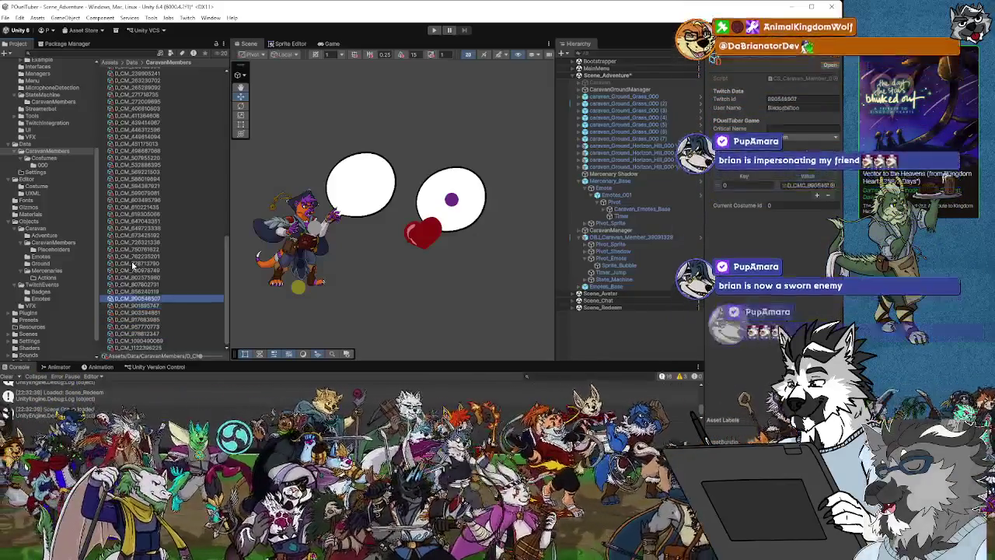
key(Down)
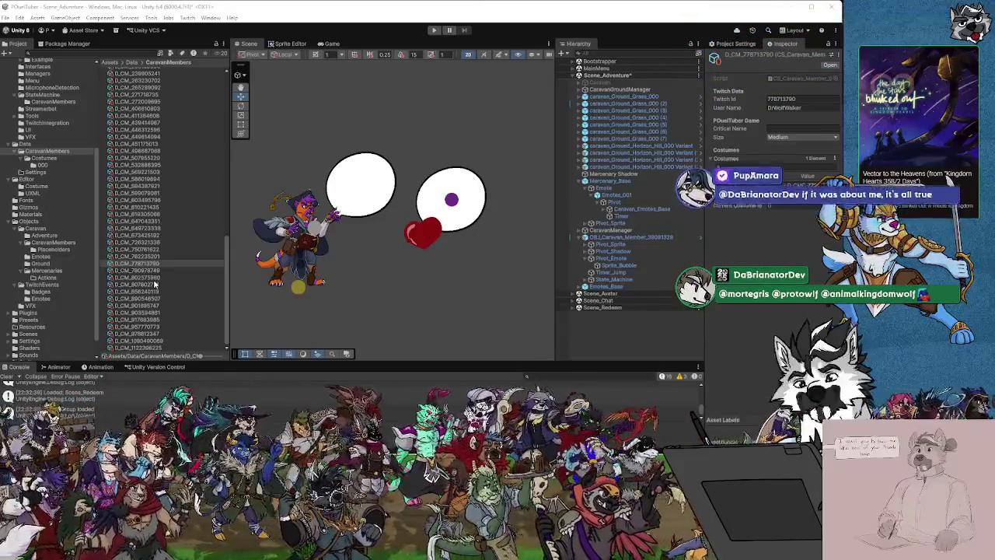
Step: Select the chosen D_CM member asset and change its Size from Medium to Small
scroll(152, 261, up, 2)
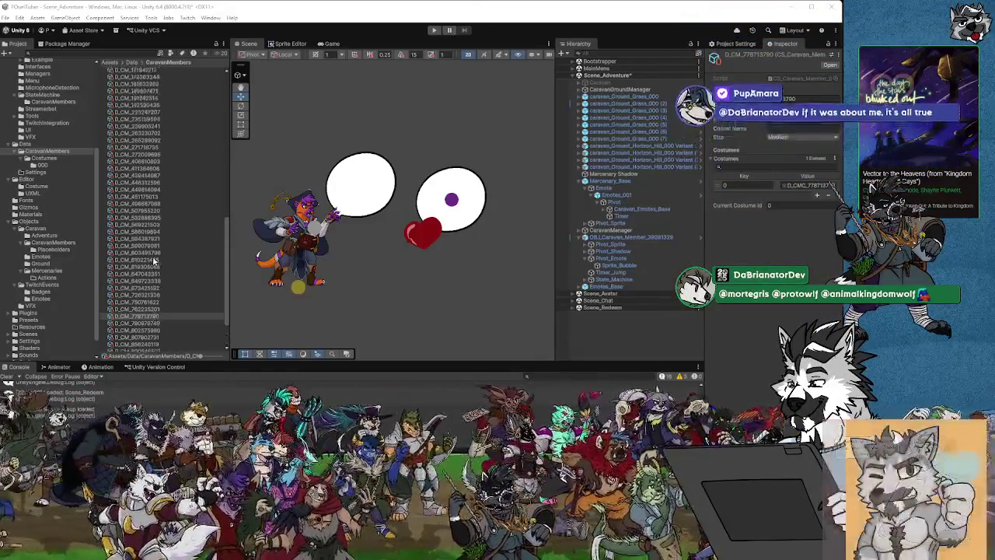
scroll(153, 260, up, 2)
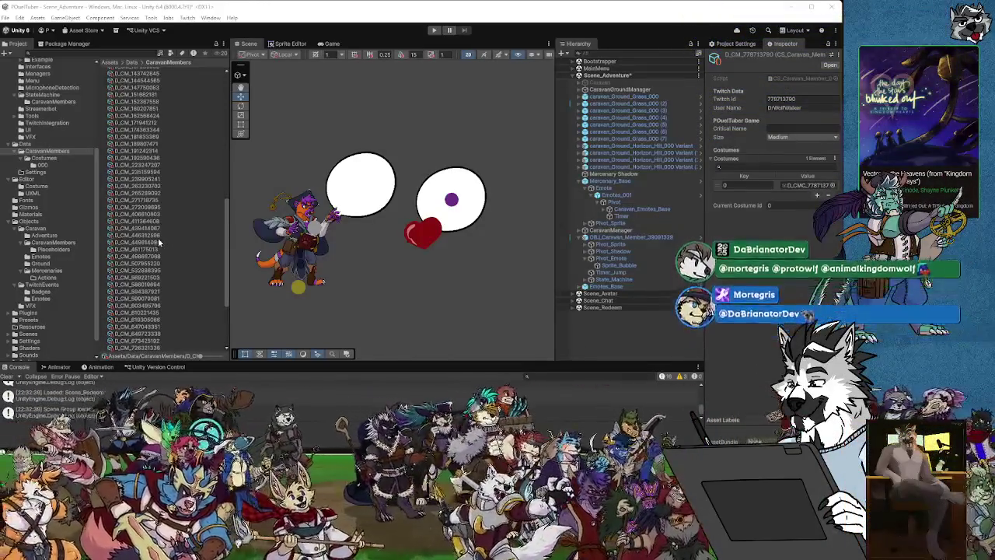
scroll(158, 237, up, 2)
scroll(157, 240, up, 1)
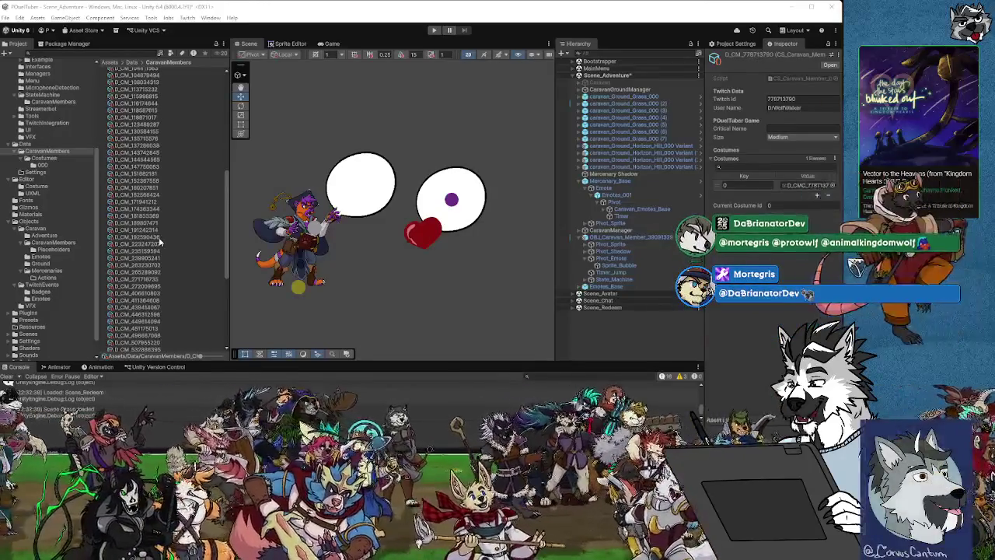
click(144, 118)
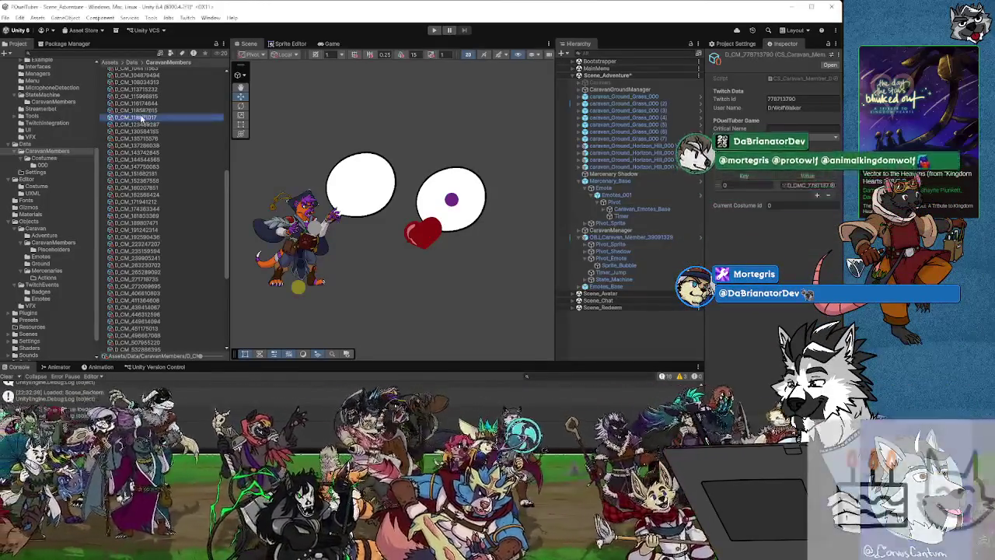
click(785, 138)
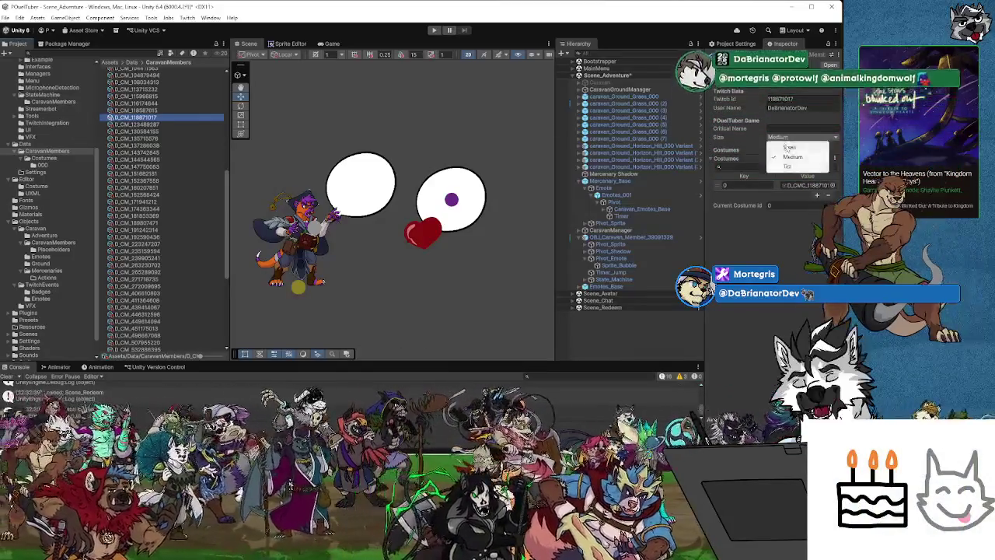
click(787, 149)
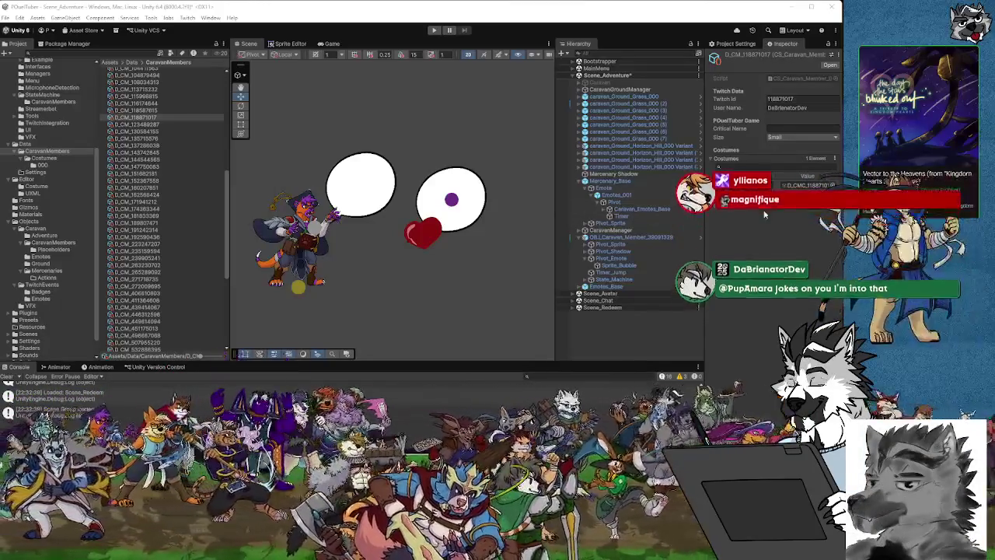
Step: Parent the Emotes_Base heart emote under the caravan member's Pivot_Emote in the Hierarchy
click(423, 233)
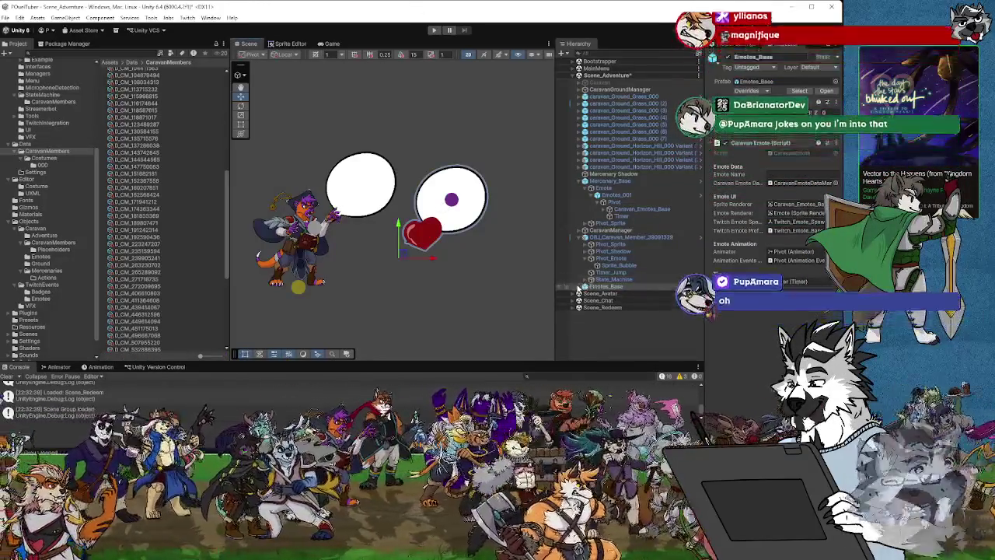
click(585, 286)
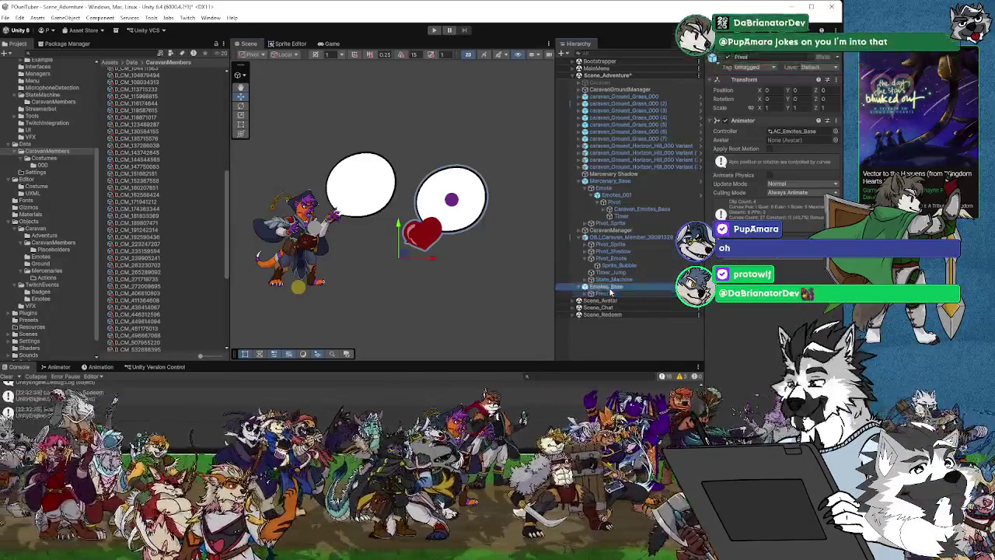
click(614, 293)
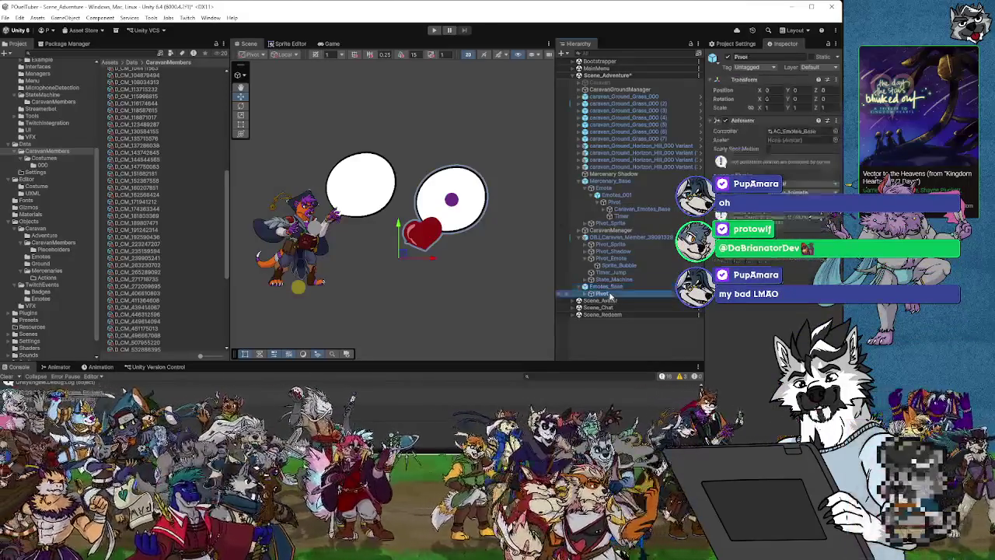
click(614, 286)
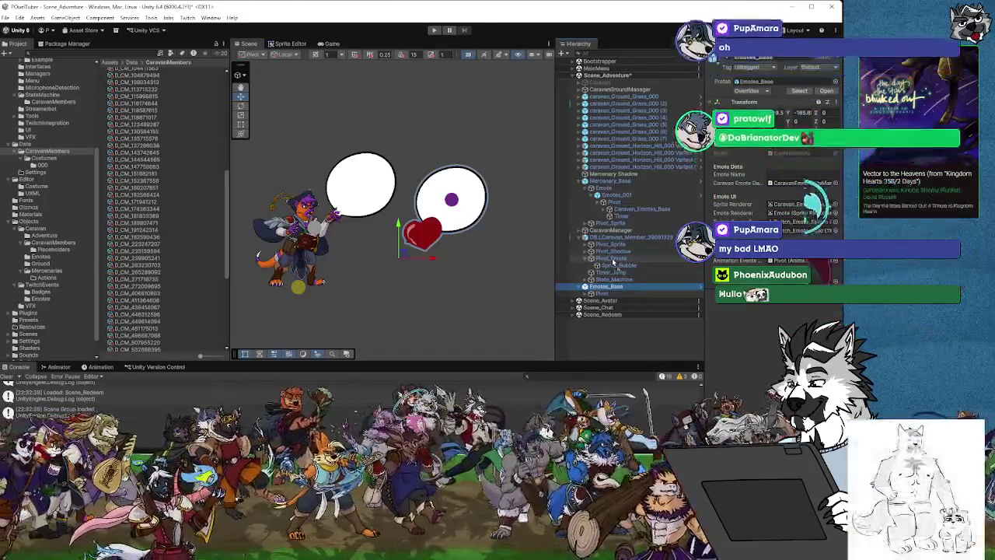
drag(613, 262, 613, 268)
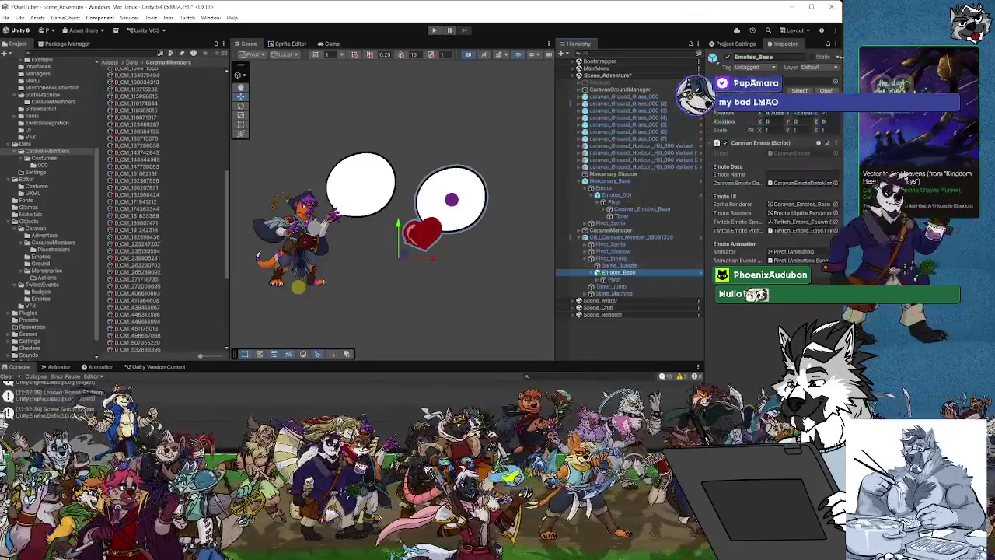
Step: Set the Emotes_Base Transform Position X and Y to 0
click(612, 266)
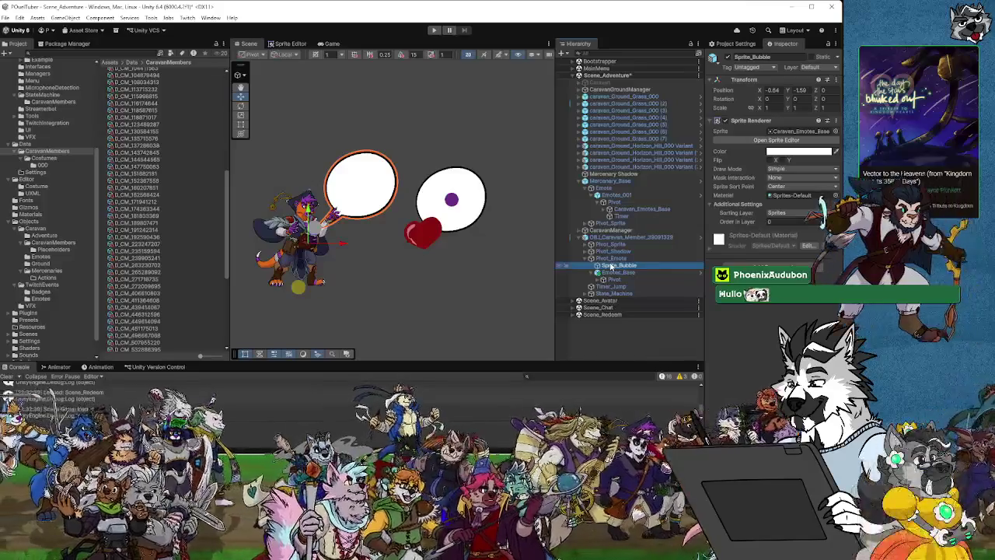
click(612, 273)
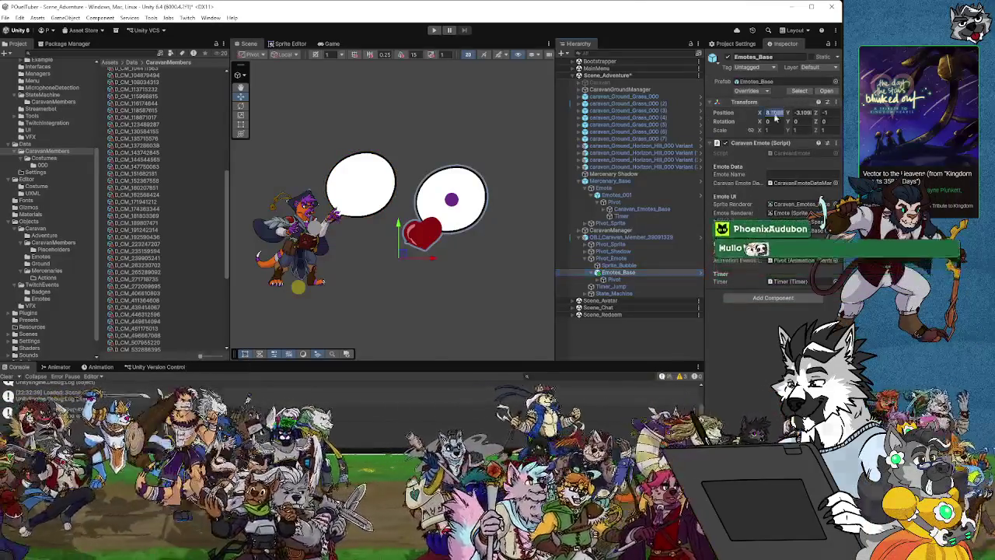
text(0)
key(Tab)
text(0)
key(Return)
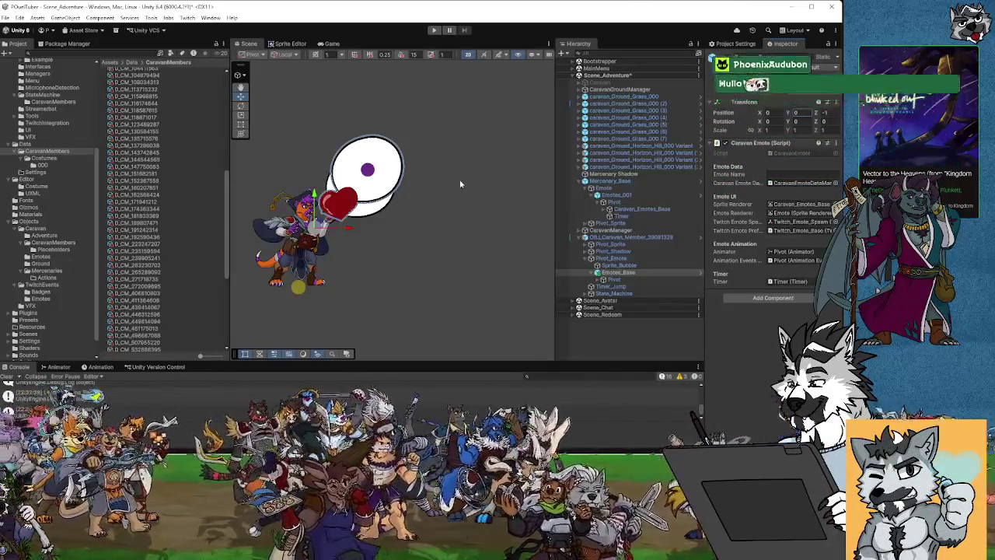
Step: Nudge the Caravan_Emotes_Base bubble sprite up and right of the character
click(611, 281)
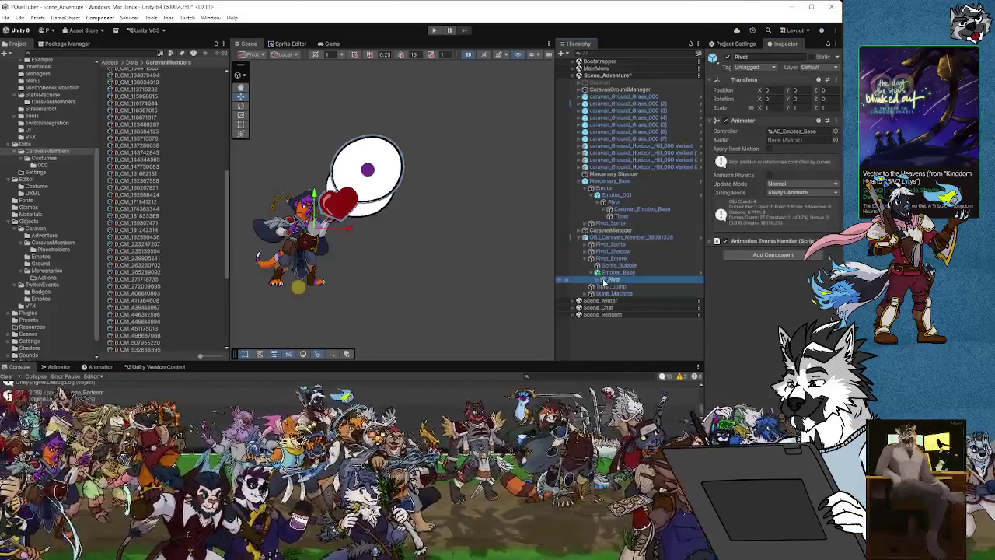
click(597, 281)
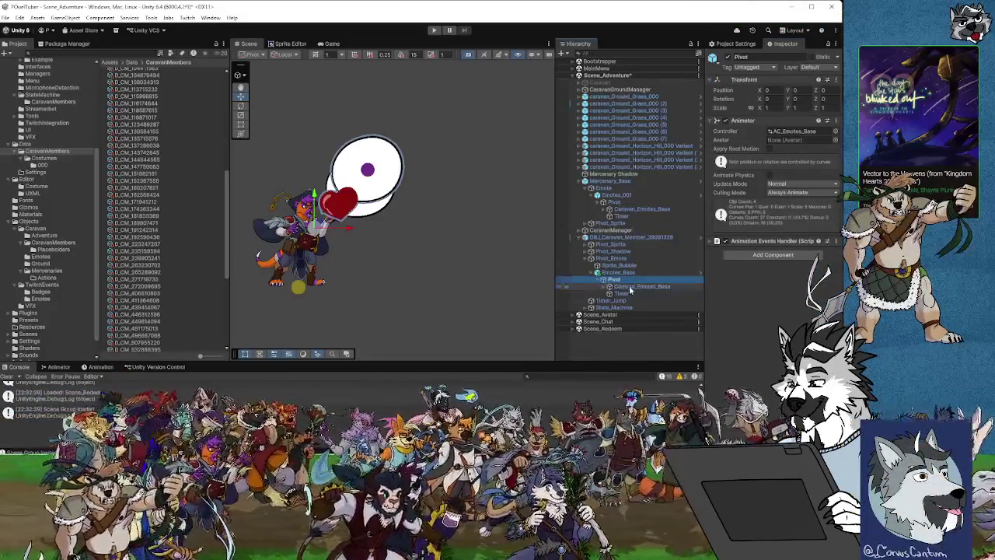
click(630, 287)
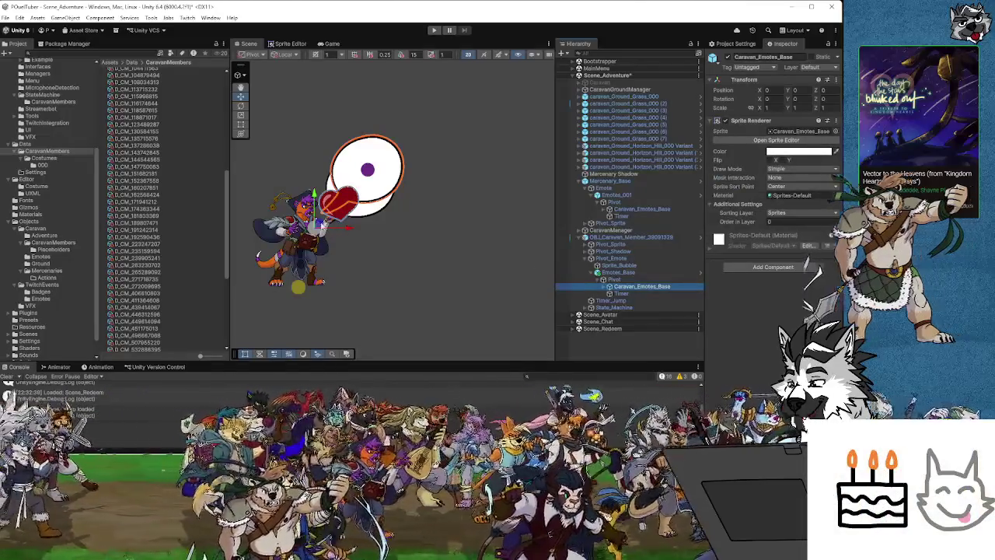
drag(319, 224, 349, 205)
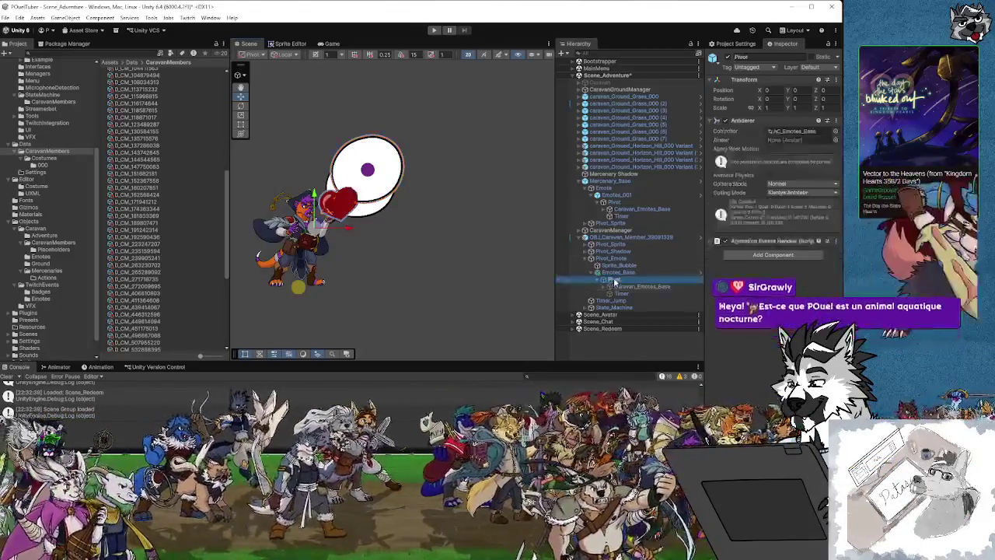
click(619, 274)
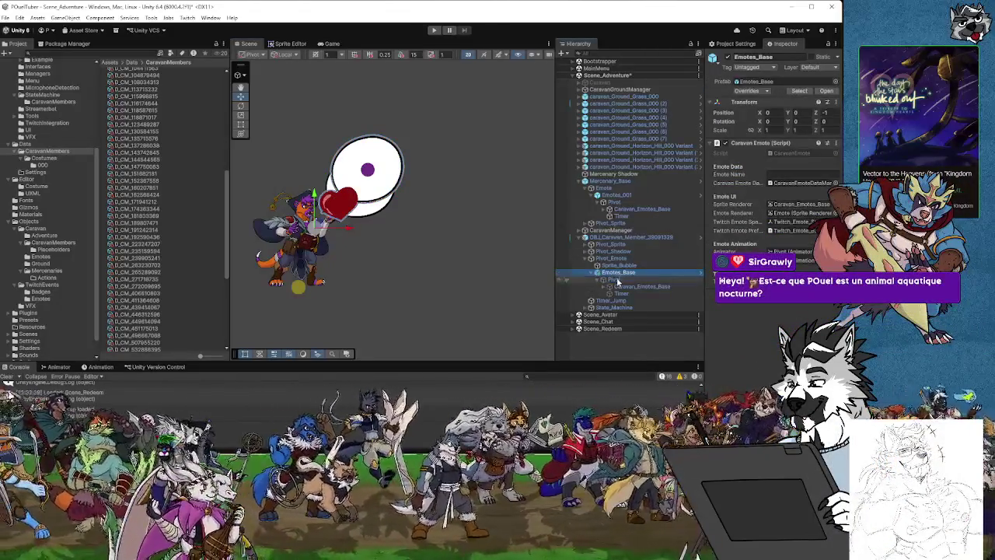
click(620, 266)
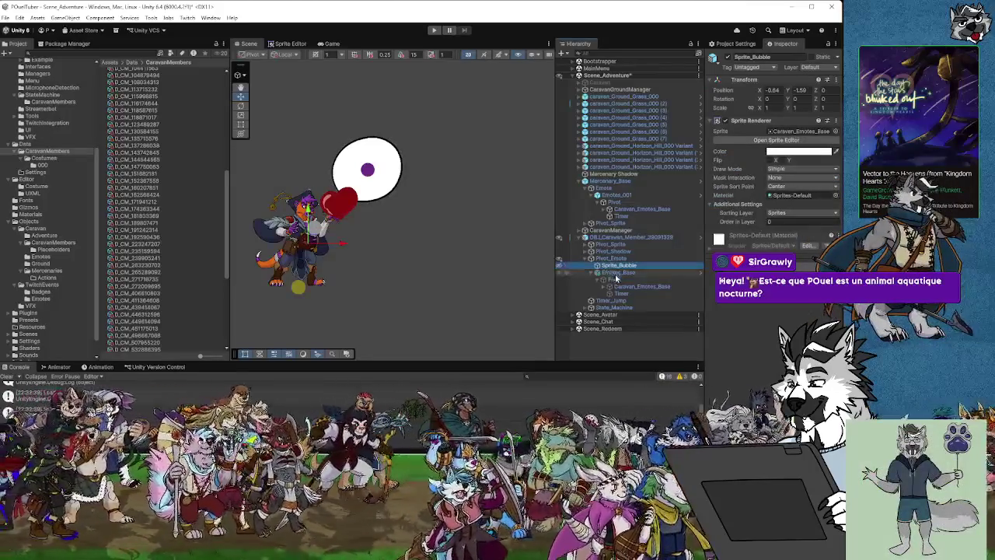
click(617, 273)
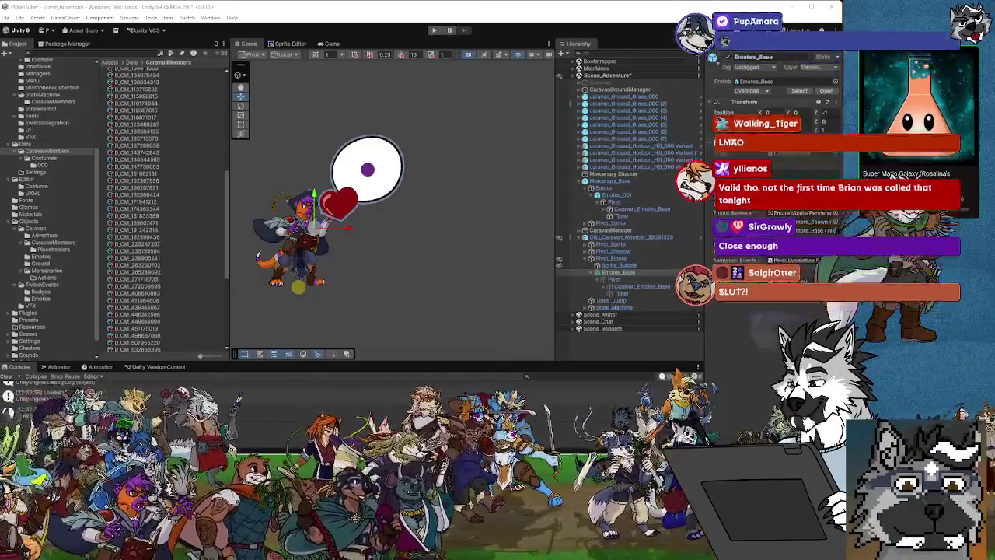
Step: Select the nested Emotes_Base under Pivot_Emote to check its emote data
scroll(829, 279, down, 1)
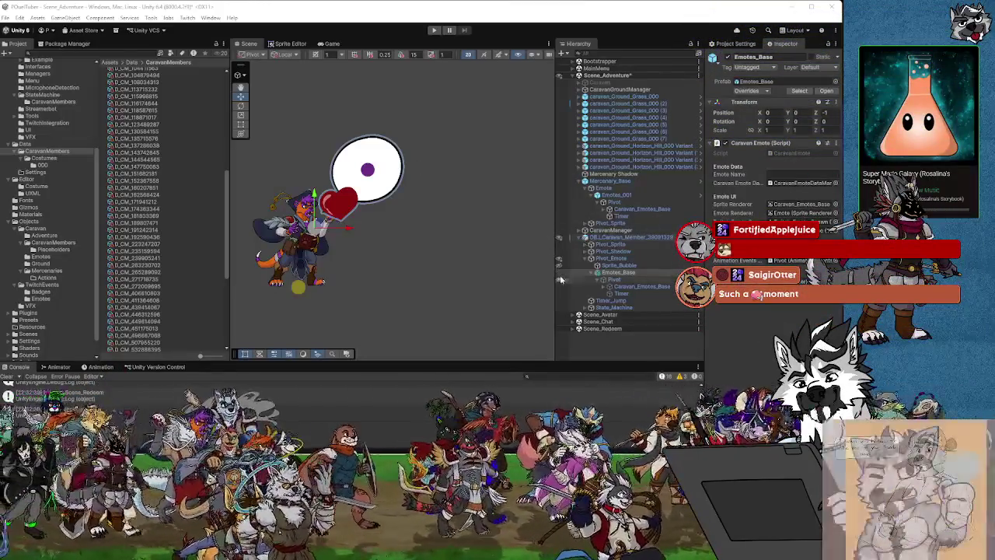
click(614, 273)
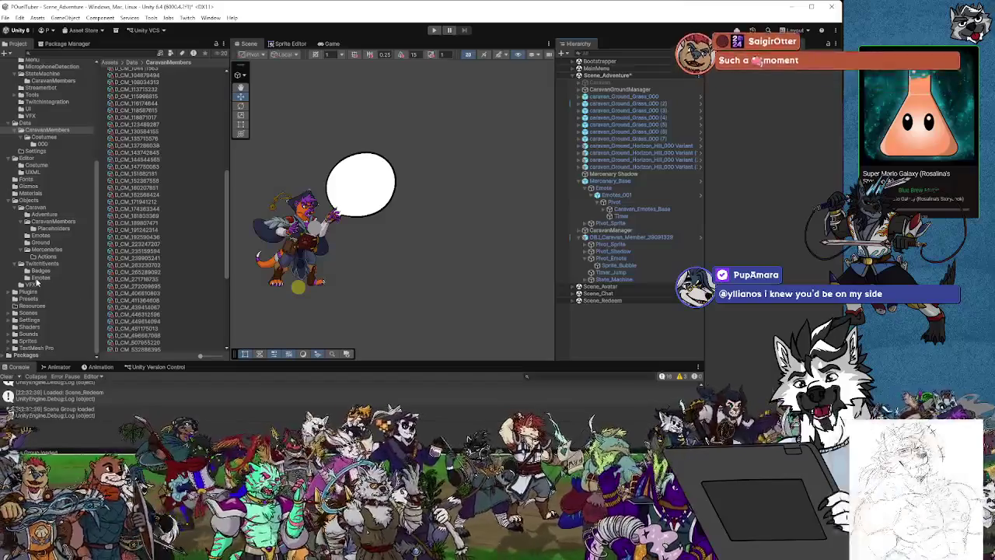
Step: Browse to Objects/Caravan/CaravanMembers and open OBJ_Caravan_Member_Base in Prefab Mode
scroll(43, 279, down, 1)
scroll(43, 274, up, 5)
scroll(45, 269, down, 2)
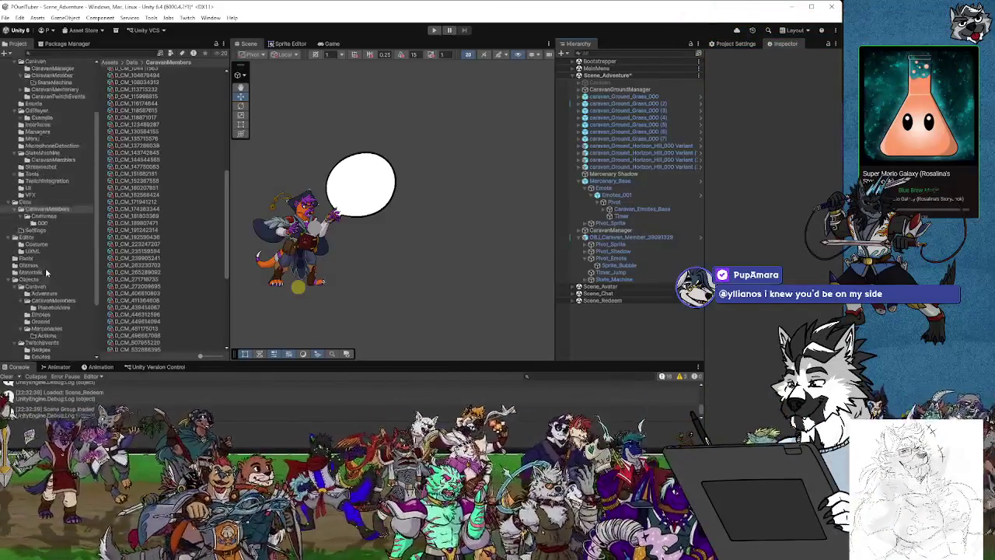
scroll(81, 305, down, 3)
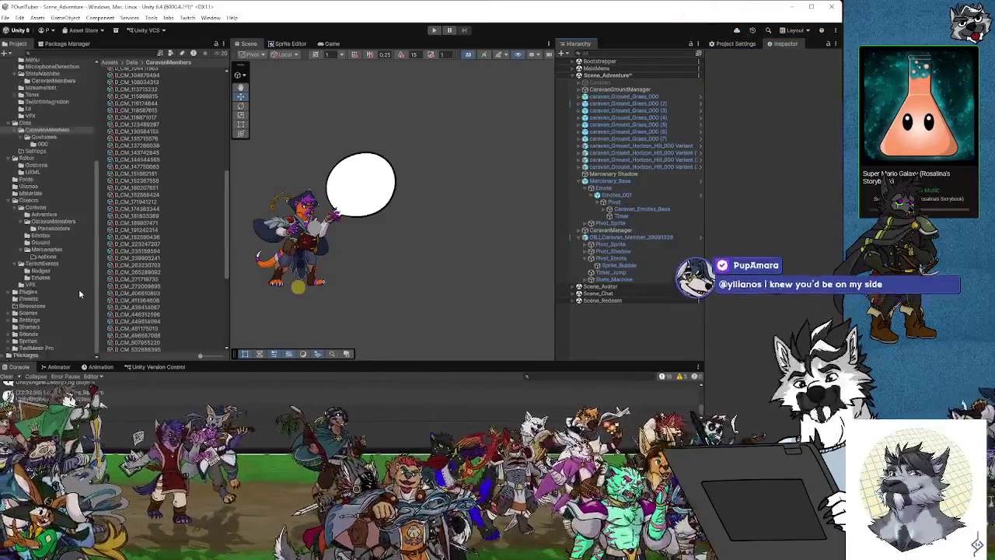
click(48, 222)
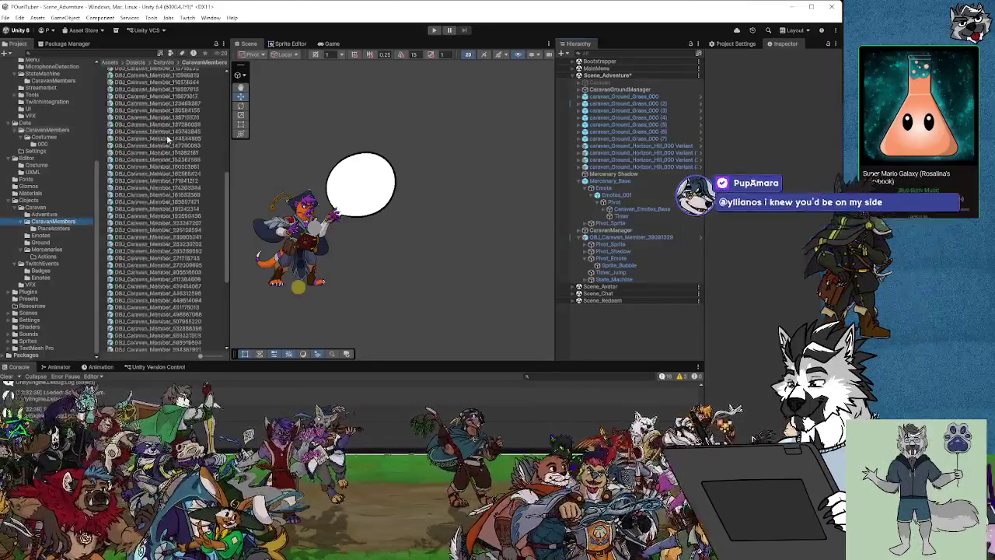
click(38, 208)
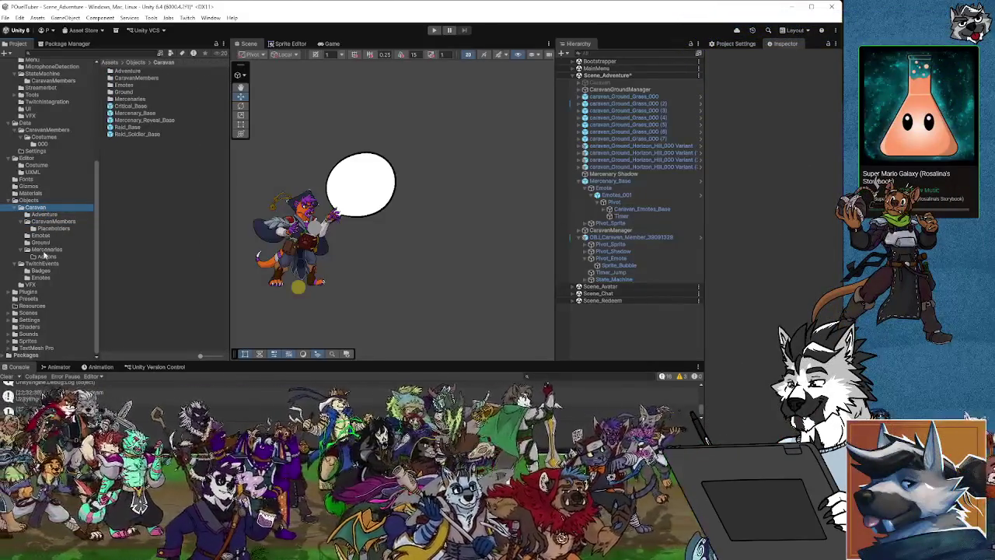
click(53, 222)
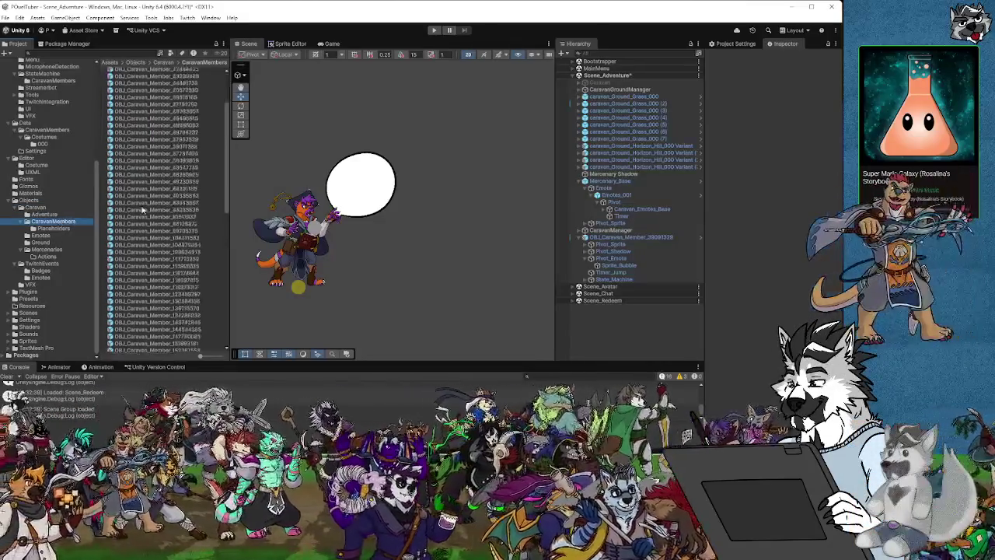
scroll(156, 217, down, 5)
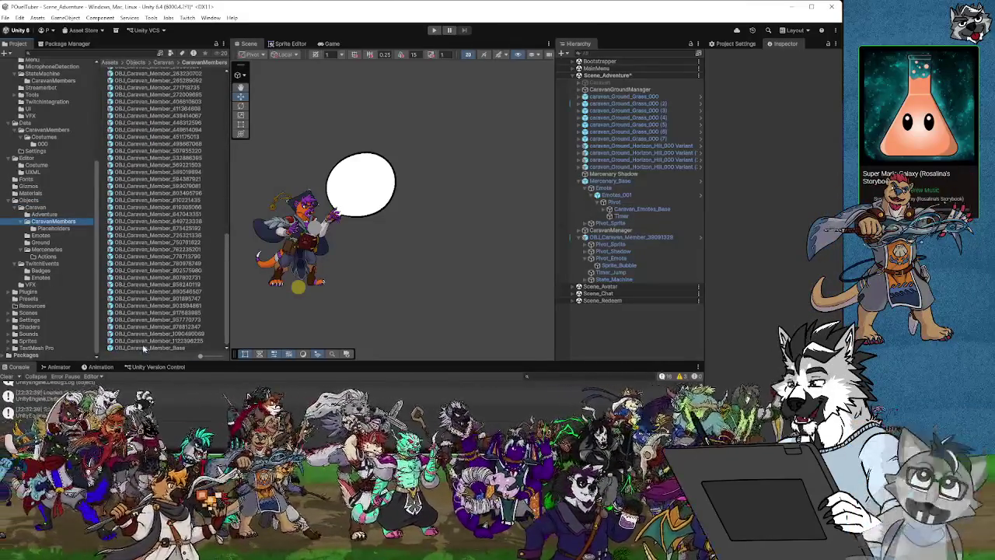
click(145, 348)
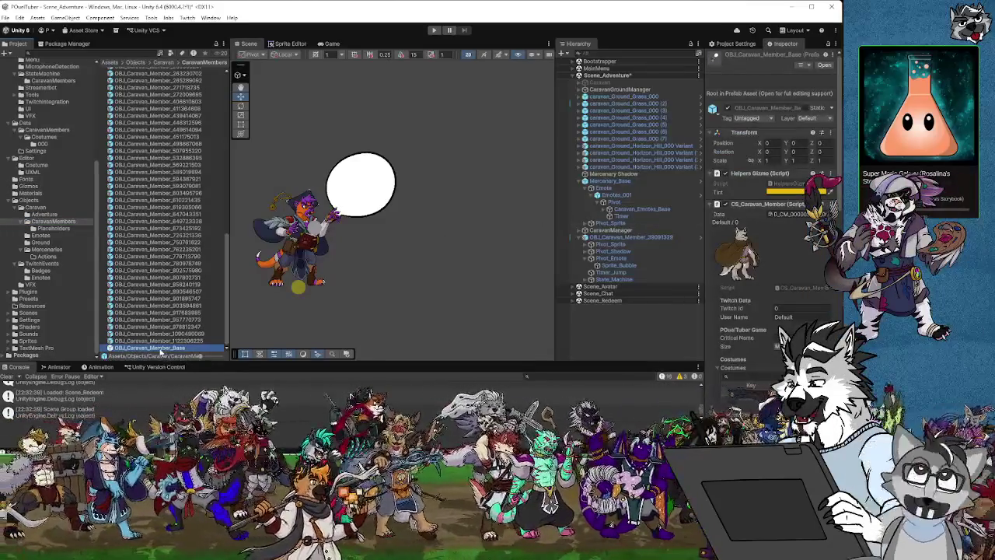
double_click(160, 350)
scroll(422, 251, down, 3)
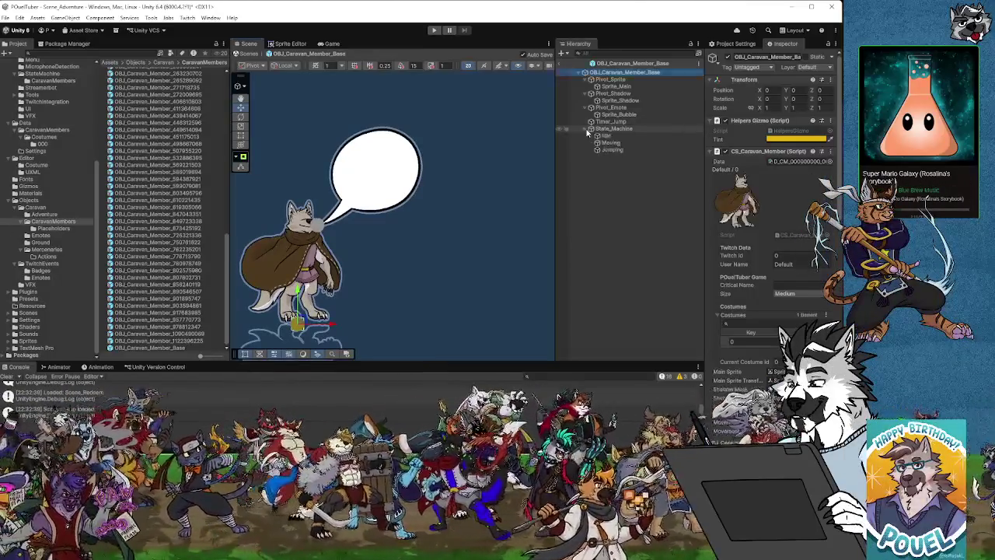
click(35, 207)
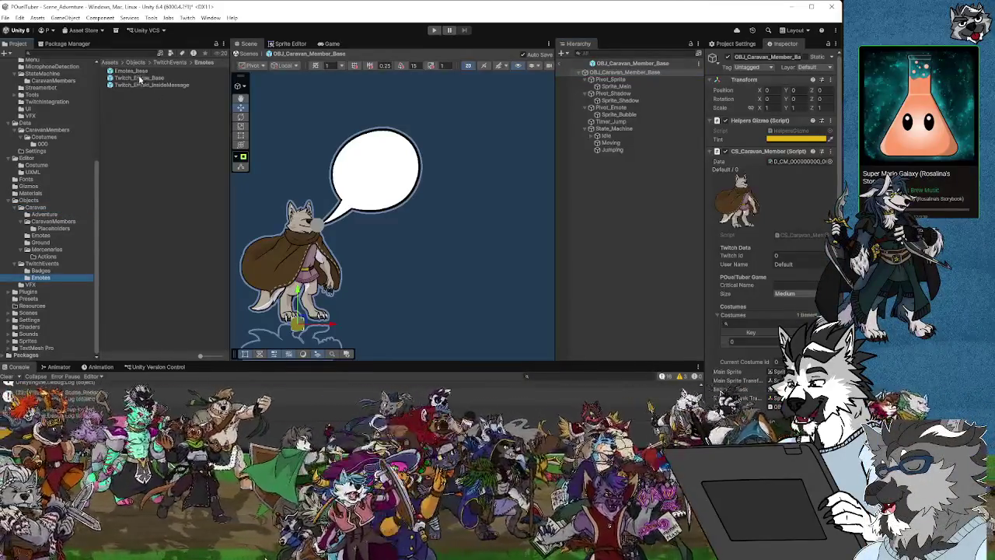
Step: Drag the Emotes_Base prefab from TwitchEvents/Emotes into the open caravan member prefab
click(141, 84)
click(135, 72)
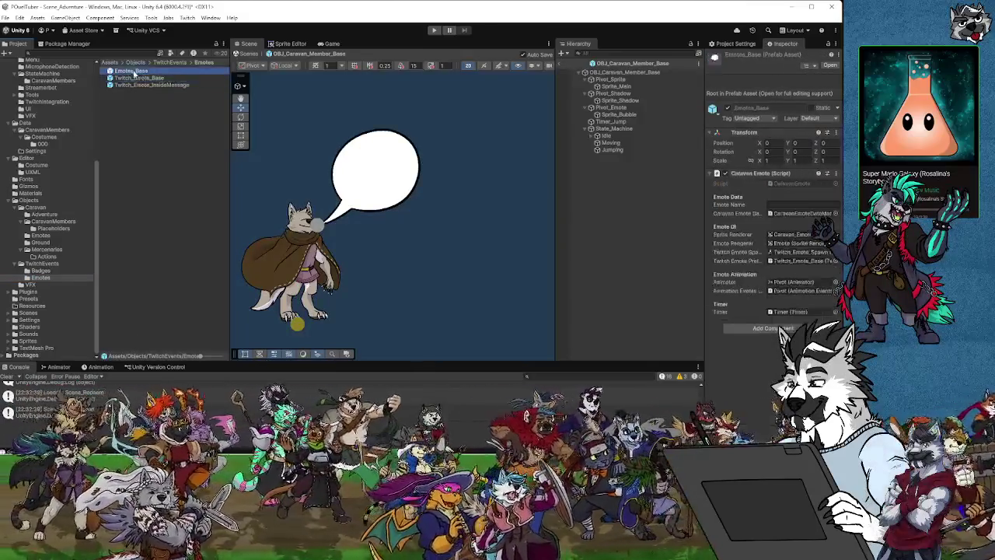
mouse_move(119, 75)
mouse_down()
mouse_move(473, 209)
mouse_move(422, 210)
mouse_up()
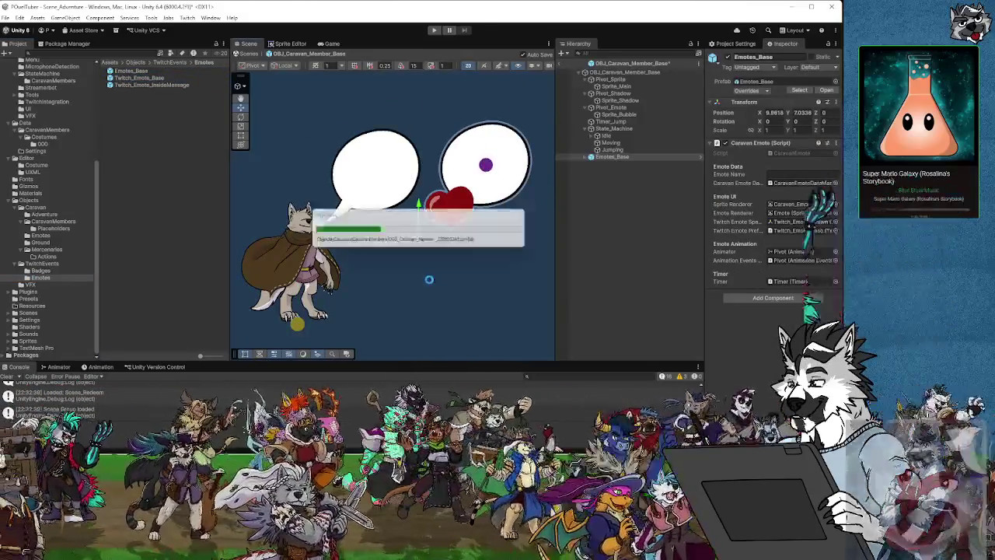
right_click(420, 280)
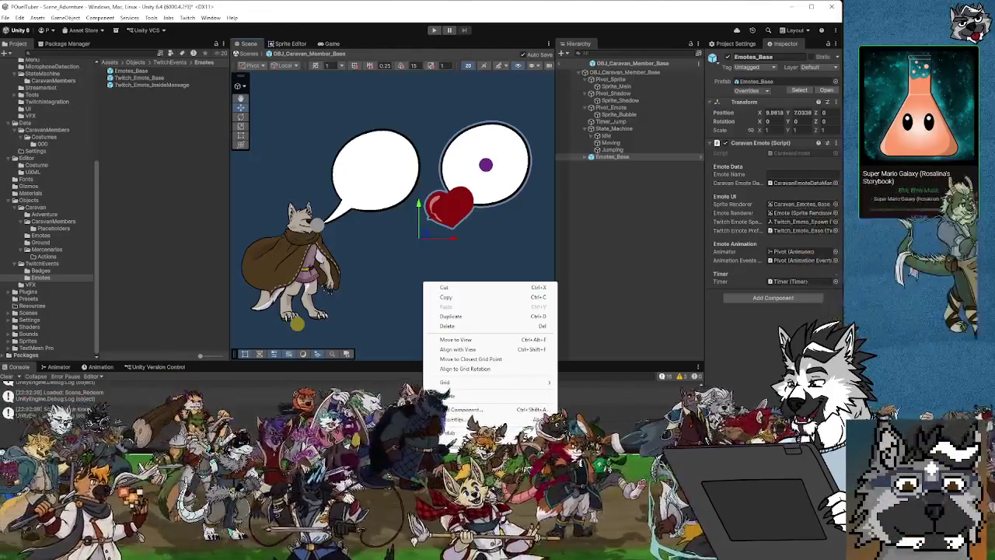
key(Escape)
key(alt+Tab)
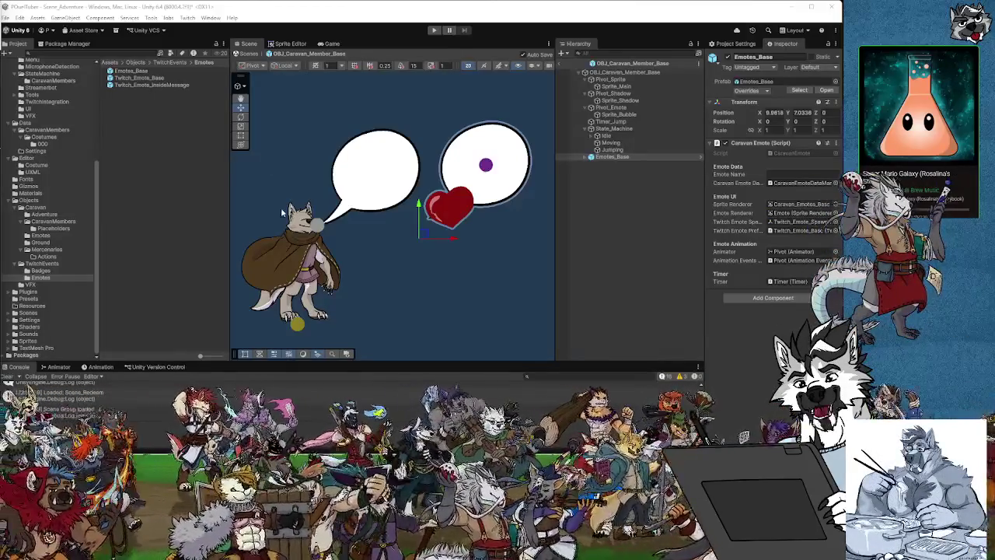
Step: Undo the Caravan_Emotes_Base bubble's offset, returning it to zero
drag(492, 269, 470, 279)
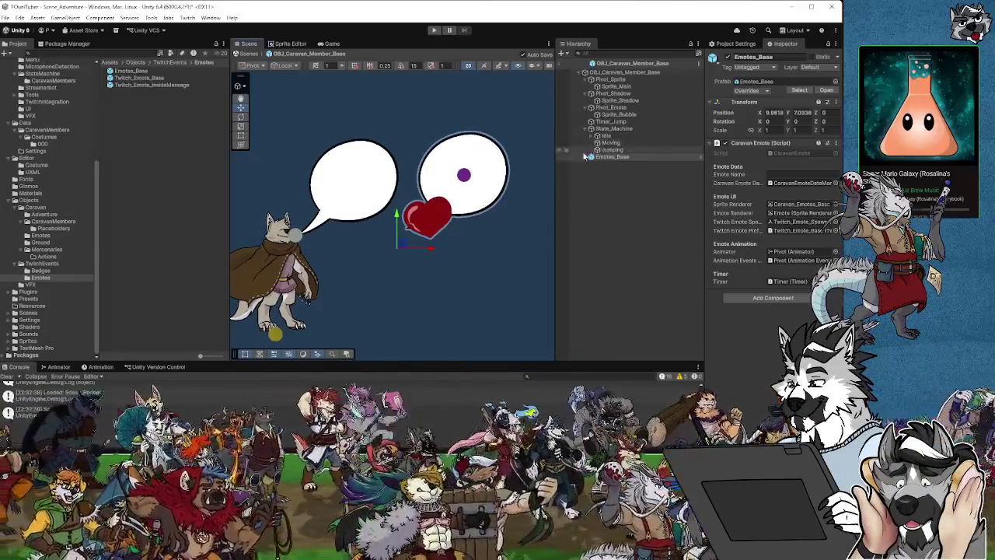
click(591, 158)
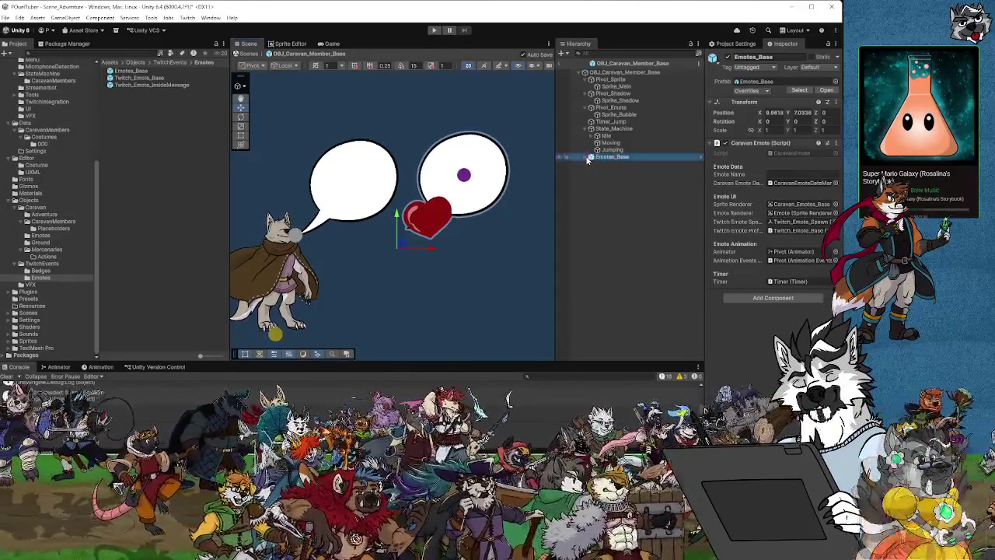
click(592, 164)
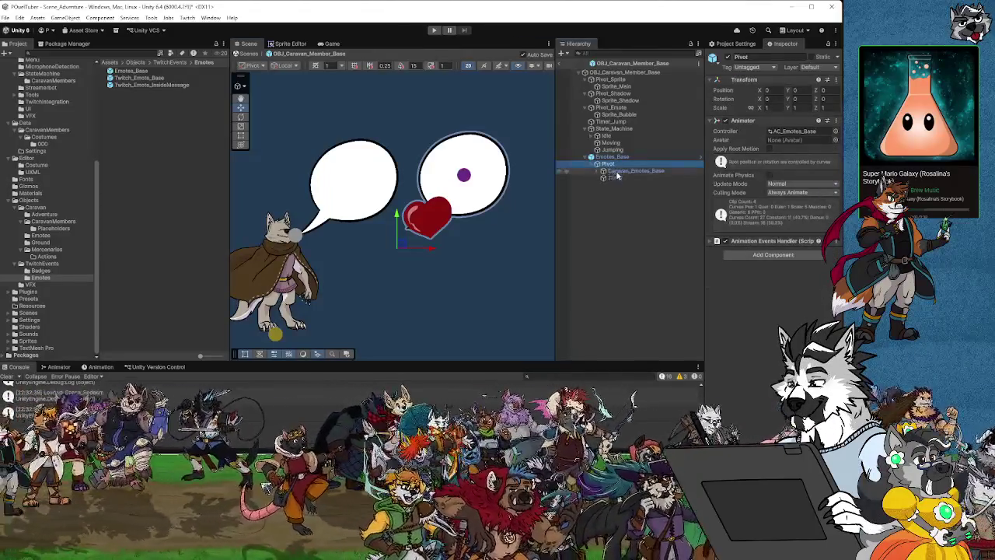
click(618, 171)
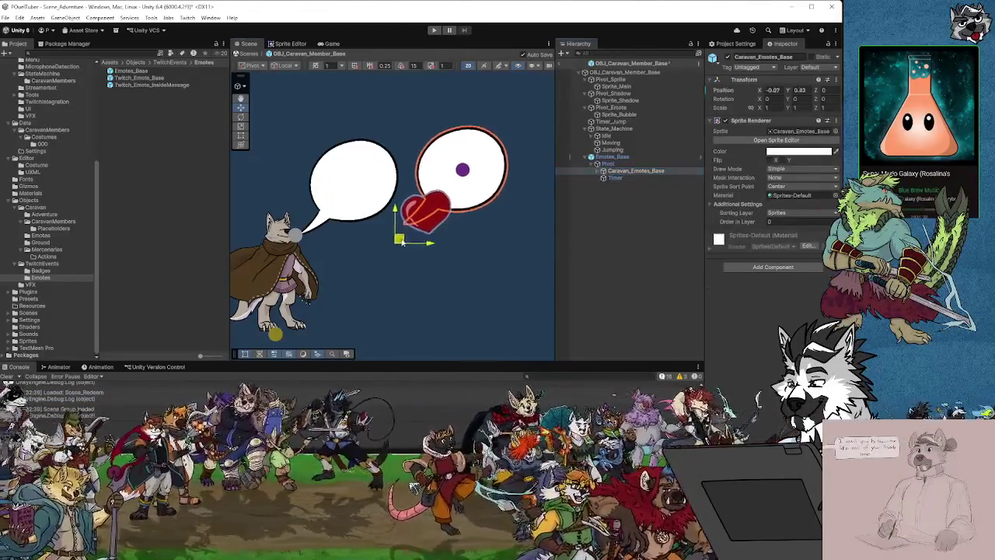
key(ctrl+z)
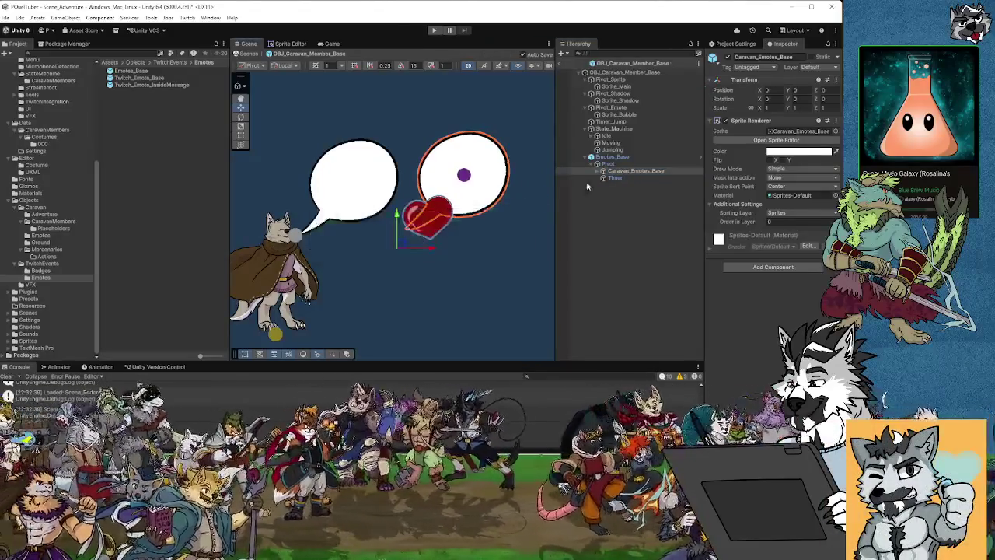
Step: Move the Emote heart up into its bubble and check it against Twitch_Emote_Spawn
click(603, 172)
click(618, 179)
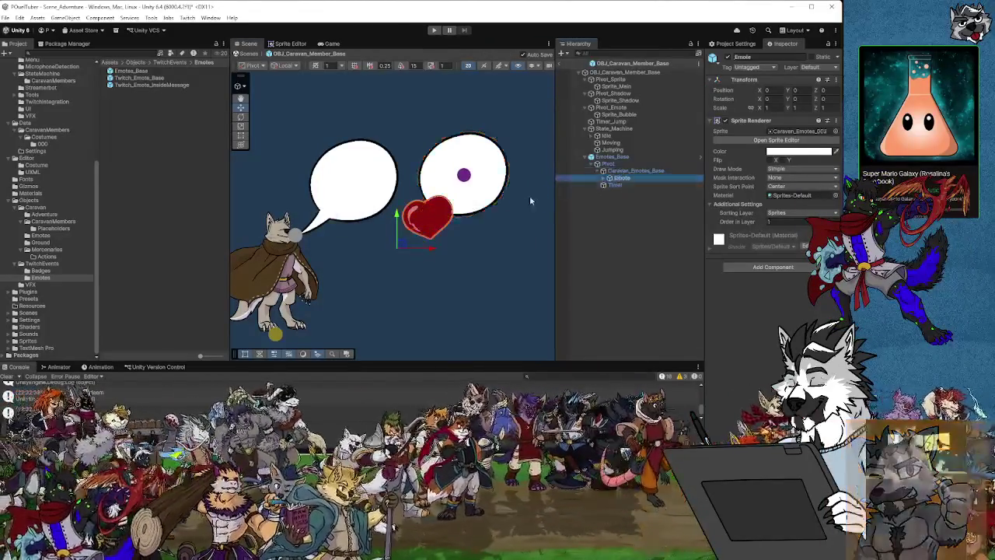
mouse_move(404, 245)
mouse_down()
mouse_move(466, 186)
mouse_move(437, 204)
mouse_up()
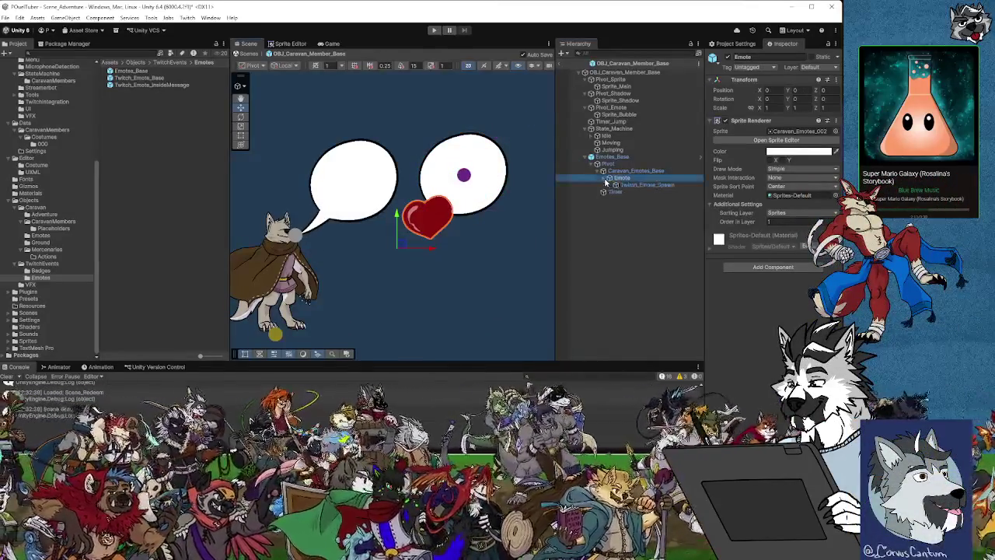
click(638, 186)
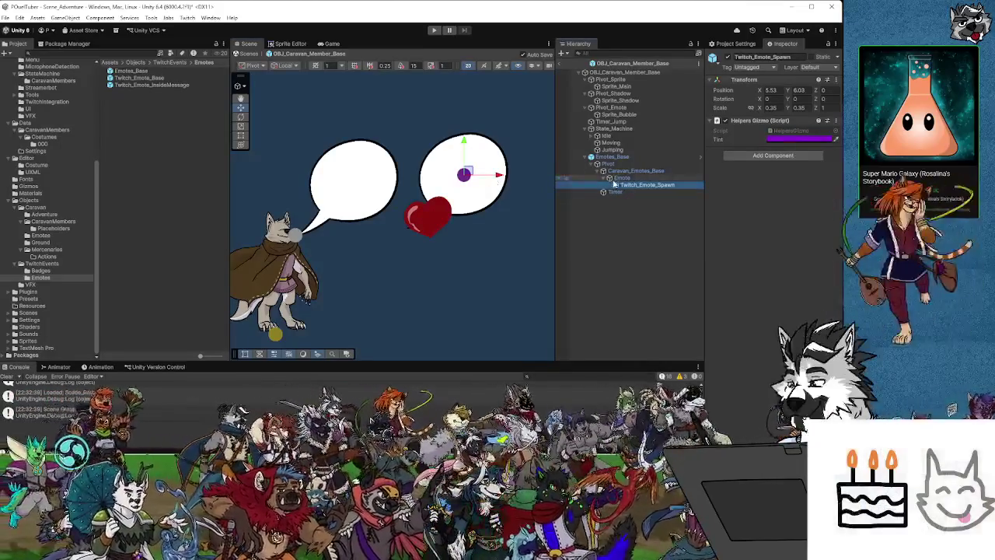
click(625, 178)
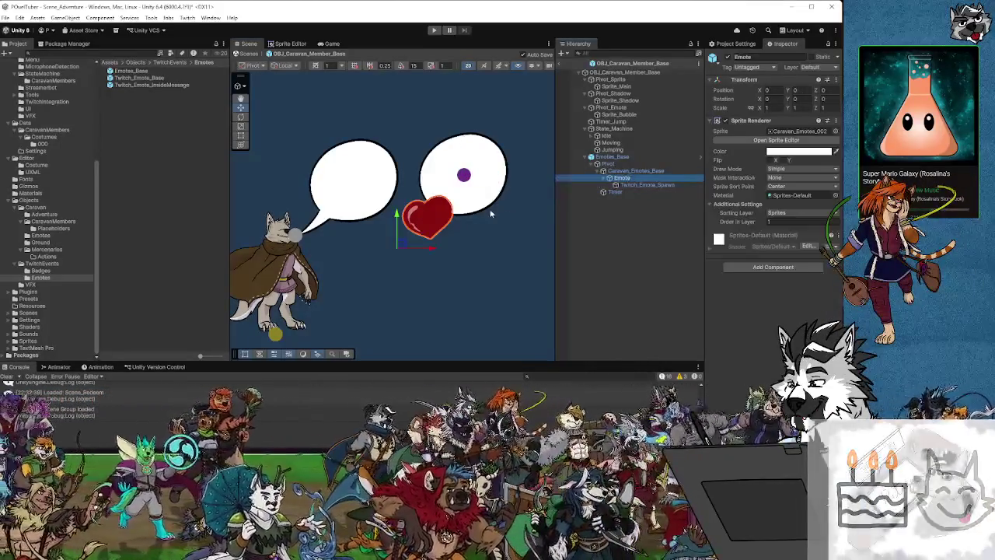
click(633, 186)
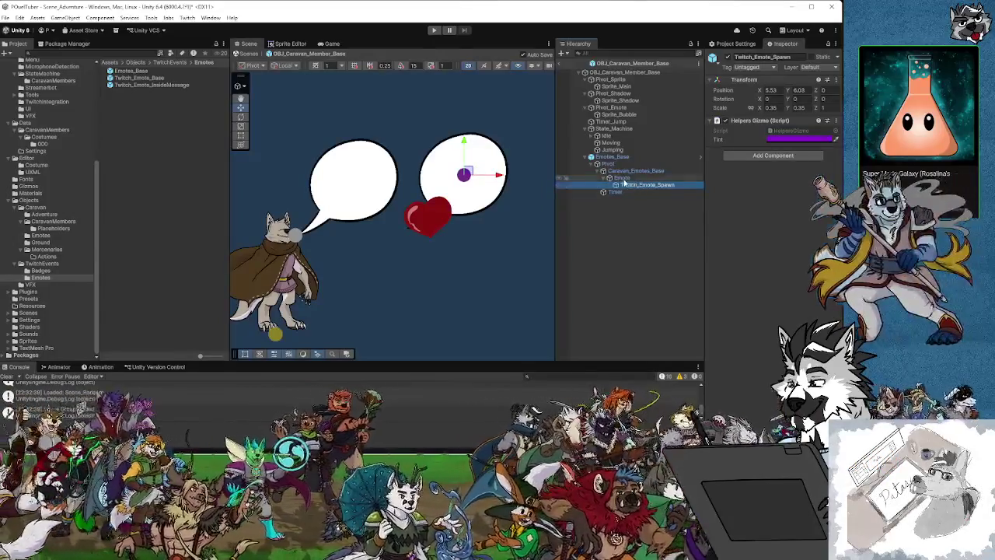
click(624, 180)
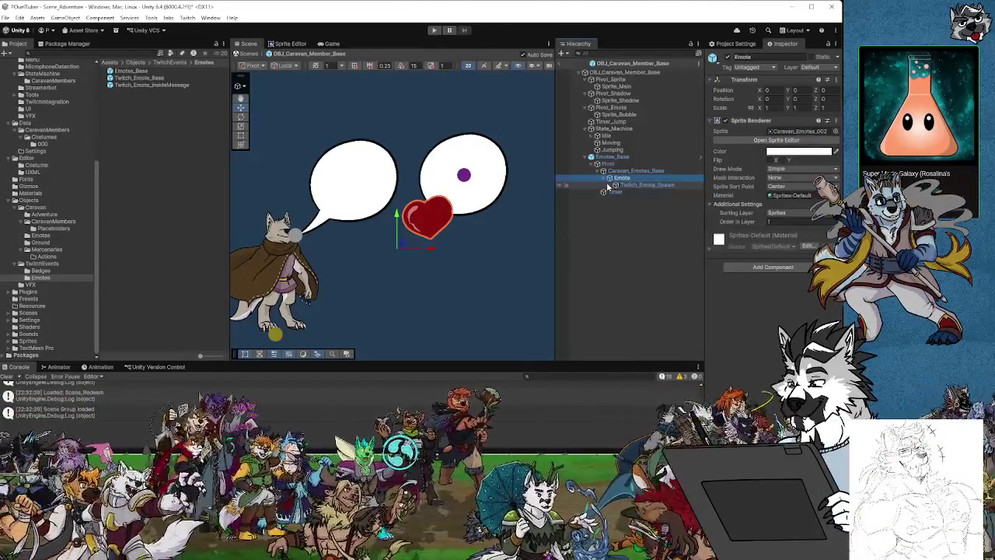
Step: Set the Emotes_Base root Position X and Y to 0
click(614, 164)
click(622, 158)
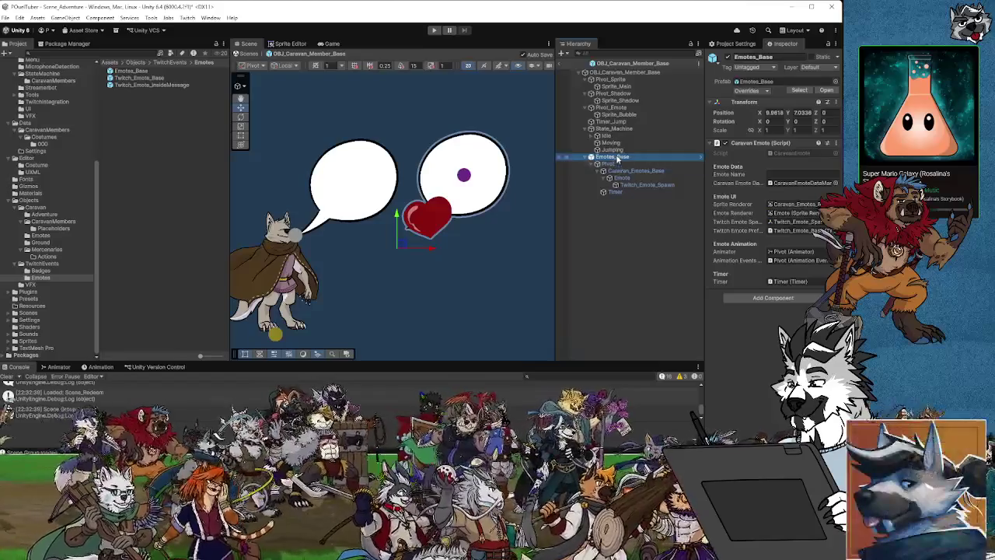
text(0)
key(Tab)
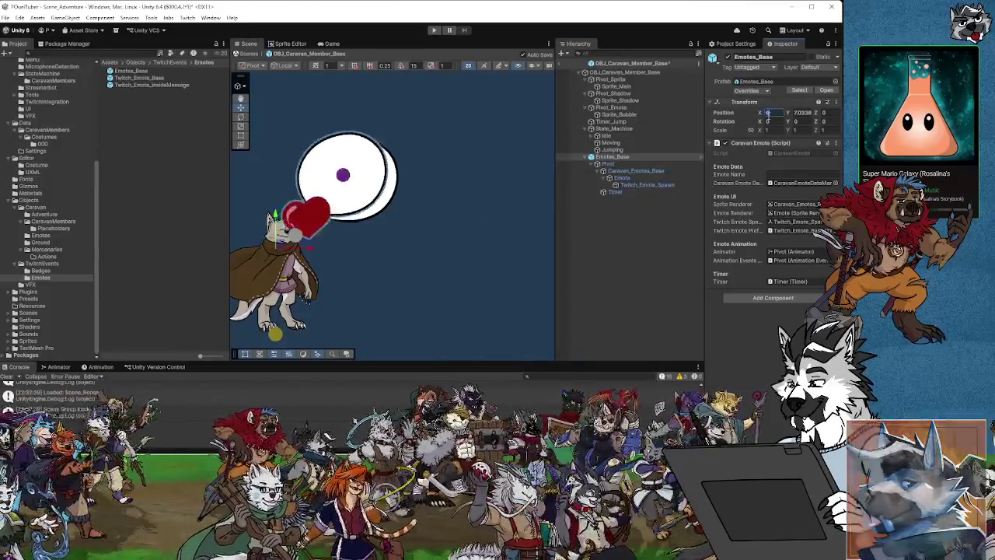
text(0)
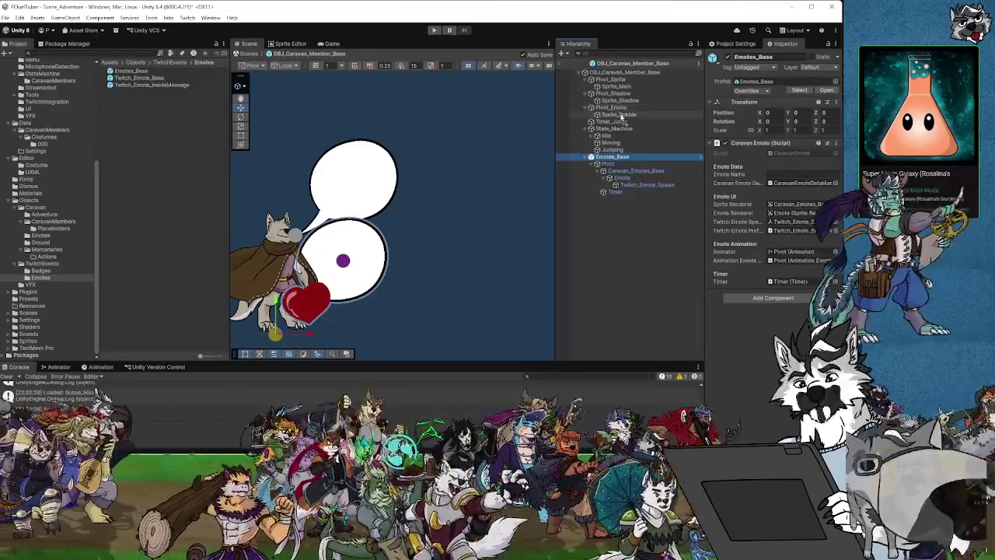
Step: Parent Emotes_Base under Pivot_Emote and set its Position X to 0
drag(619, 114, 619, 116)
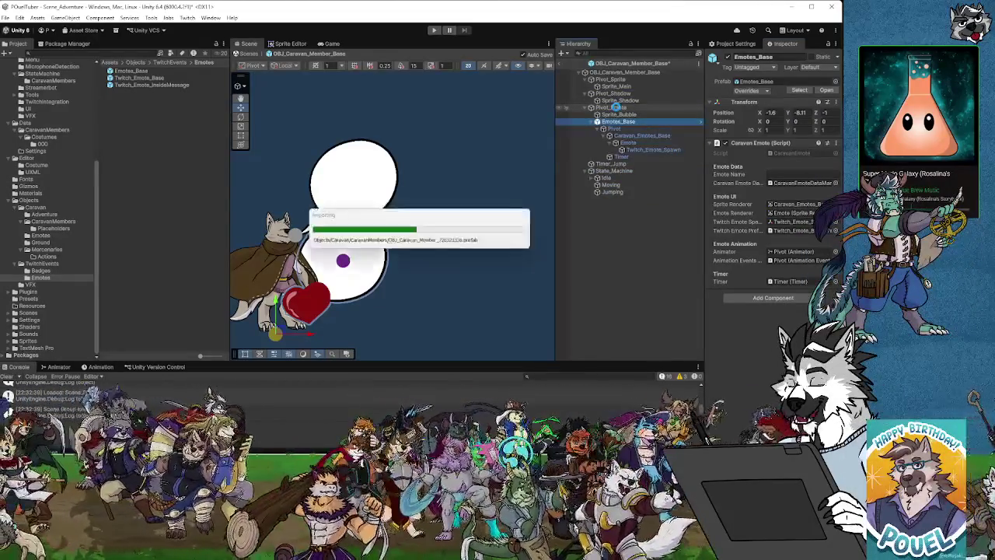
click(773, 112)
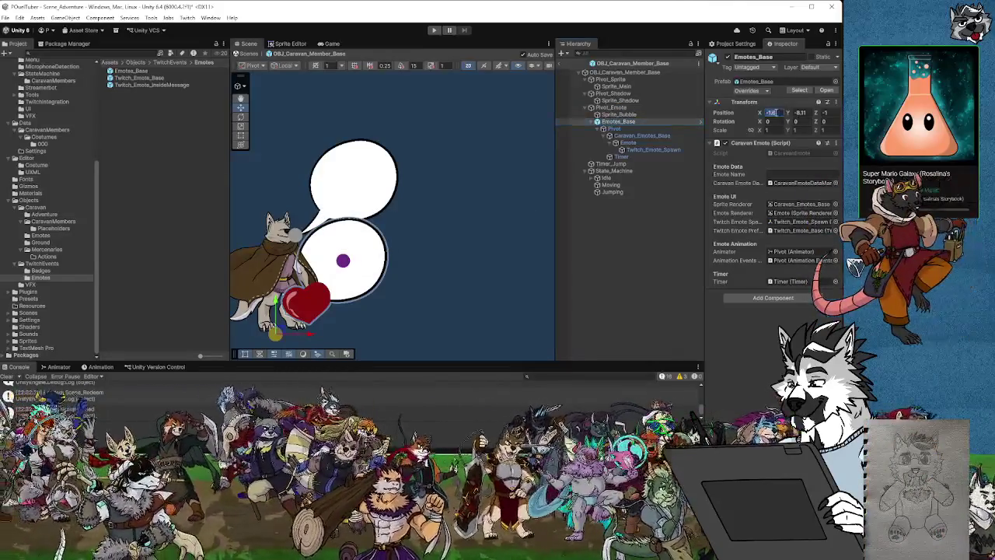
text(0)
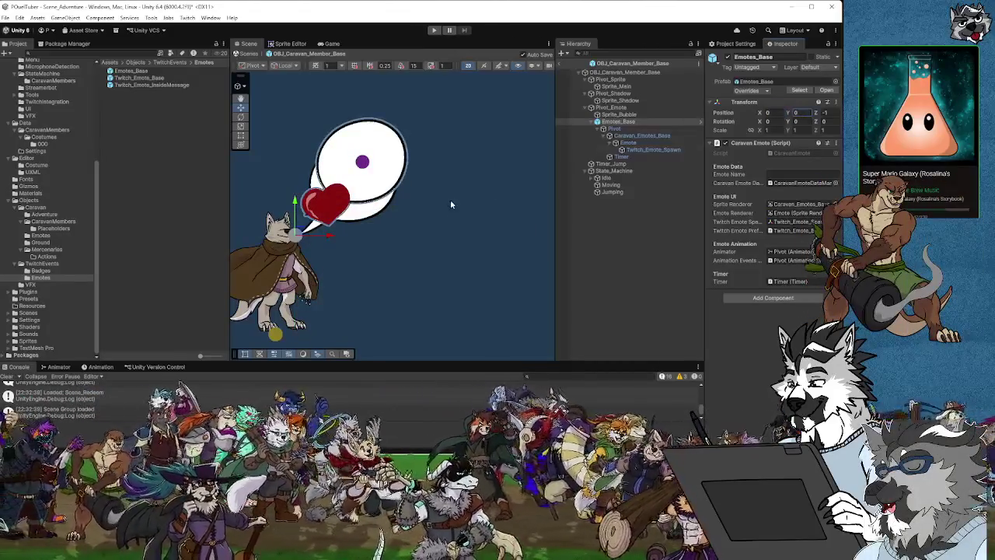
drag(432, 223, 447, 207)
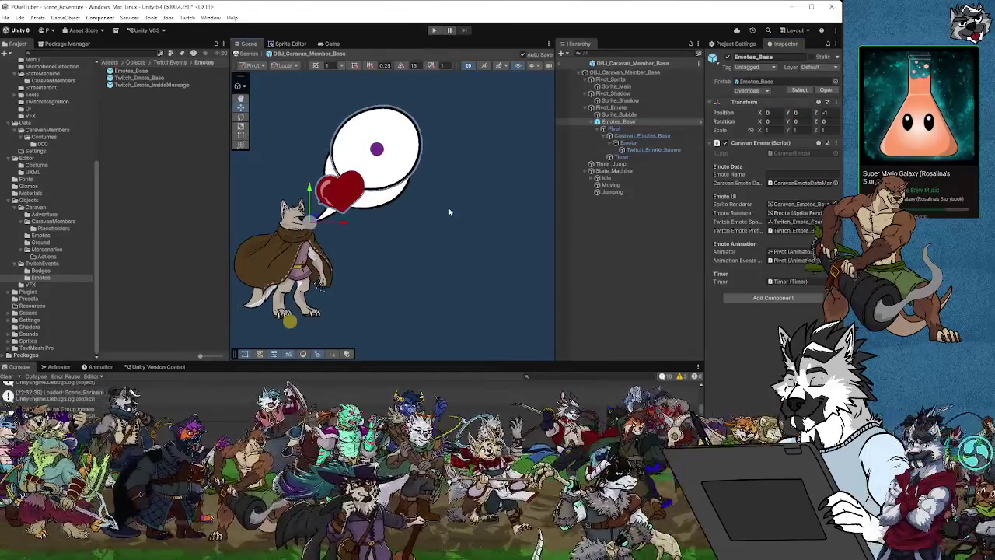
Step: Drag the Caravan_Emotes_Base bubble around and raise the Emote heart within it
click(614, 129)
click(633, 136)
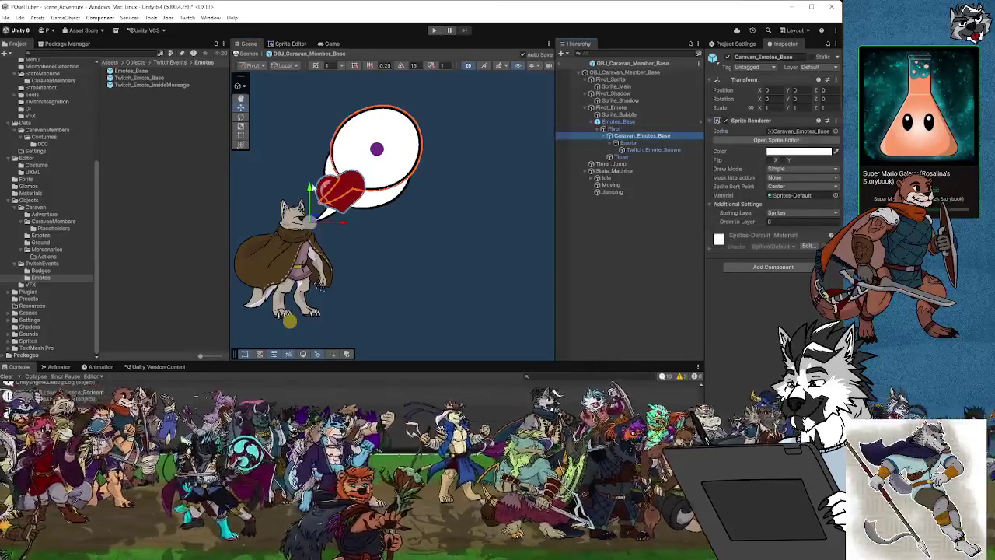
drag(313, 188, 311, 208)
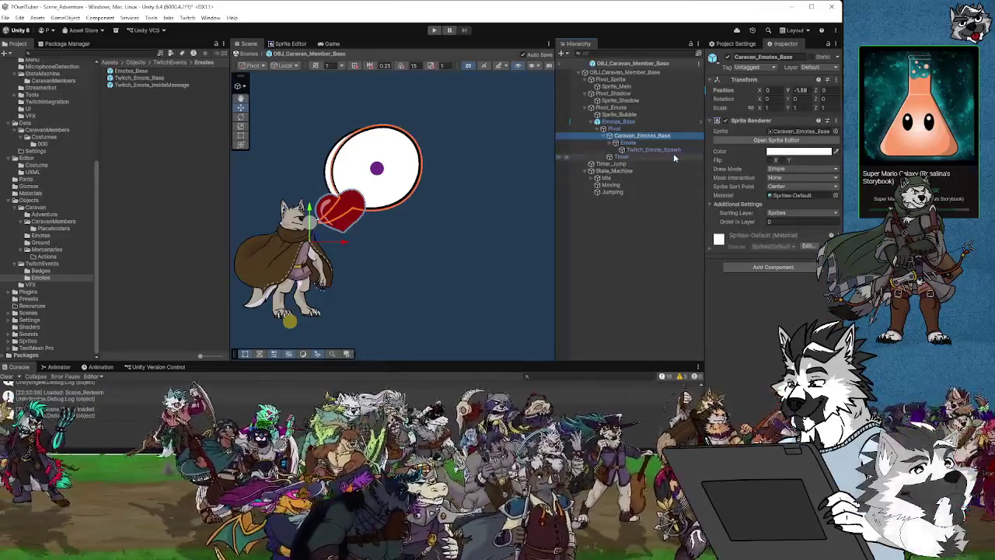
click(629, 144)
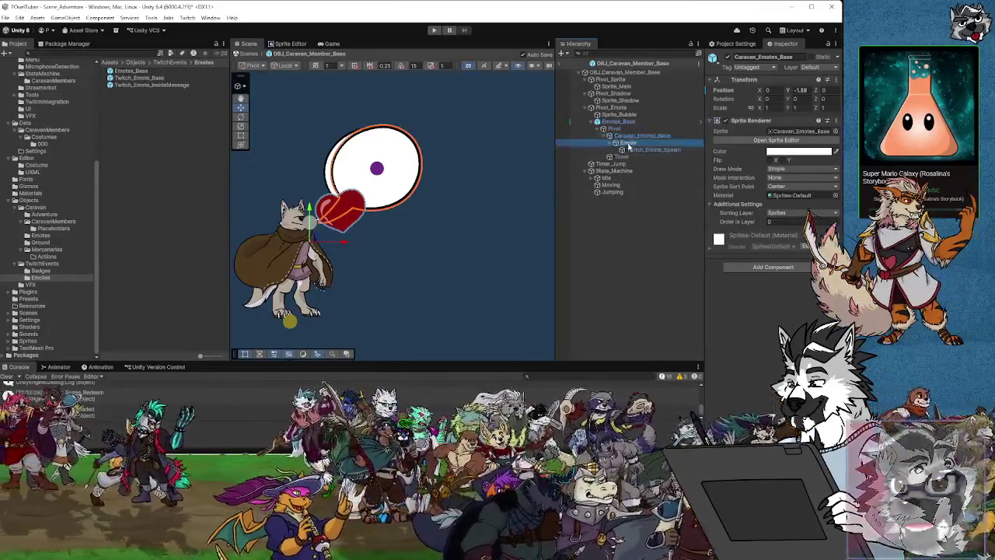
mouse_move(316, 237)
mouse_down()
mouse_move(325, 220)
mouse_move(309, 223)
mouse_up()
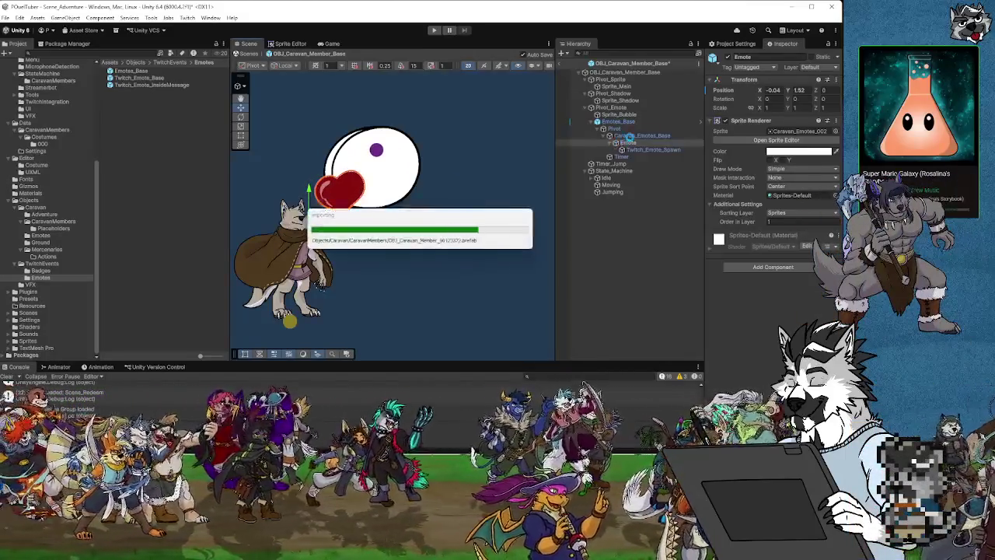
click(632, 137)
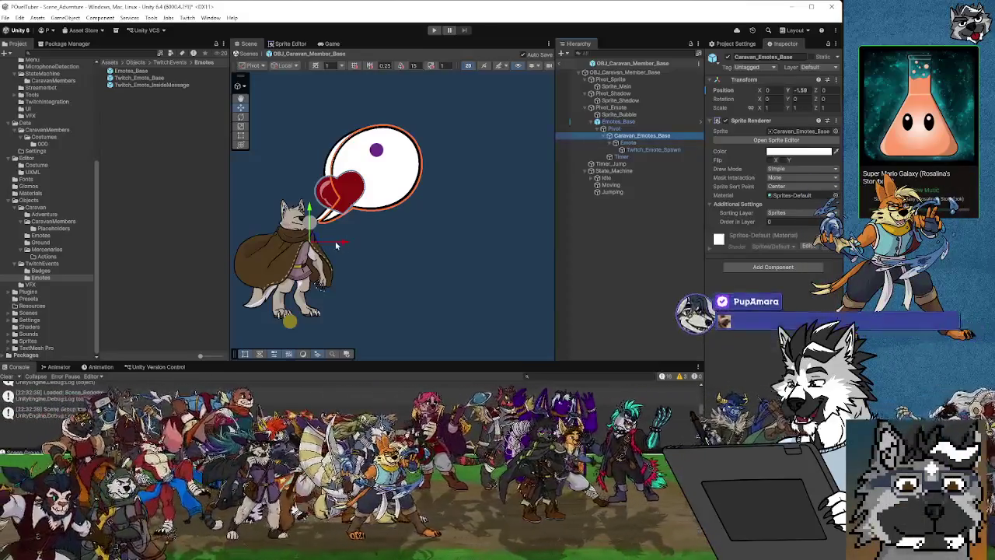
drag(336, 245, 384, 245)
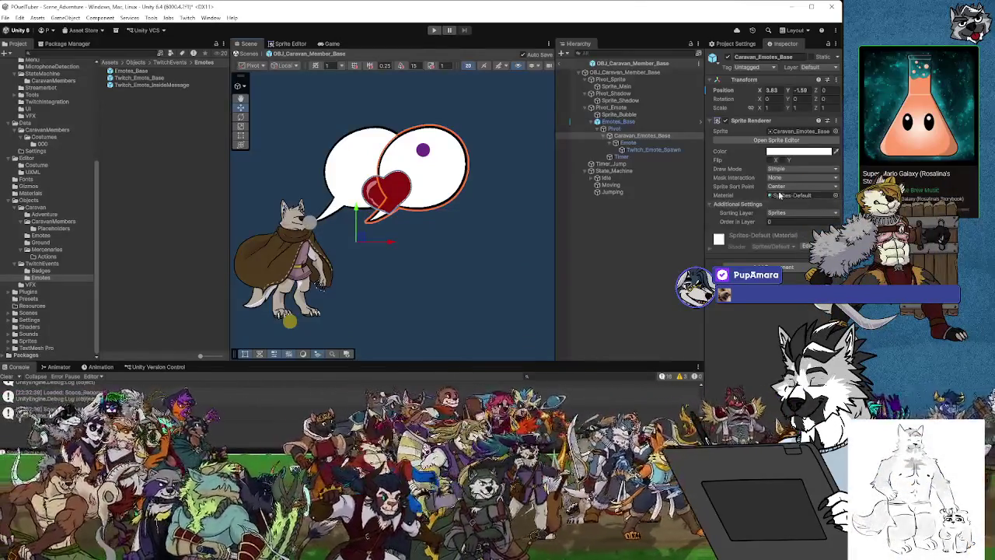
Step: Set Caravan_Emotes_Base Position X and Y to 0
click(620, 115)
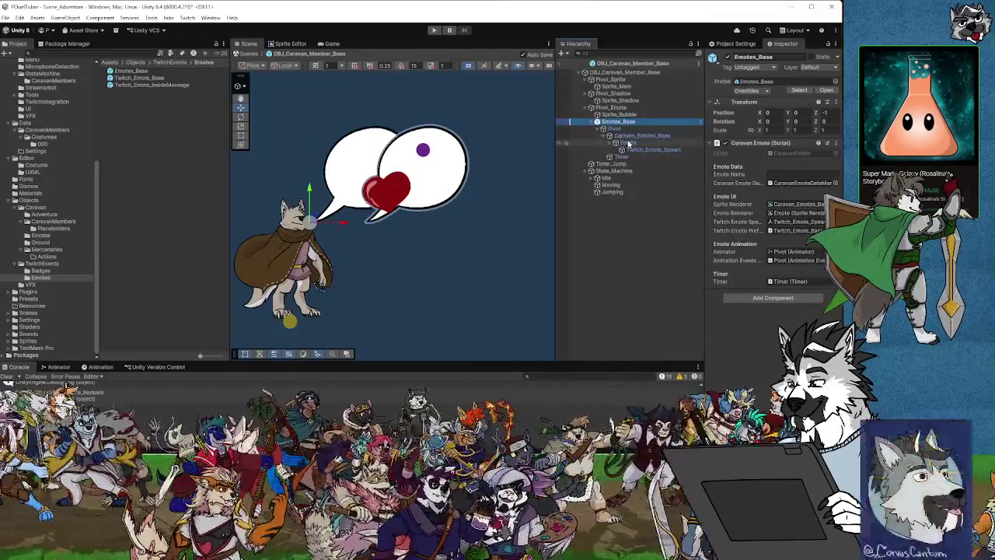
click(637, 136)
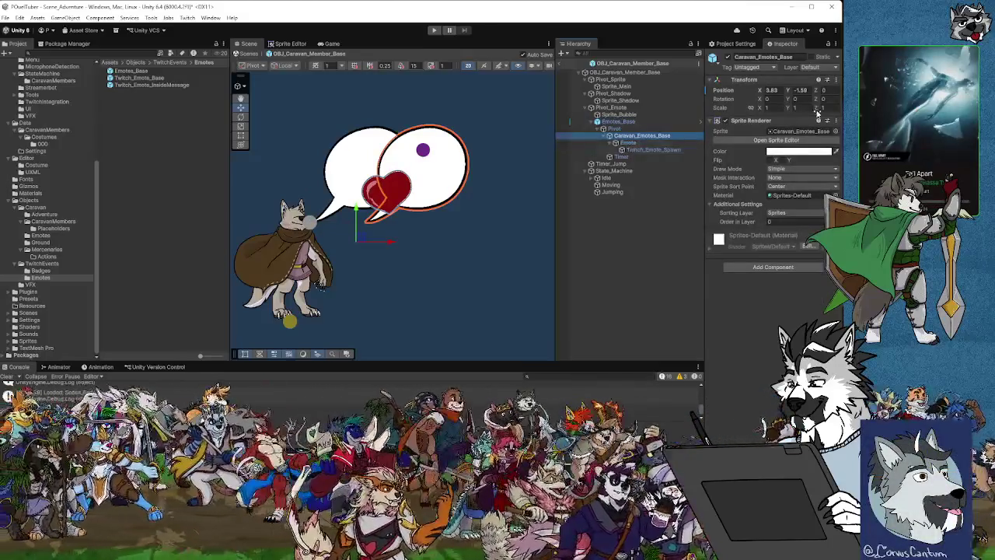
click(774, 91)
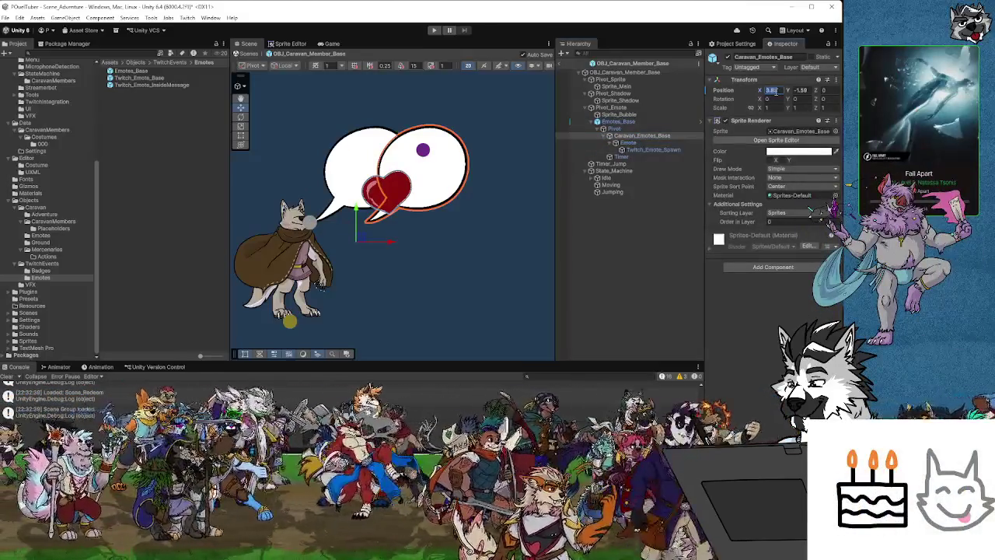
click(619, 123)
click(614, 135)
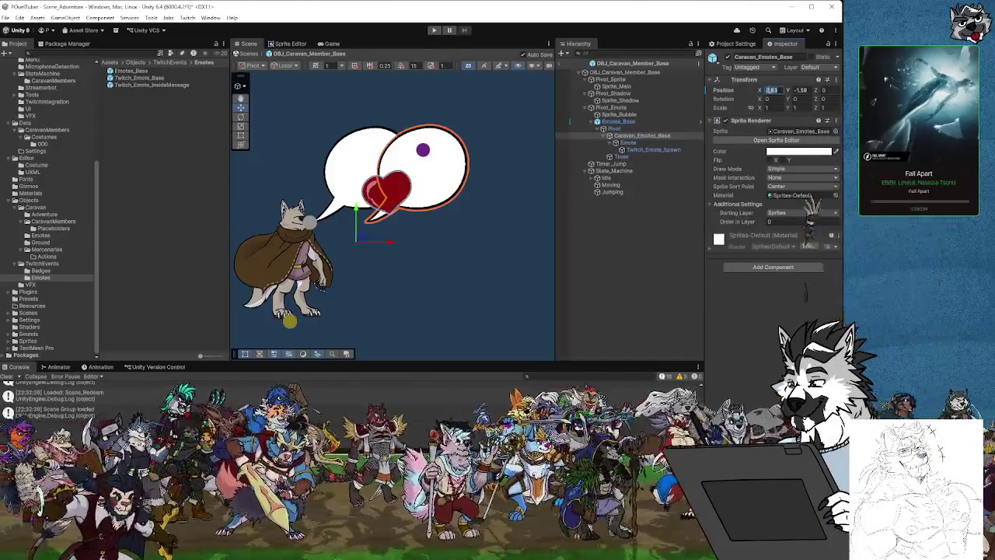
text(0)
key(Tab)
text(0)
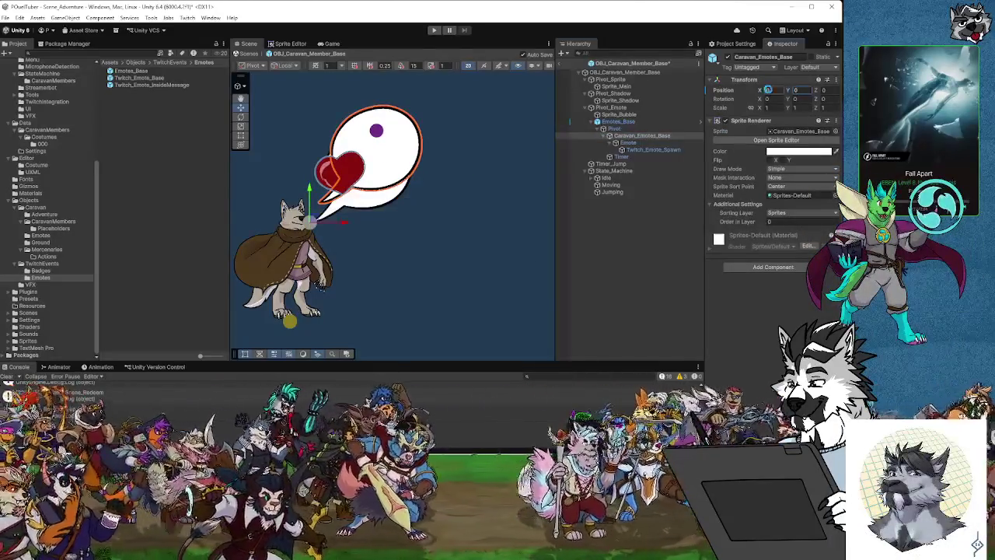
key(Return)
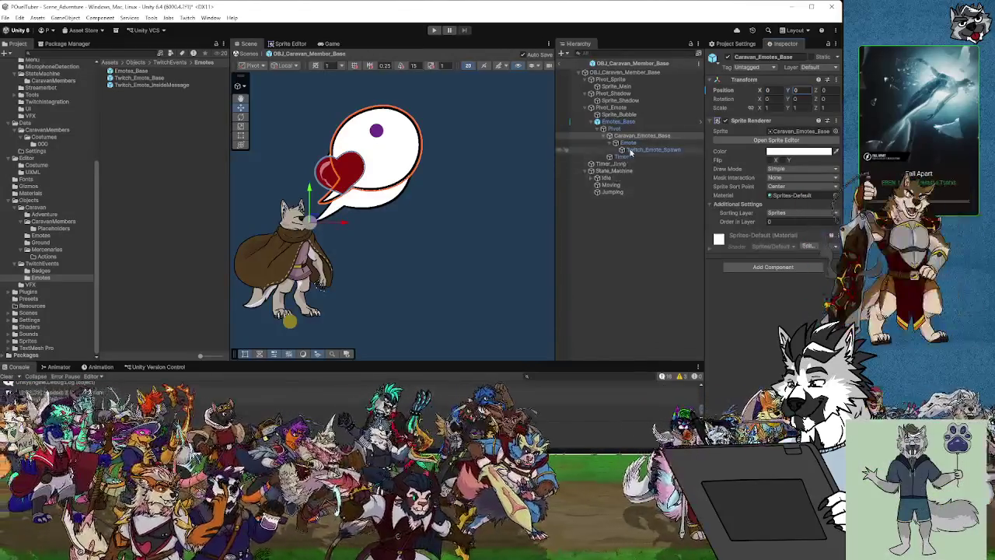
click(627, 143)
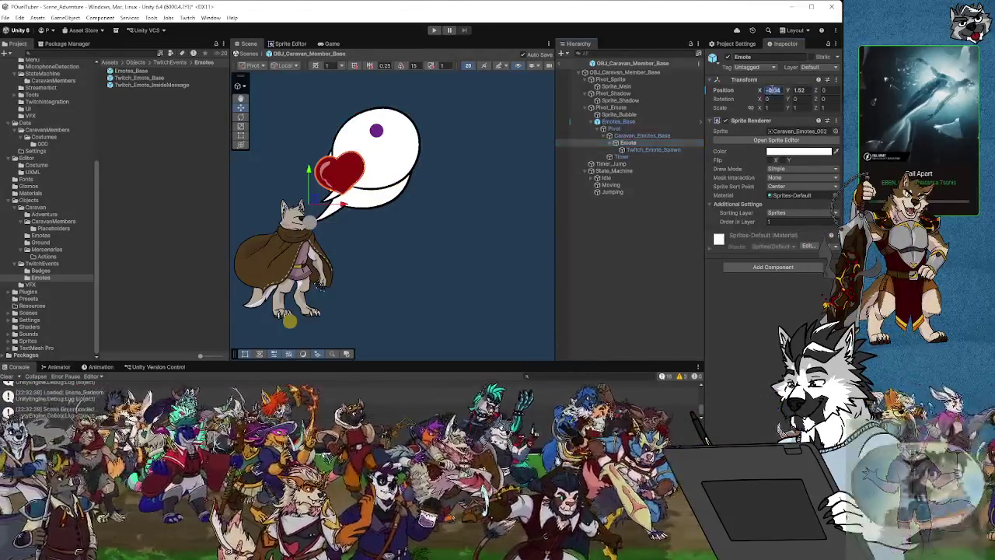
text(0)
key(Return)
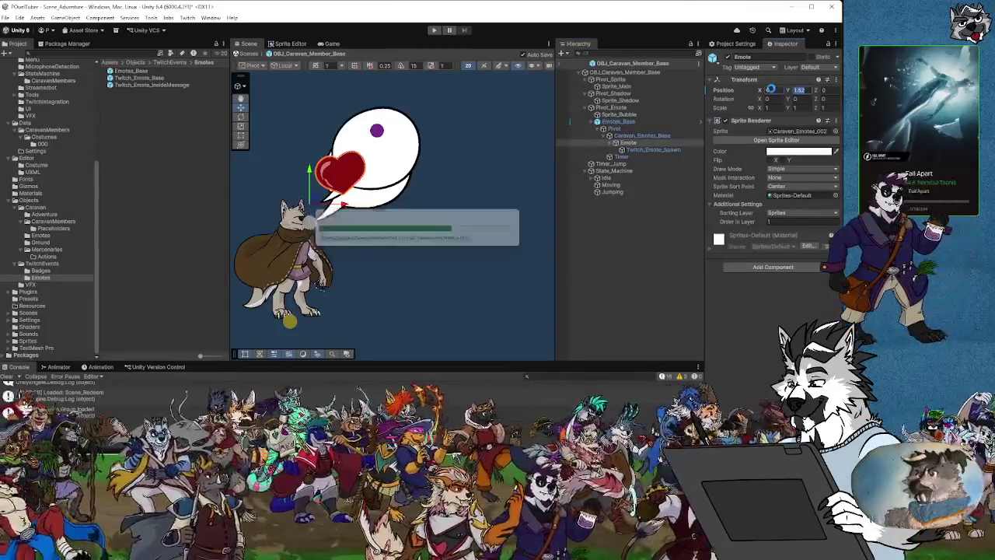
click(643, 150)
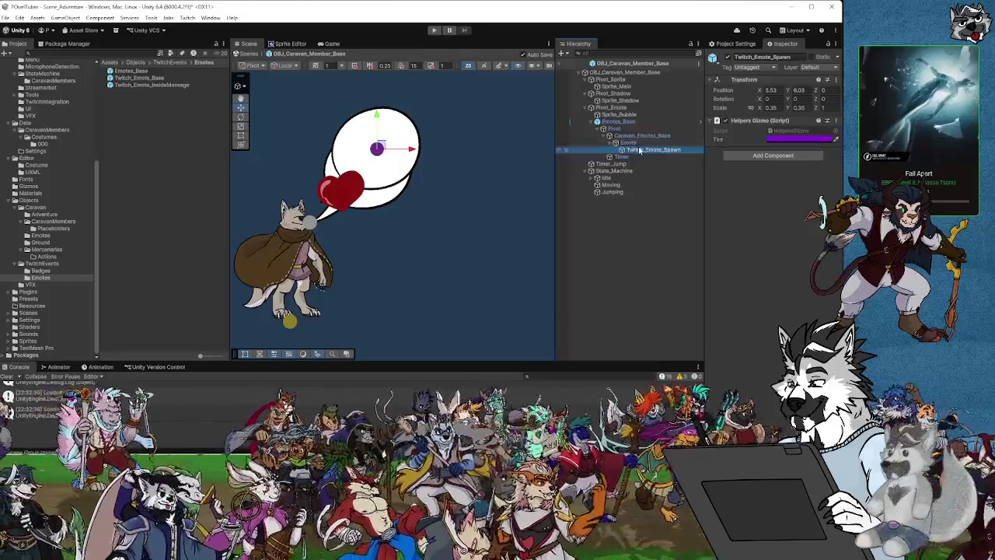
click(630, 143)
click(642, 150)
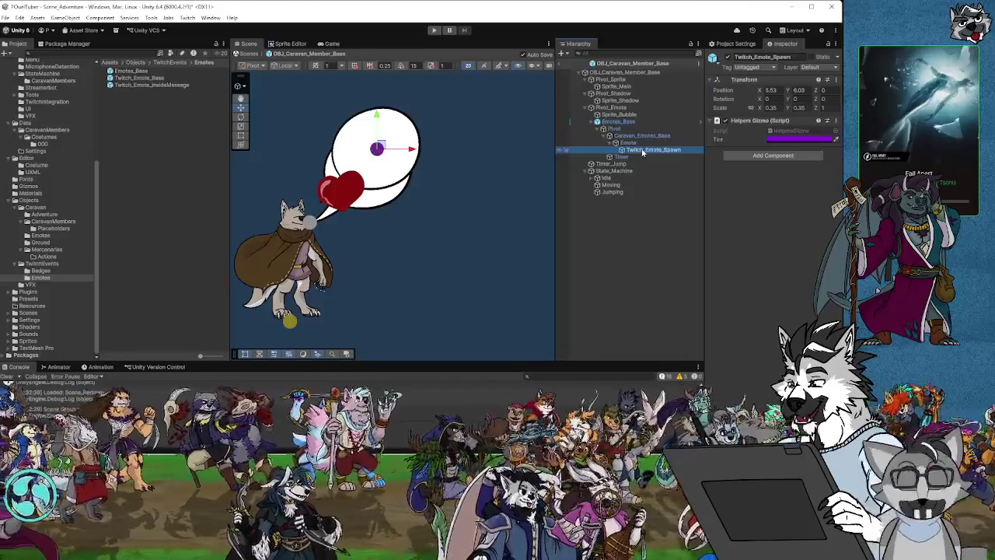
click(626, 144)
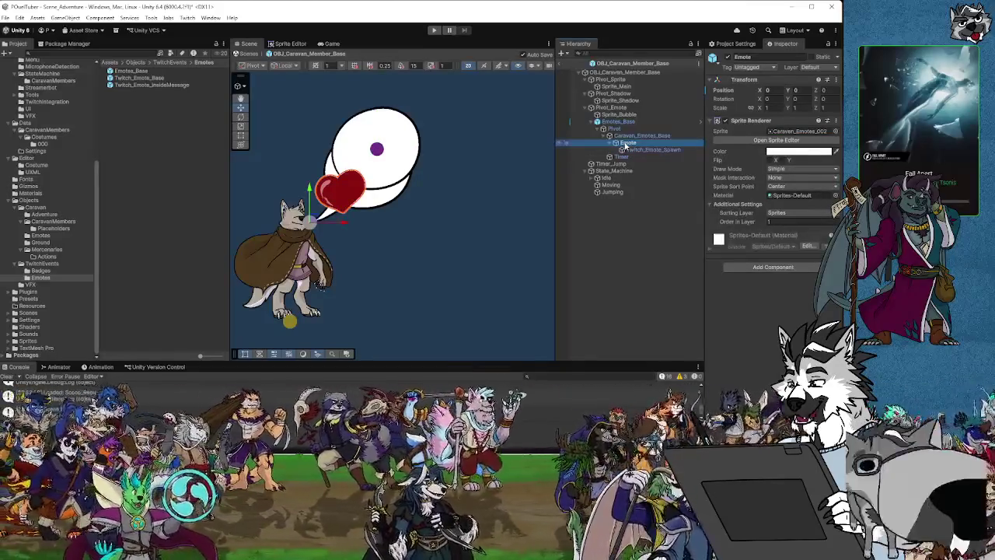
drag(315, 218, 368, 173)
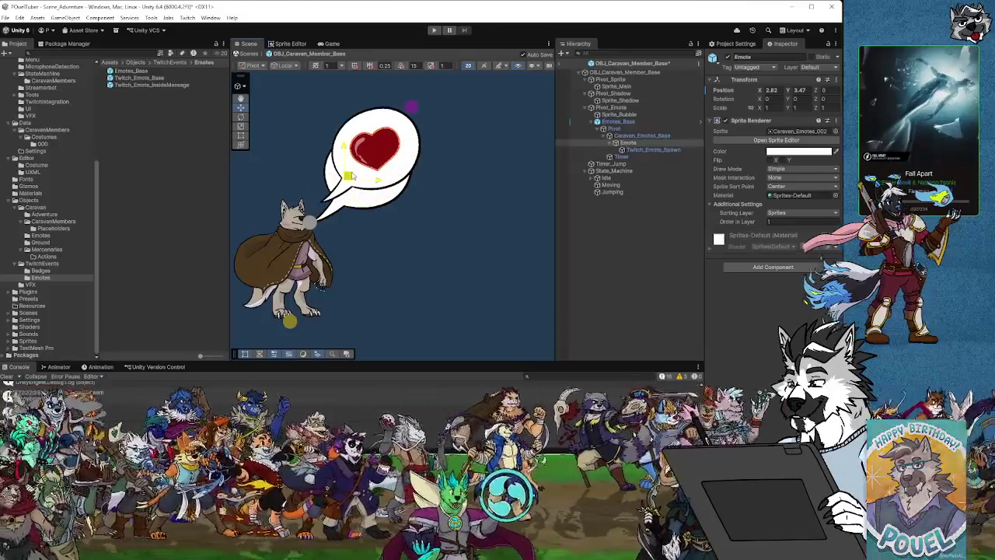
drag(351, 175, 310, 210)
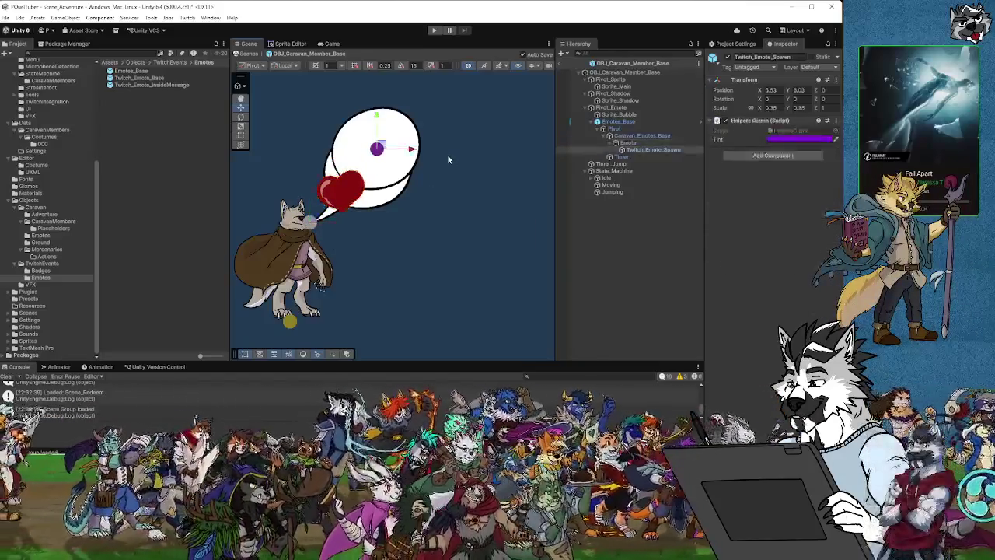
key(ctrl+z)
key(ctrl+z)
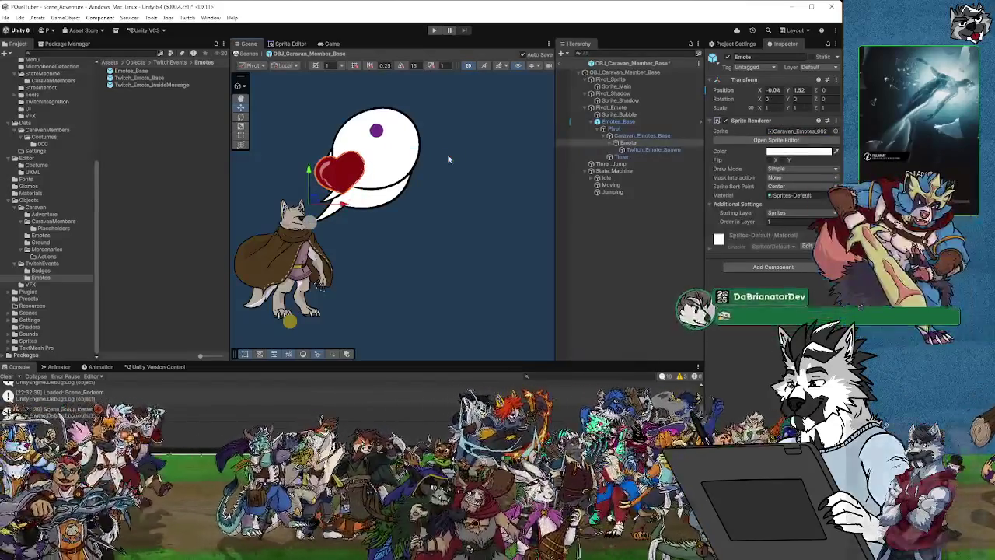
click(619, 144)
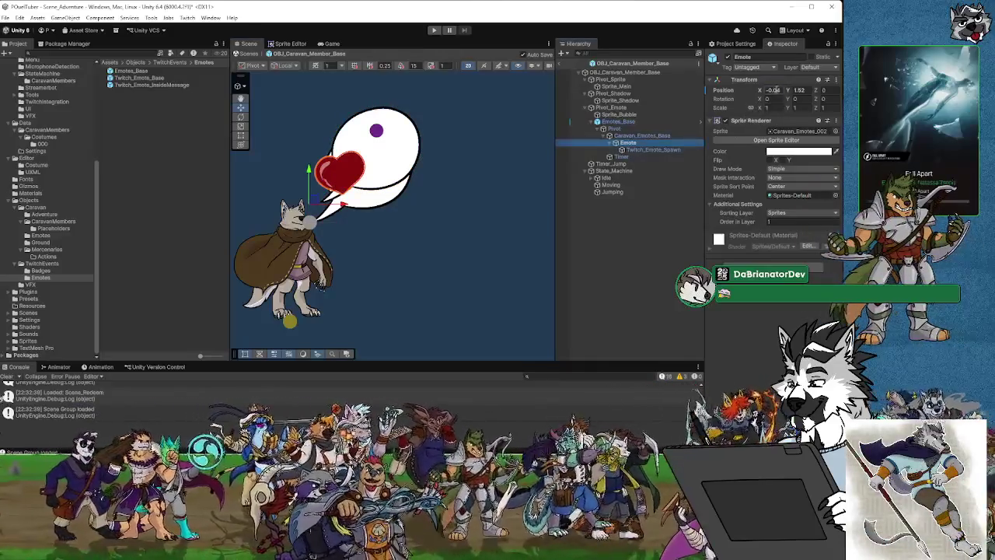
key(Tab)
text(0)
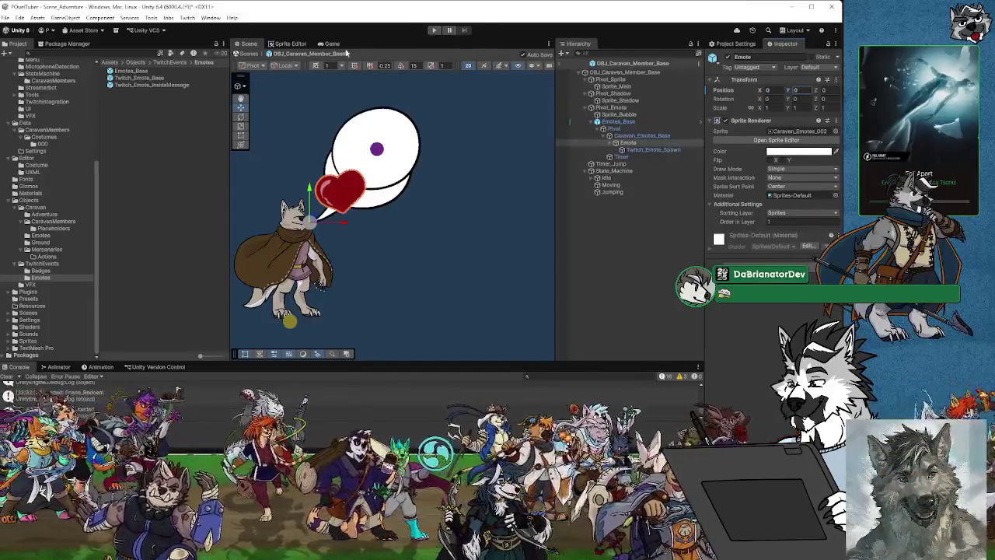
Step: Exit prefab mode and select OBJ_Caravan_Member_Base in the CaravanMembers folder
click(249, 56)
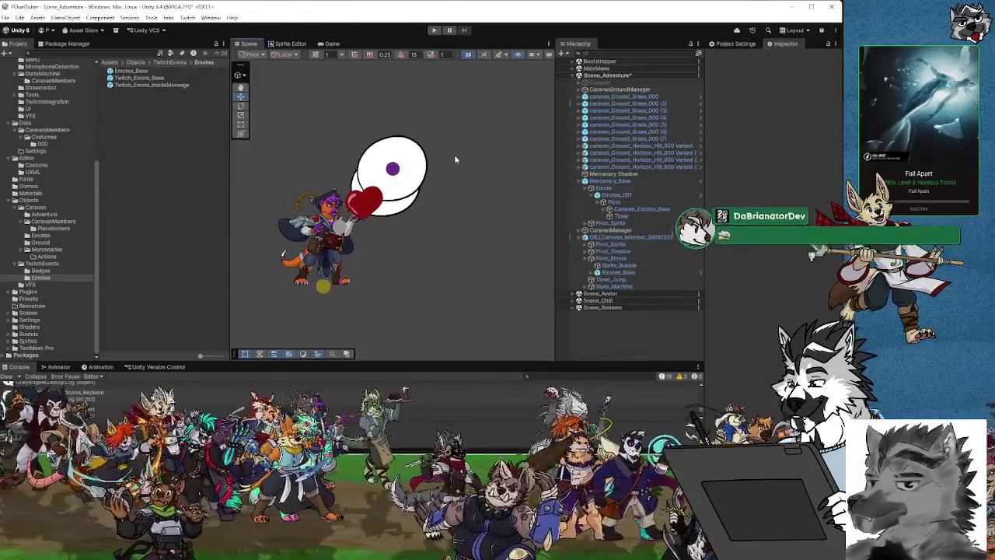
click(436, 31)
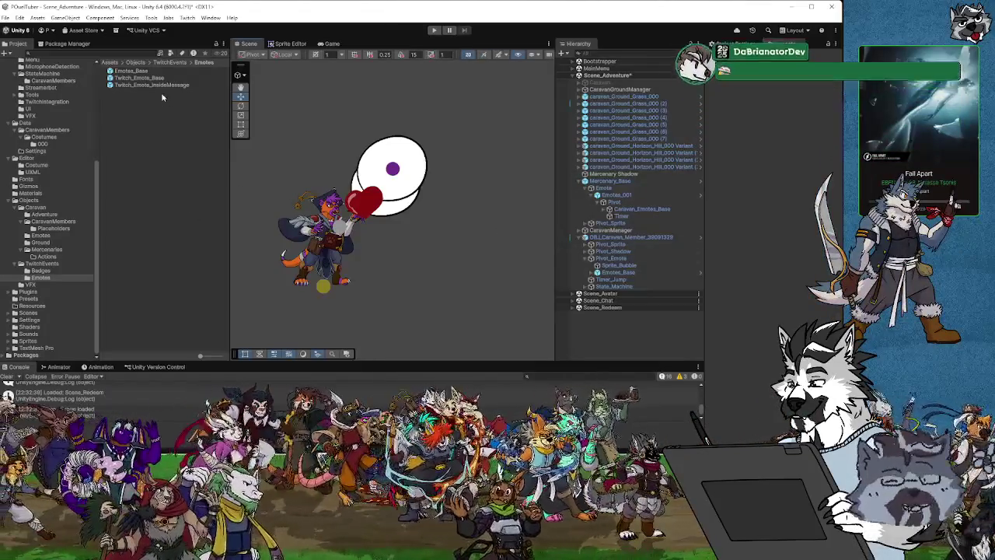
click(56, 228)
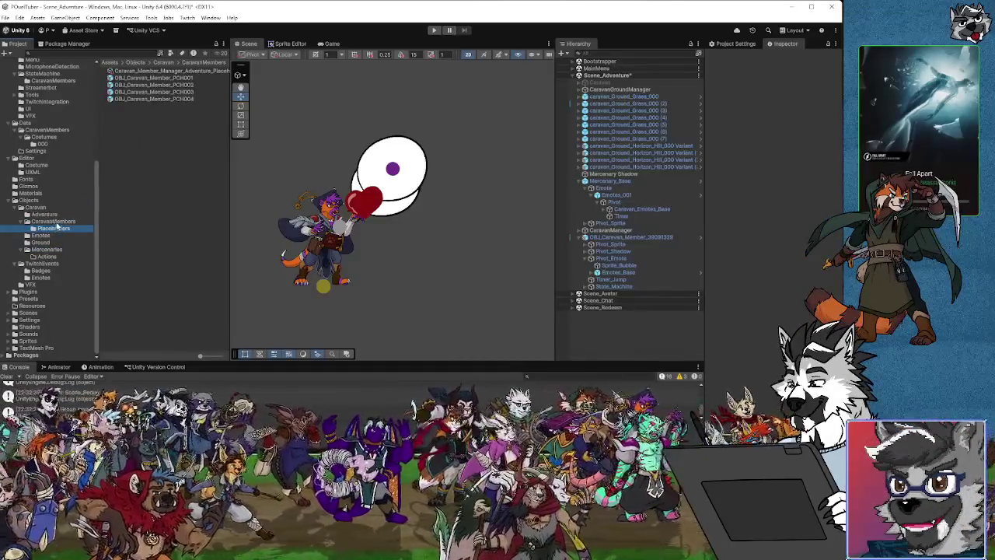
click(54, 222)
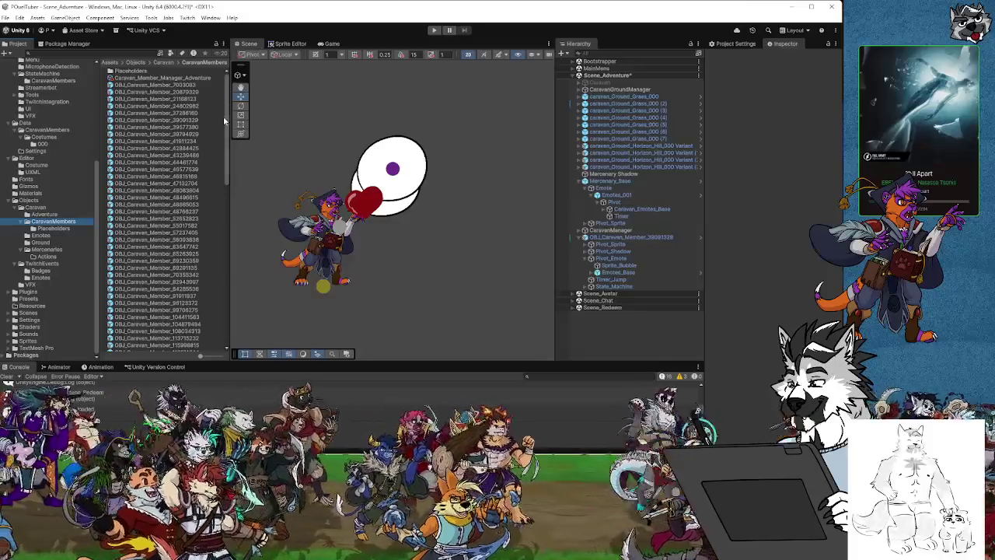
scroll(230, 124, down, 1)
scroll(194, 233, down, 5)
click(170, 348)
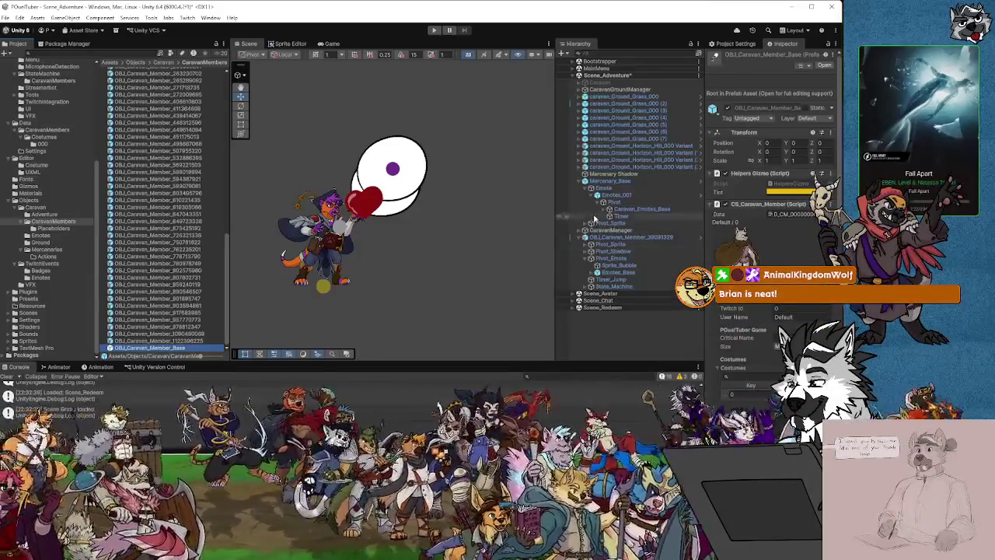
Step: Check the caravan member instance's children: State_Machine, Emotes_Base, Pivot_Sprite
click(620, 287)
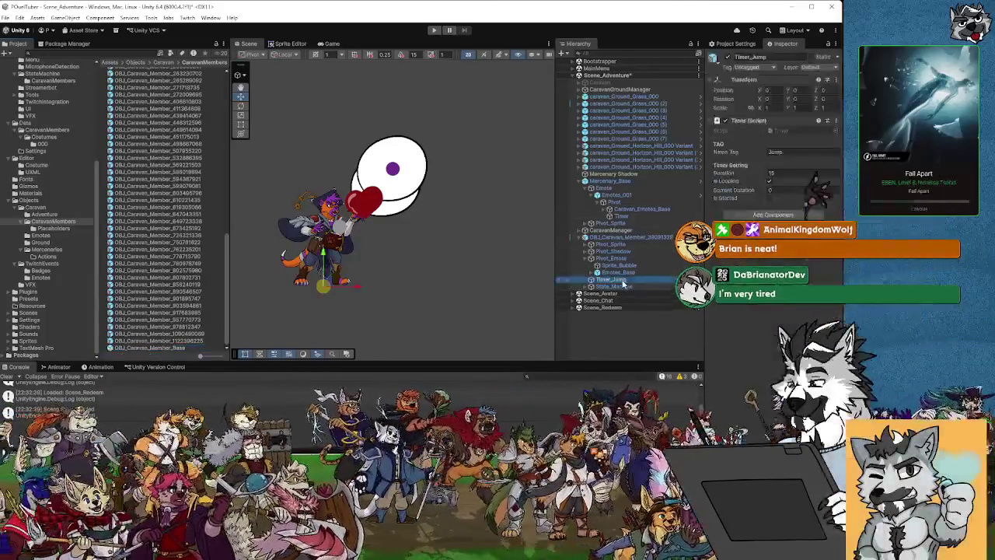
click(614, 279)
click(614, 272)
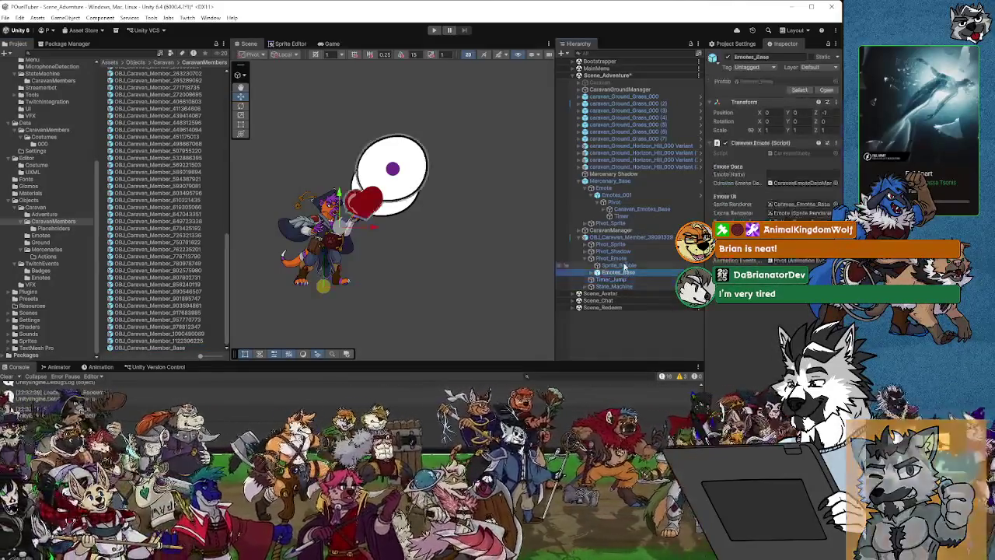
click(614, 266)
click(611, 251)
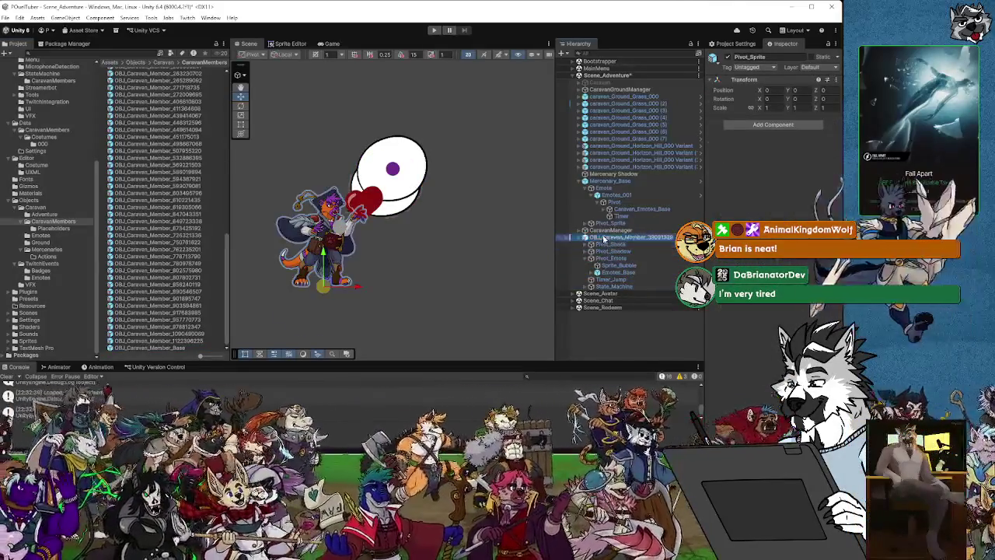
click(603, 238)
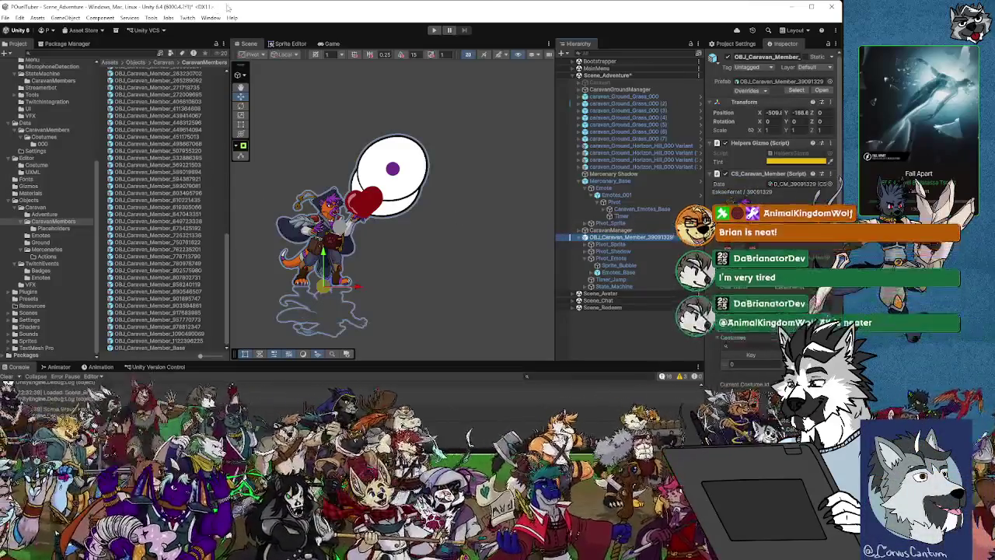
Step: Save the project with File > Save Project and reopen OBJ_Caravan_Member_Base
click(5, 18)
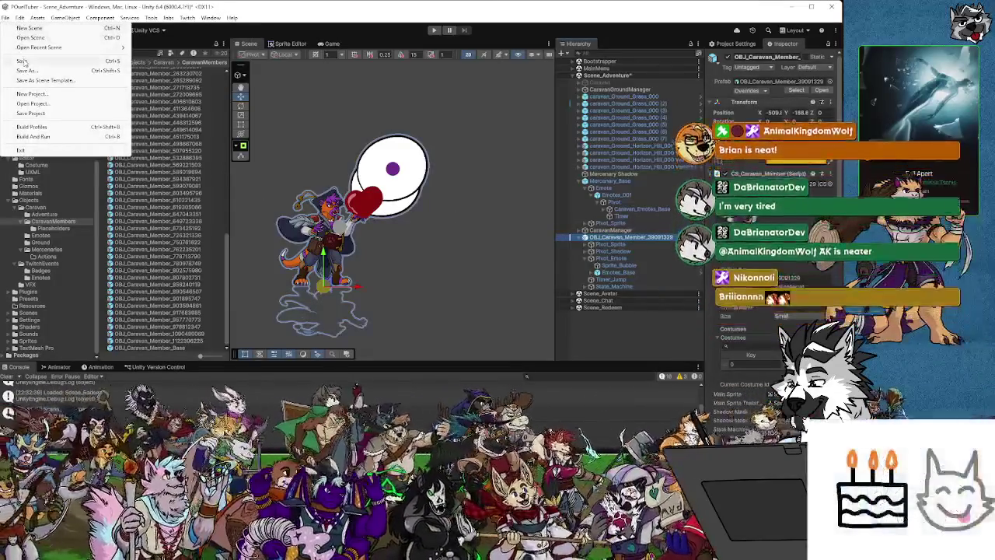
click(5, 18)
click(5, 18)
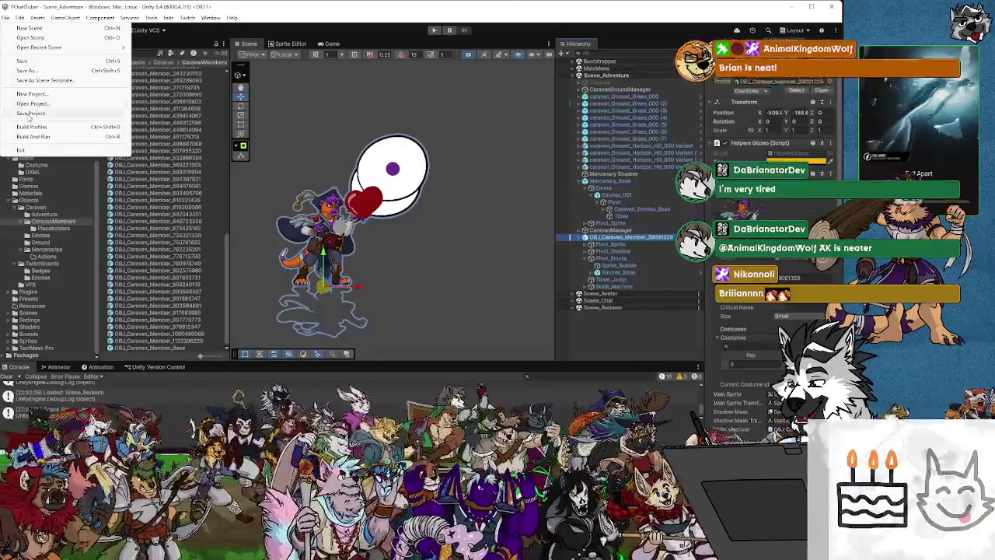
click(5, 18)
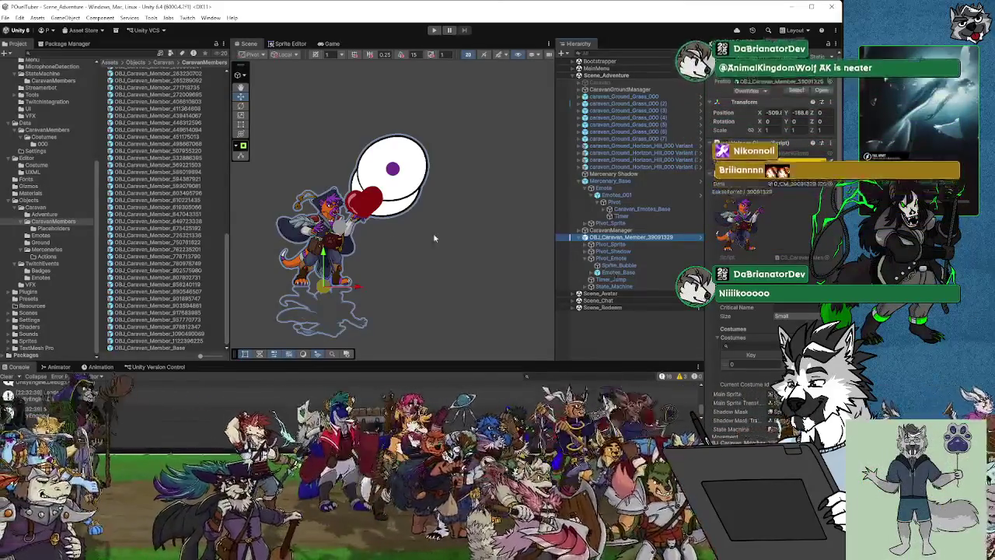
double_click(164, 347)
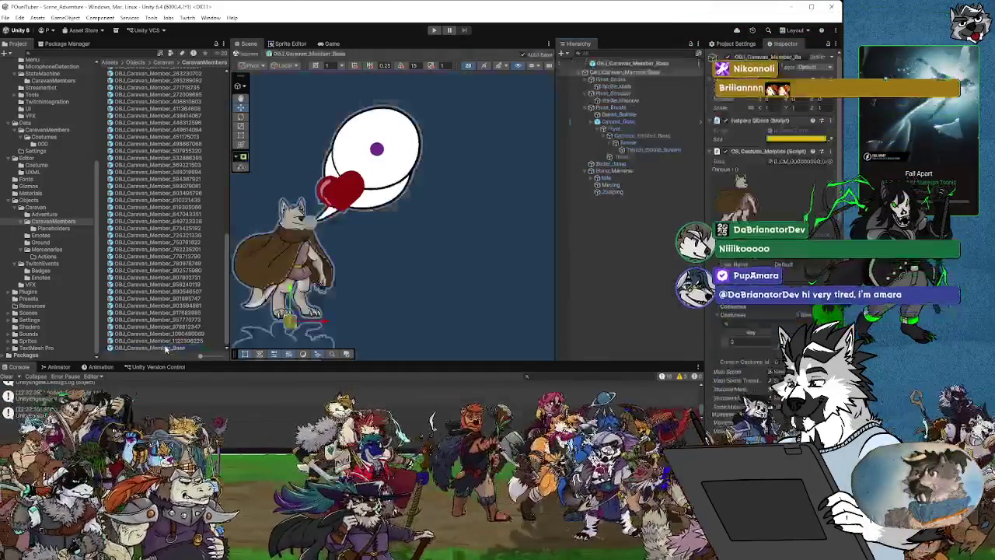
Step: Check Emotes_Base and Sprite_Bubble settings, then exit prefab mode to Scene_Adventure
click(615, 122)
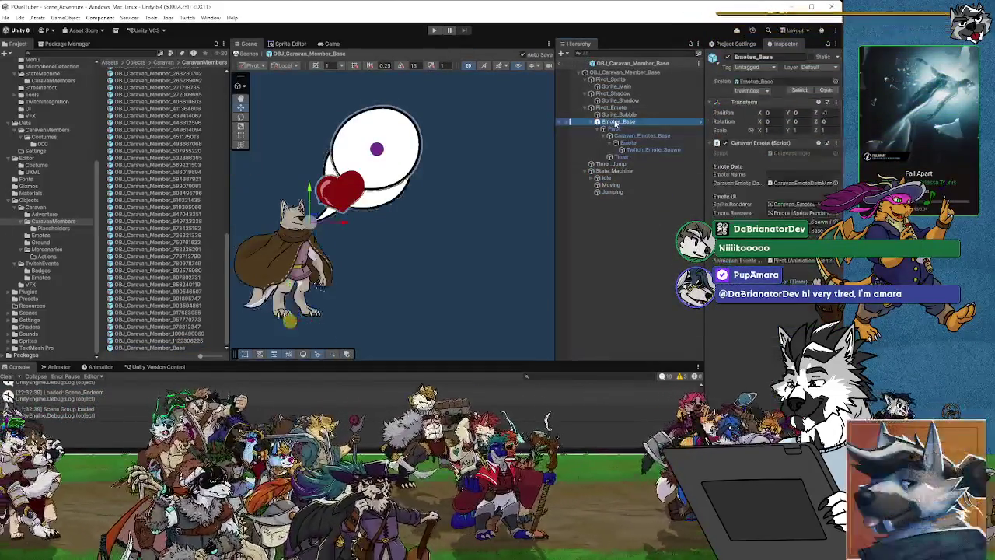
click(618, 114)
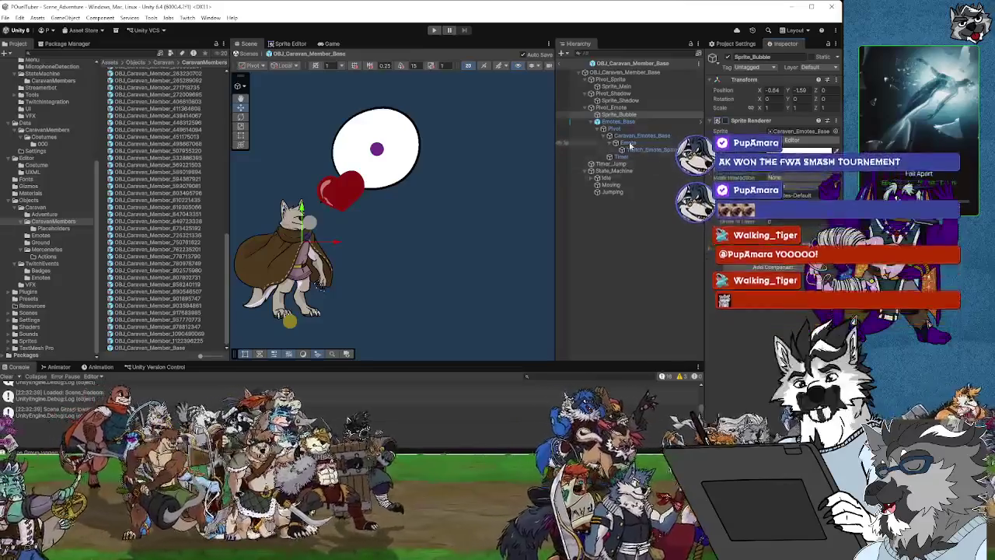
click(614, 115)
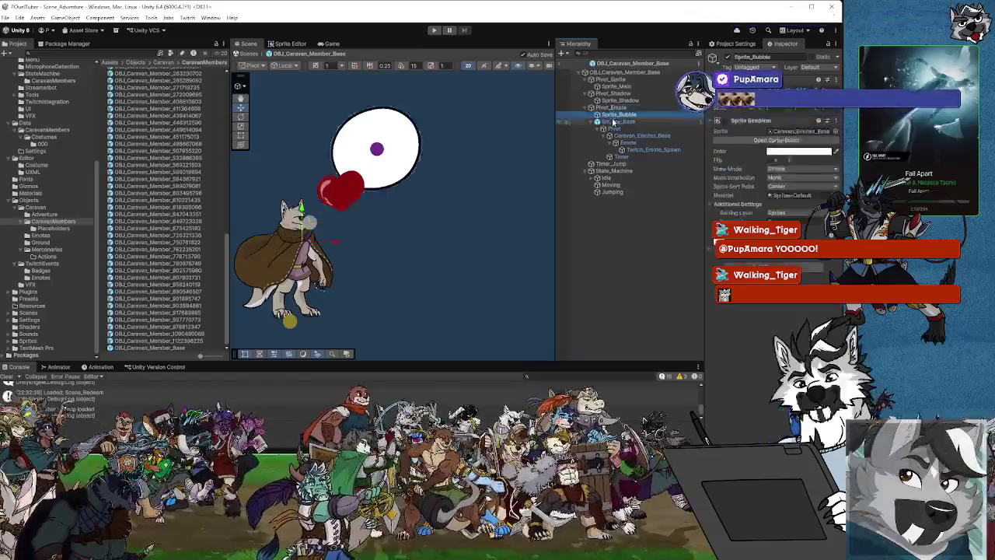
click(615, 122)
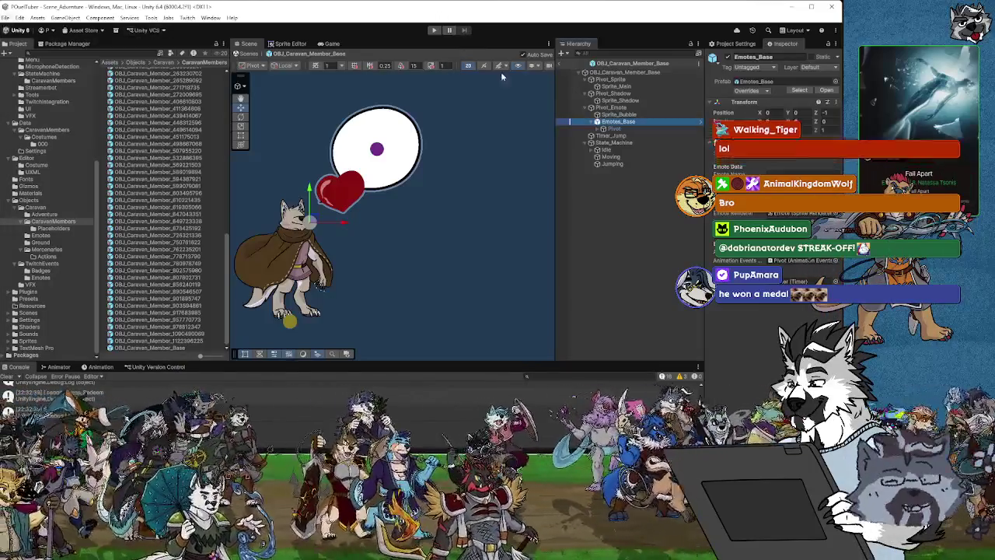
click(248, 54)
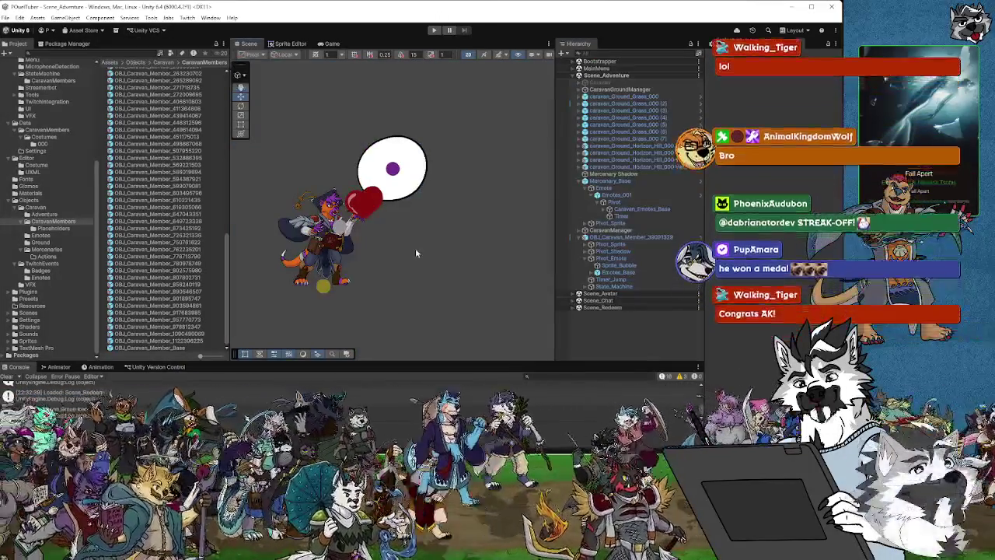
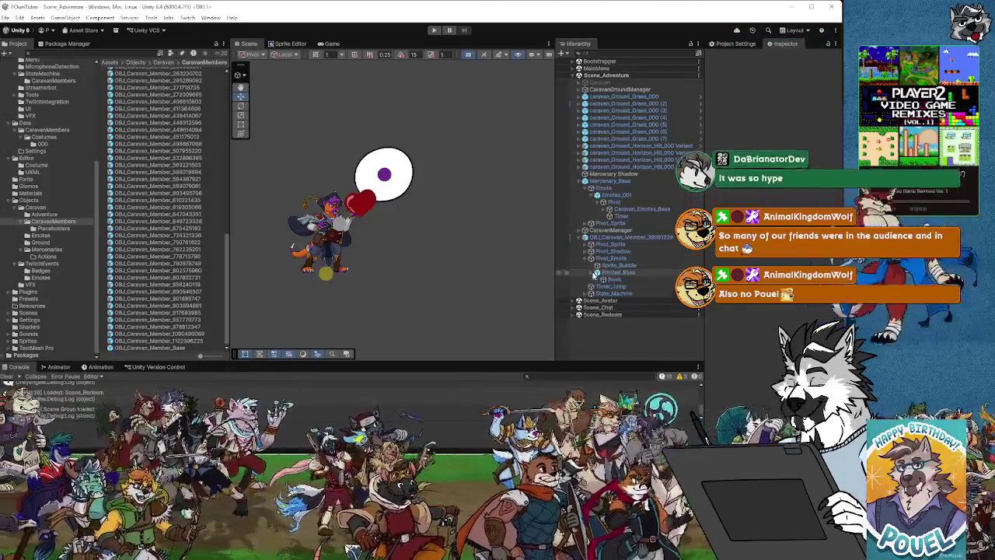
Step: Expand Emotes and Caravan_Emotes_Base to view their children, then collapse Emotes again
click(596, 273)
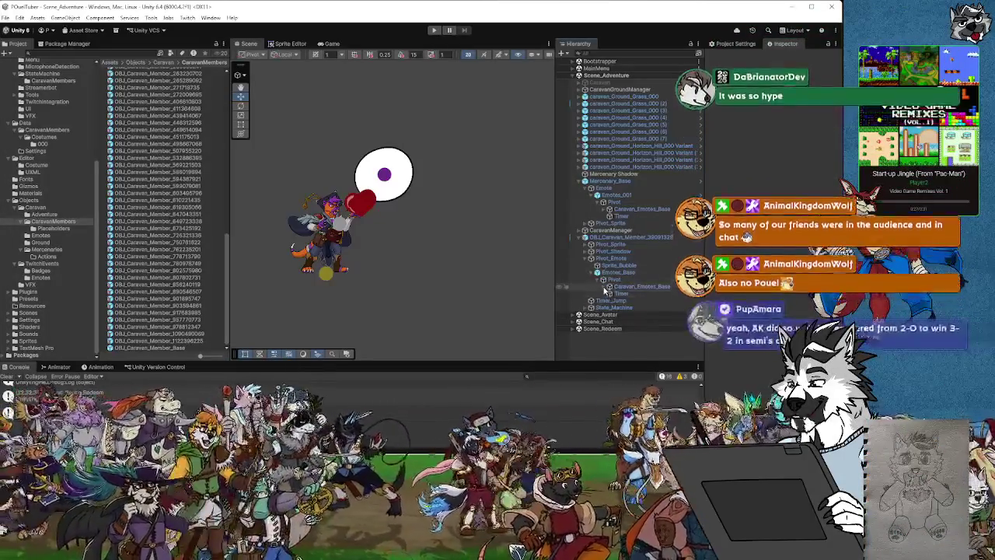
click(609, 287)
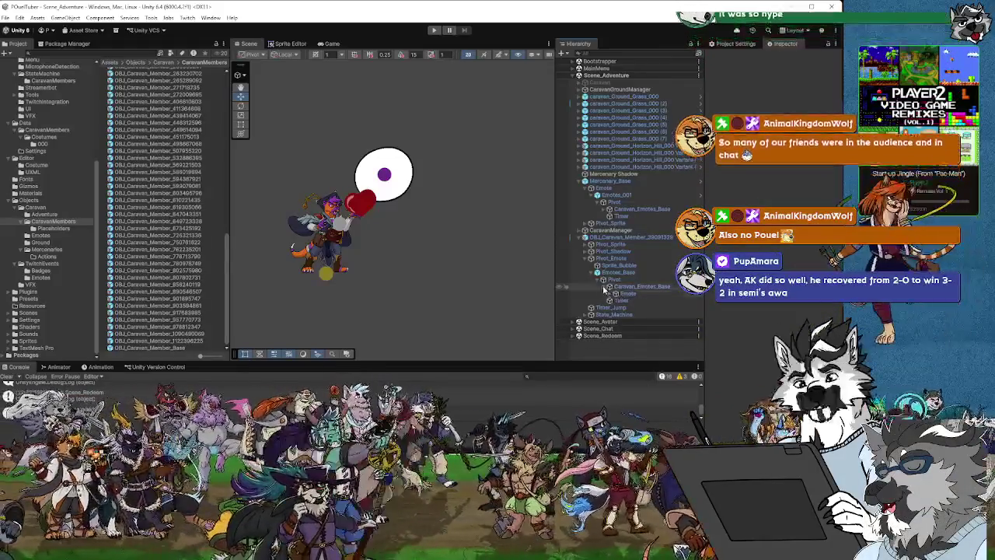
click(596, 273)
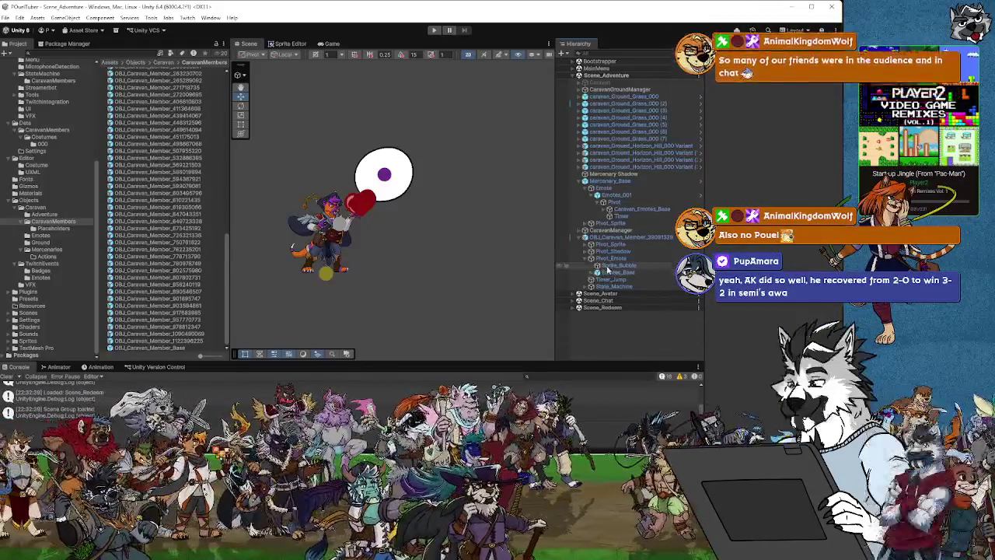
Step: Select Pivot_Emote, fold away its children, and start the game in play mode
click(590, 259)
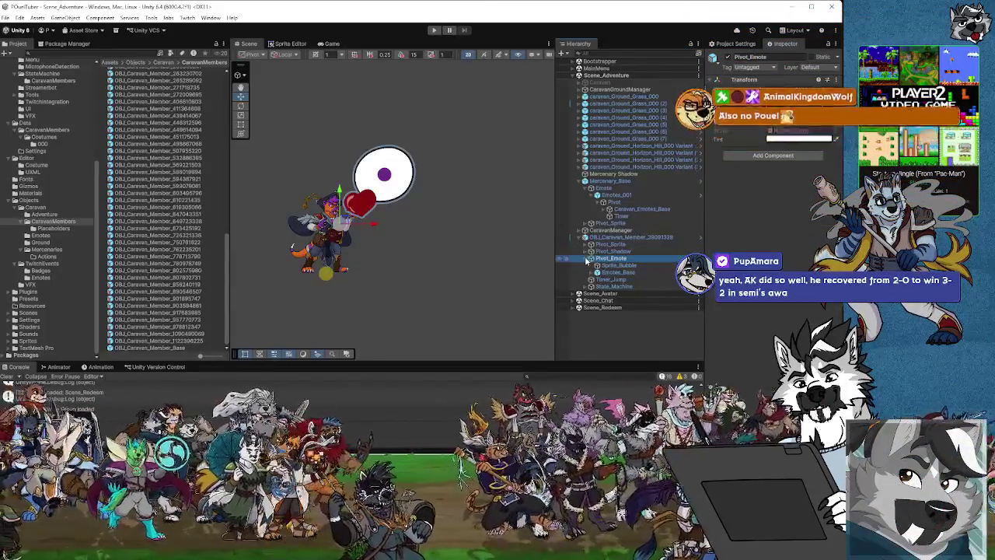
key(Left)
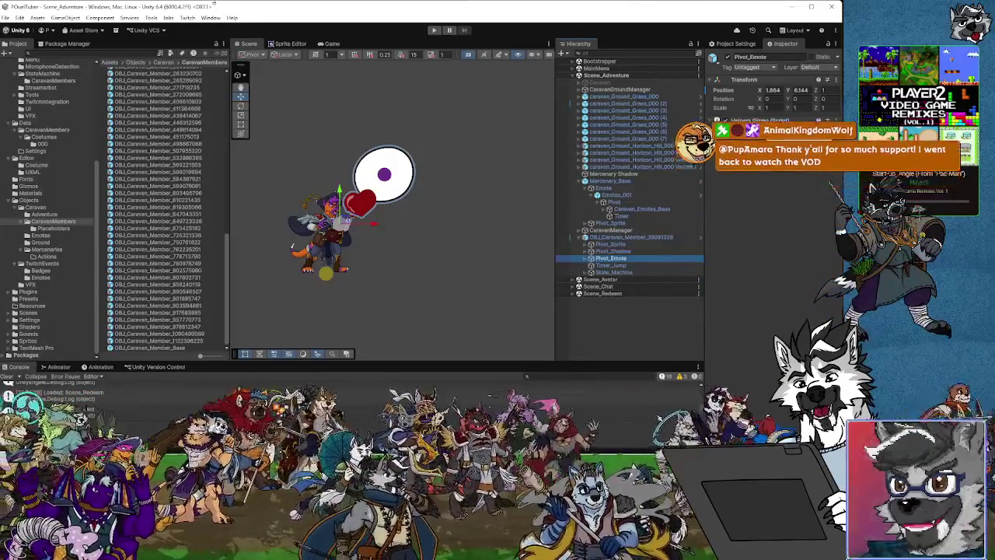
key(ctrl+p)
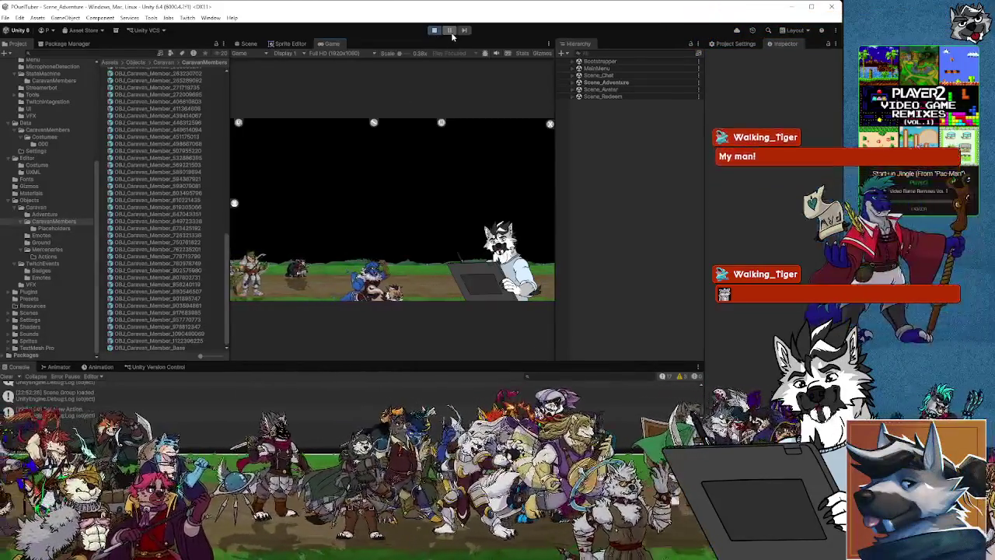
Step: Pause the game and frame a spawned caravan member character in the Scene view
click(449, 31)
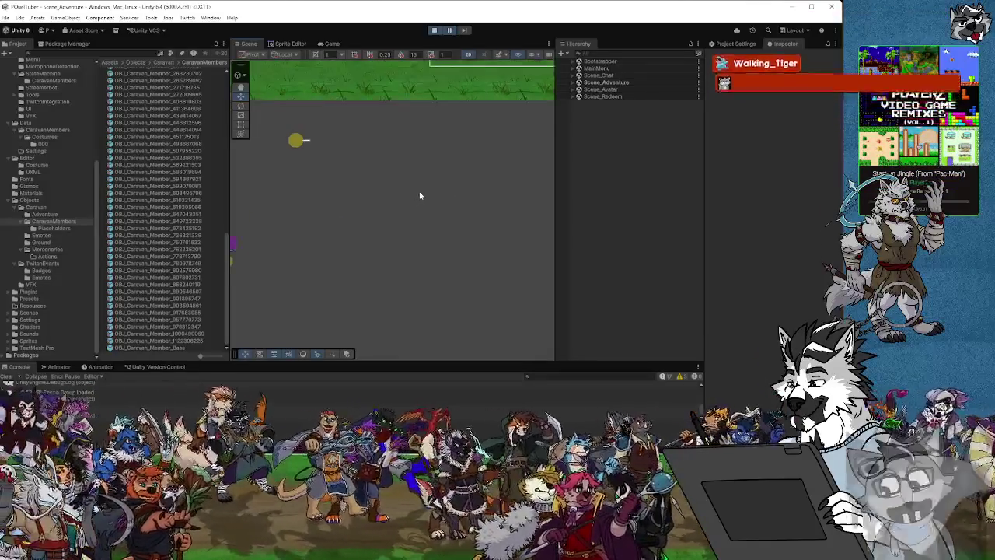
drag(420, 194, 319, 236)
click(359, 179)
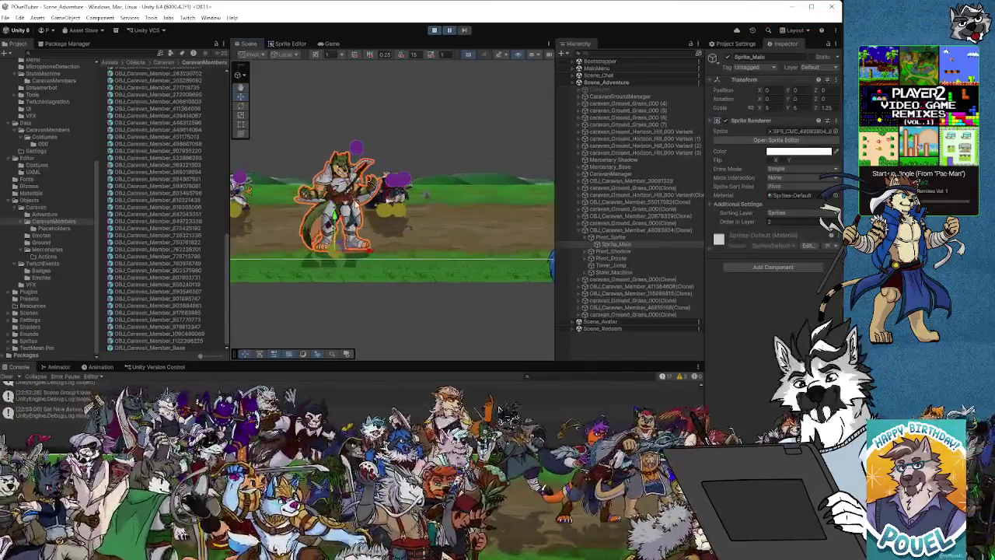
key(f)
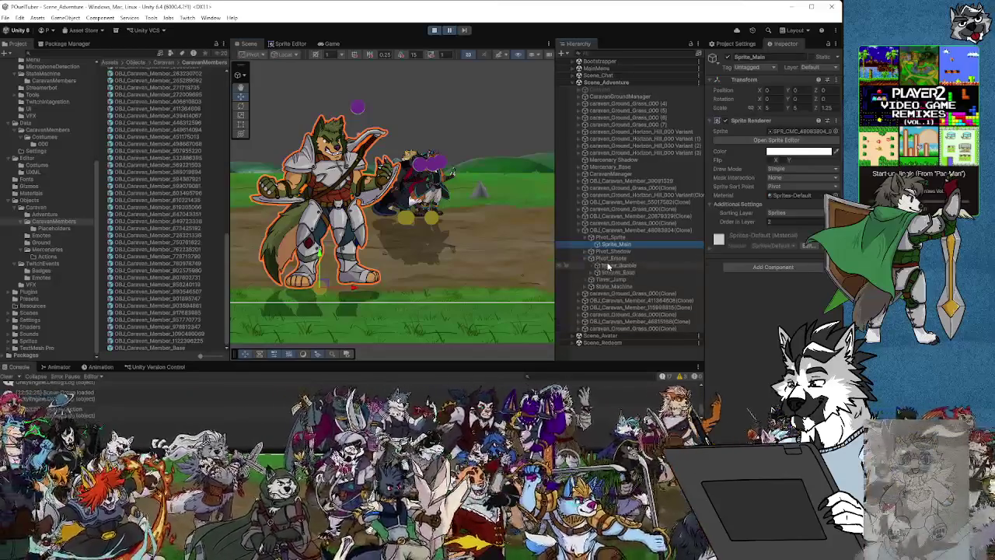
Step: Inspect the character's Sprite_Bubble and Emotes_Base objects, ending on Sprite_Bubble
click(610, 266)
click(614, 274)
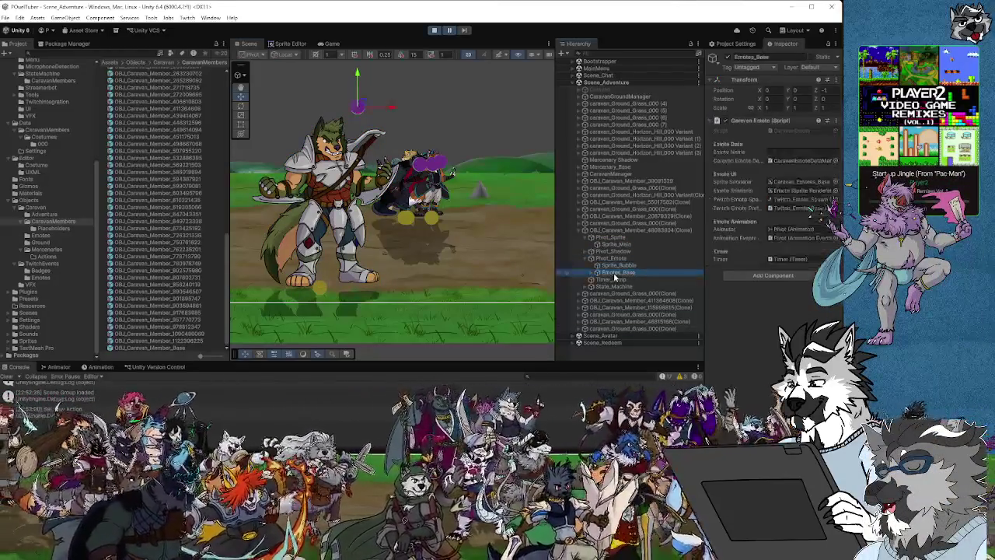
click(617, 267)
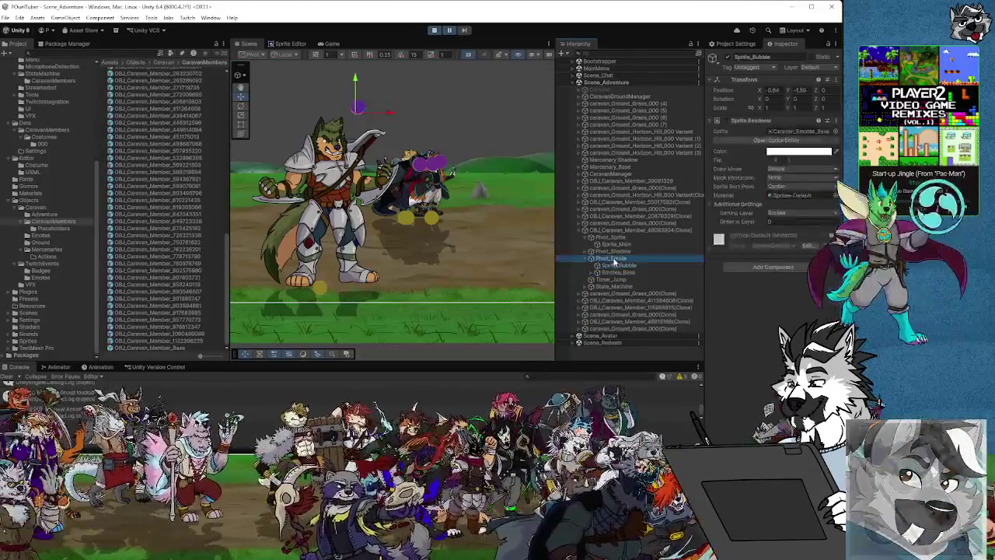
Step: Toggle Sprite_Bubble's Sprite Renderer on and back off to test the speech bubble
click(618, 266)
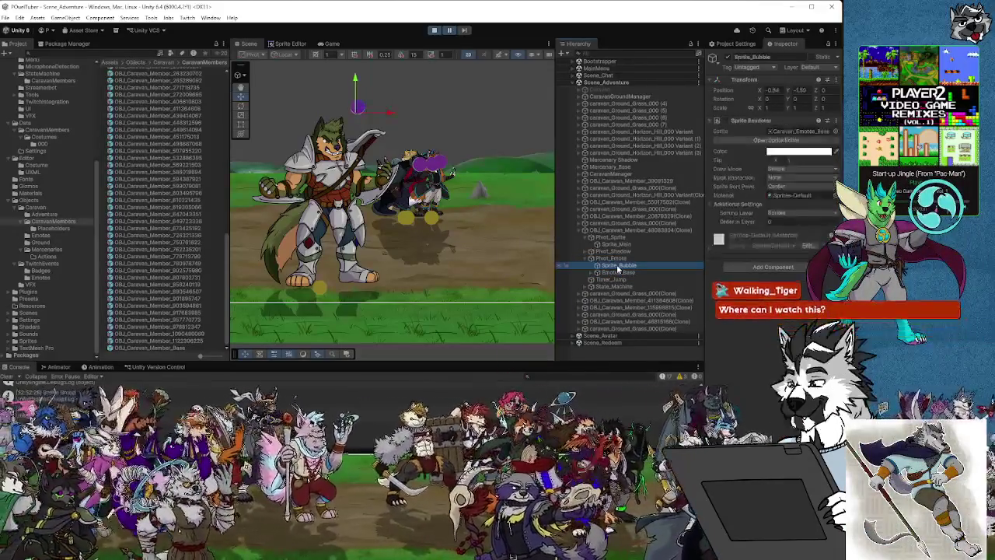
click(726, 123)
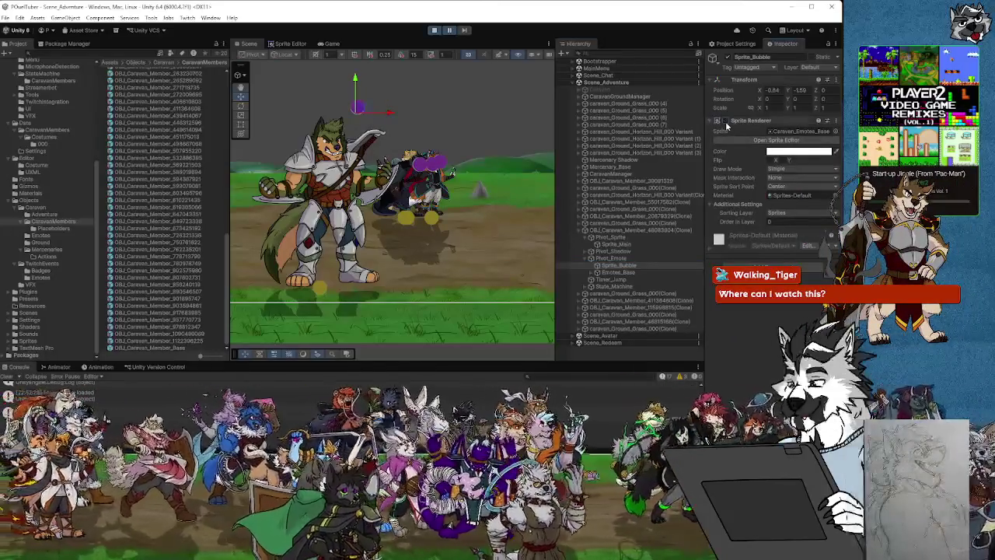
click(726, 122)
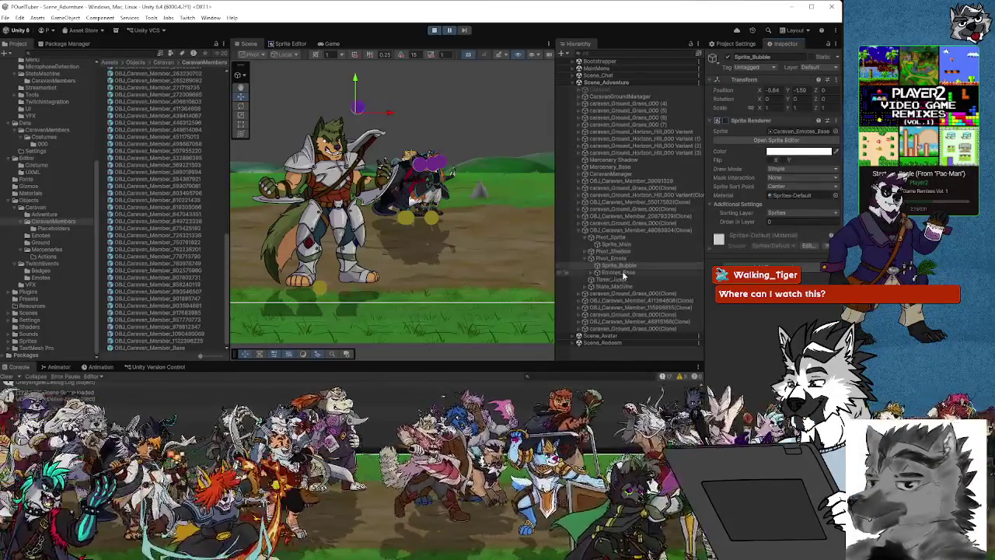
Step: Inspect Emotes_Base, Sprite_Bubble, Pivot_Emote and Pivot_Shadow, then frame Pivot_Emote in the view
click(608, 273)
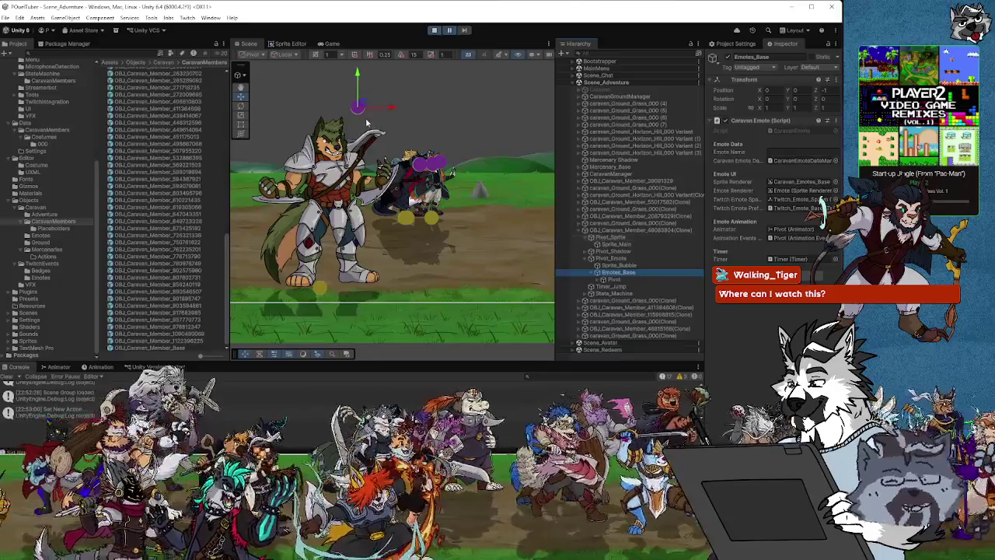
scroll(367, 122, up, 5)
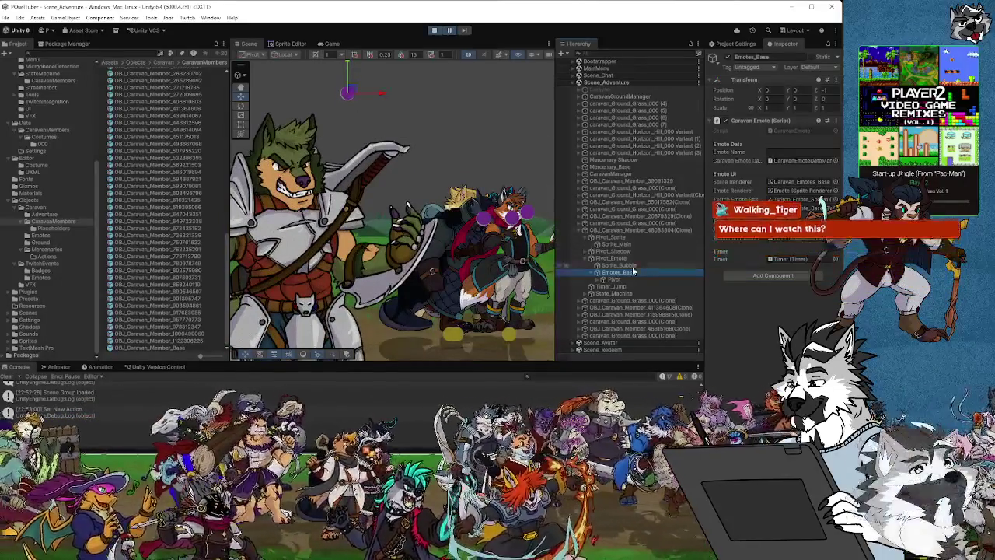
click(619, 265)
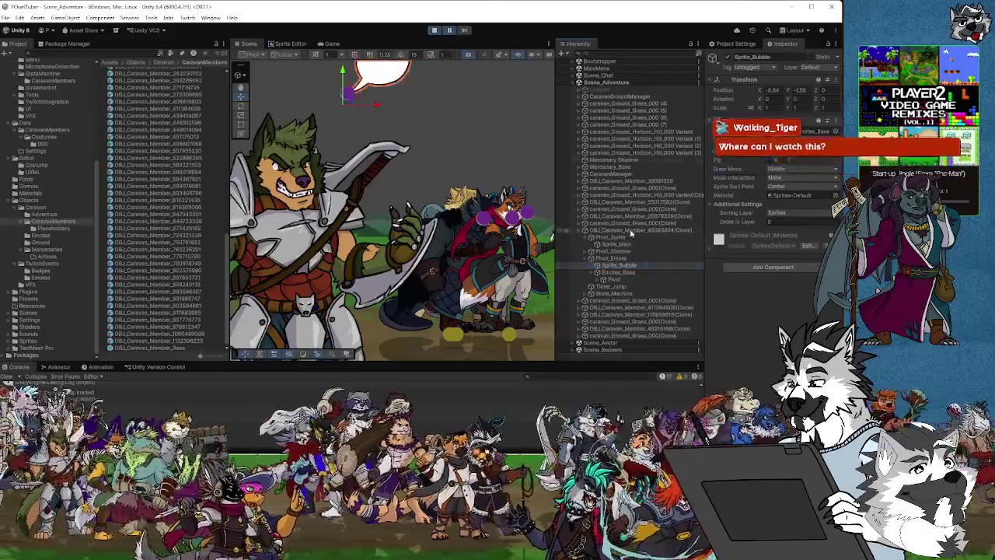
click(614, 258)
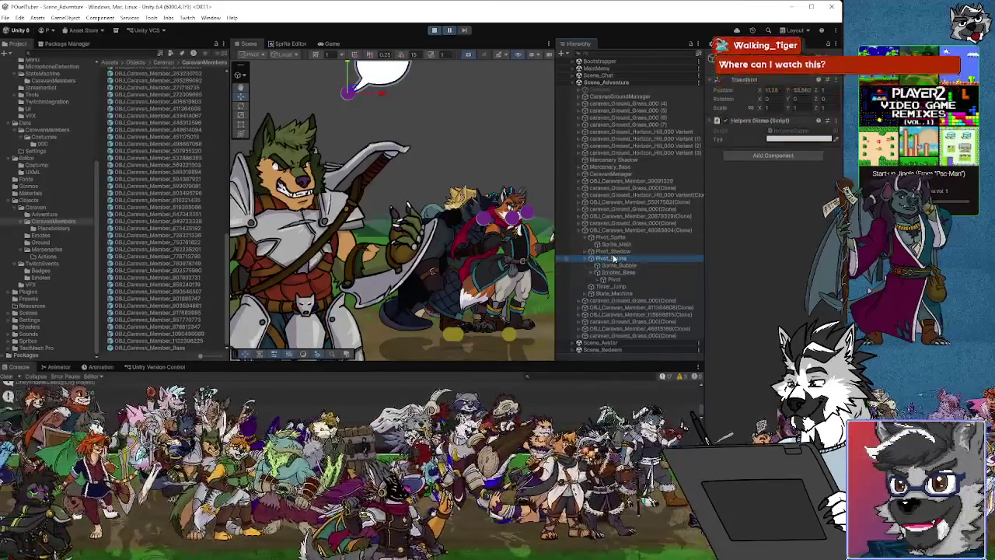
click(614, 252)
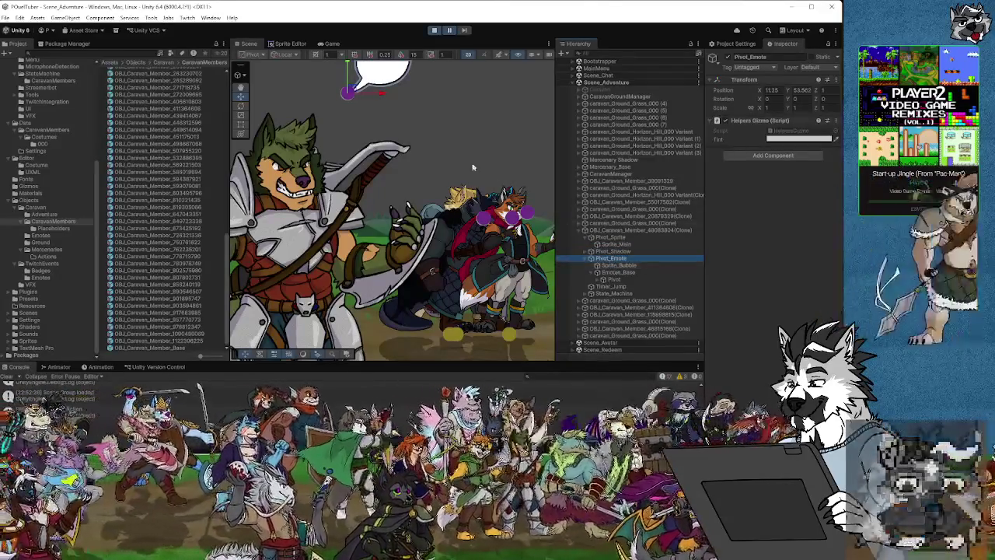
key(f)
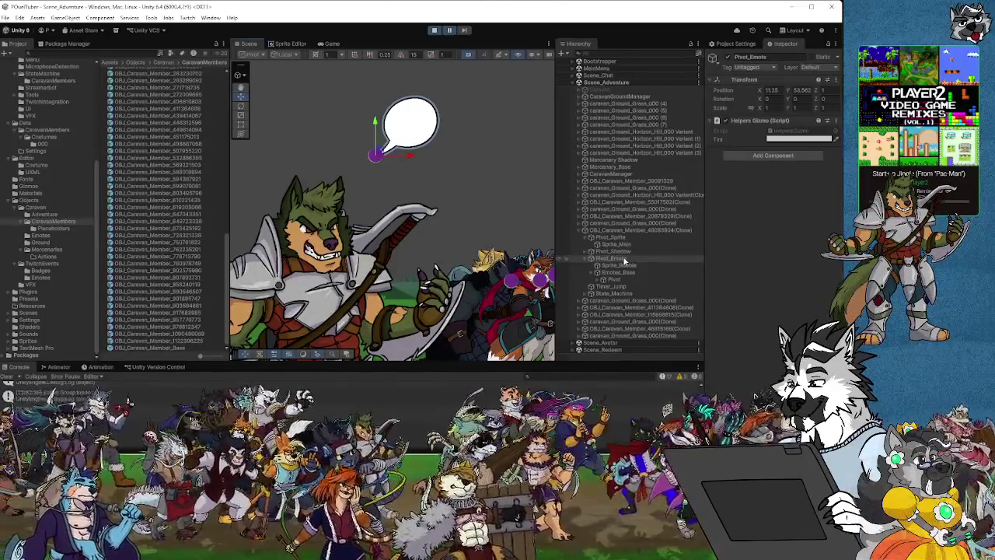
Step: Reframe the Scene view around the bubble gizmo, then stop play mode
drag(438, 220, 461, 187)
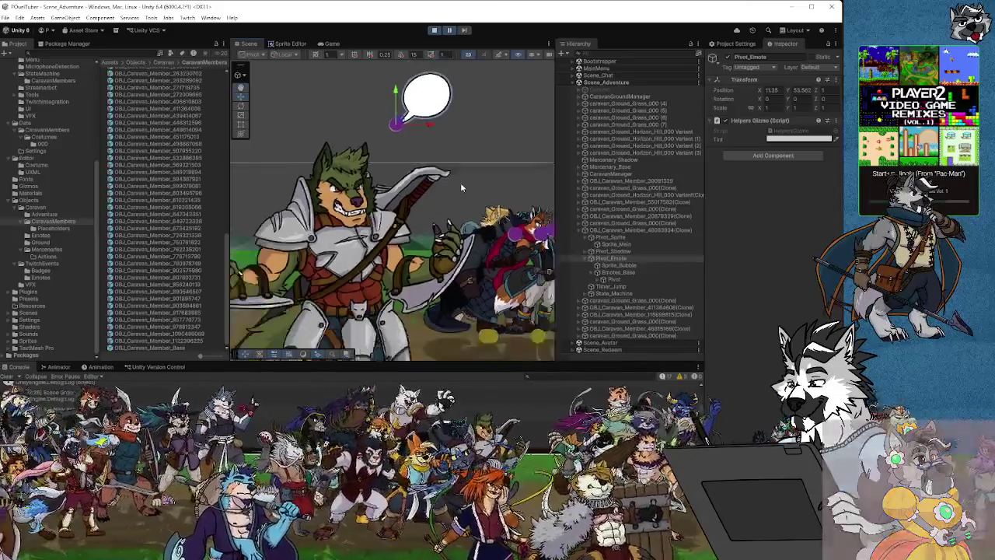
scroll(460, 182, down, 5)
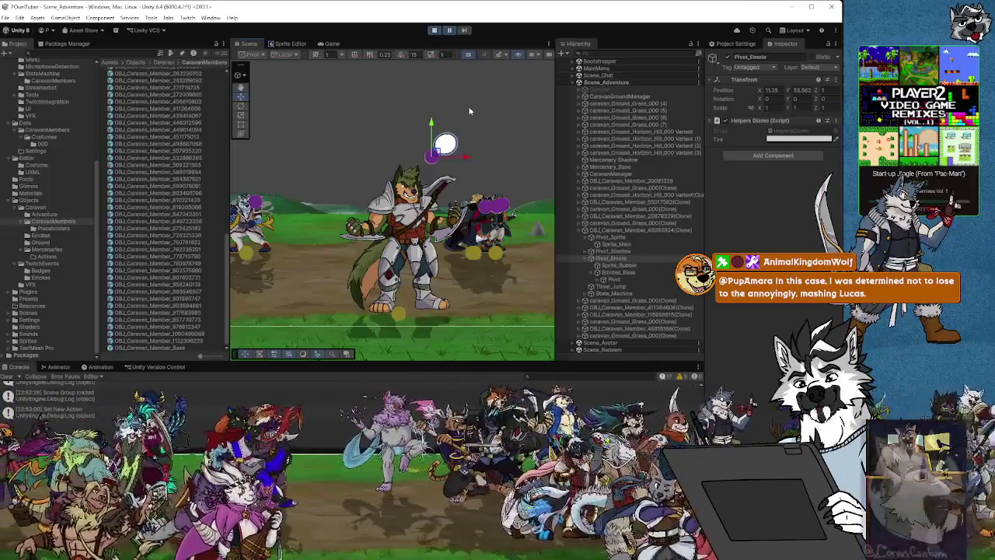
scroll(446, 168, up, 3)
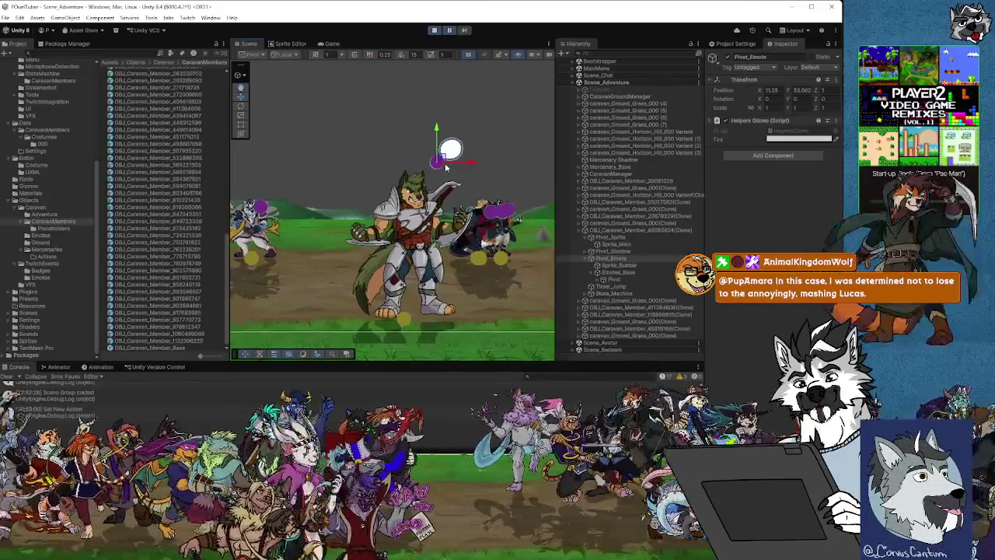
scroll(447, 171, up, 2)
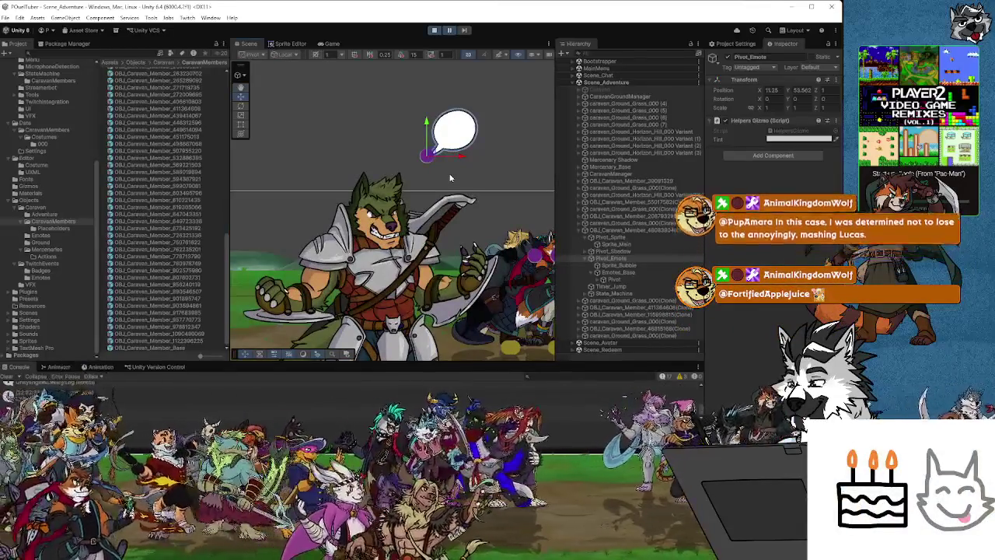
scroll(448, 176, up, 1)
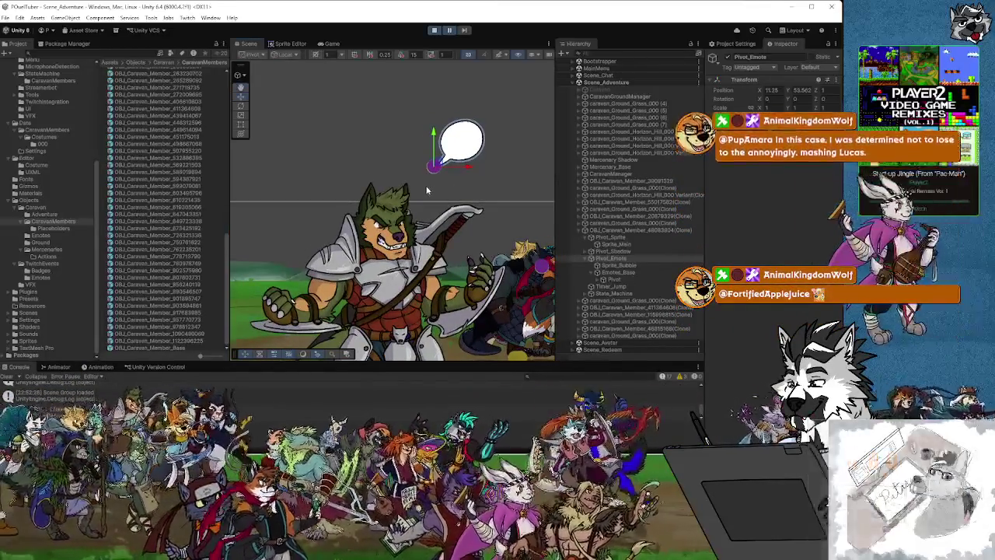
scroll(430, 194, up, 2)
scroll(430, 194, down, 3)
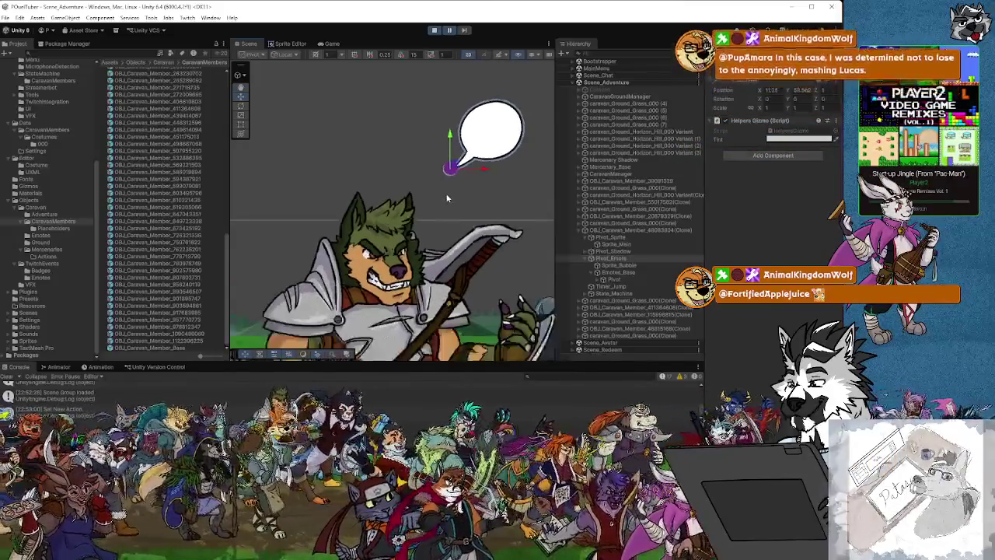
scroll(449, 198, down, 6)
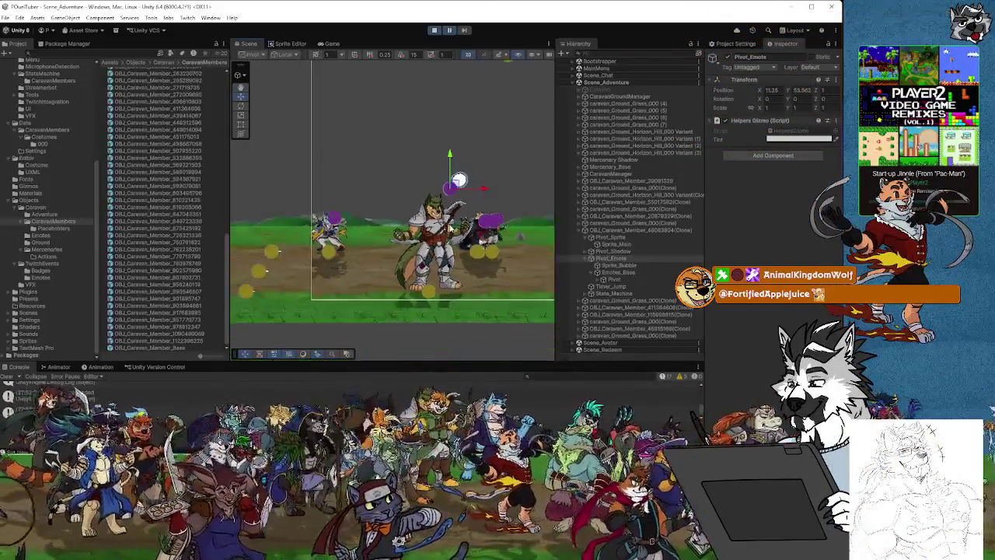
scroll(424, 254, up, 5)
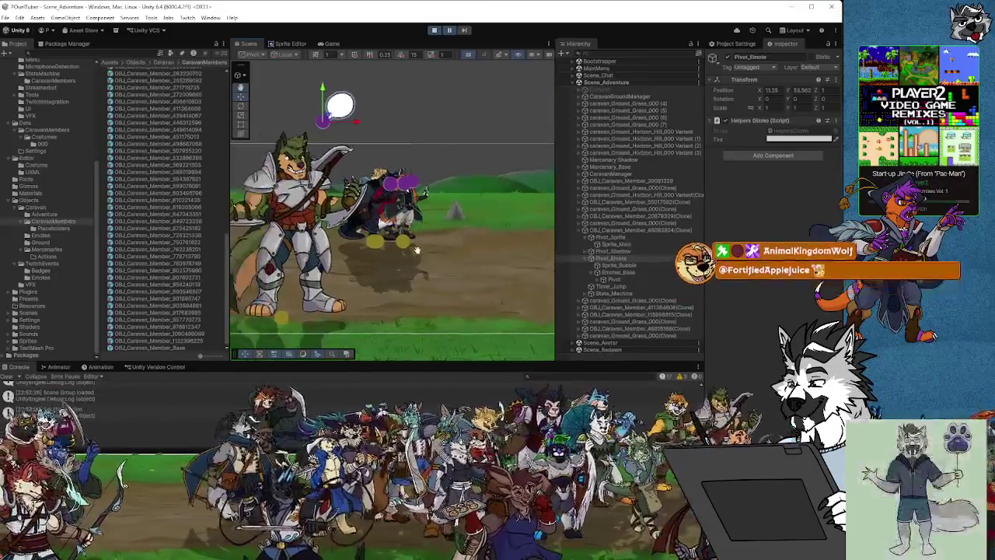
click(434, 29)
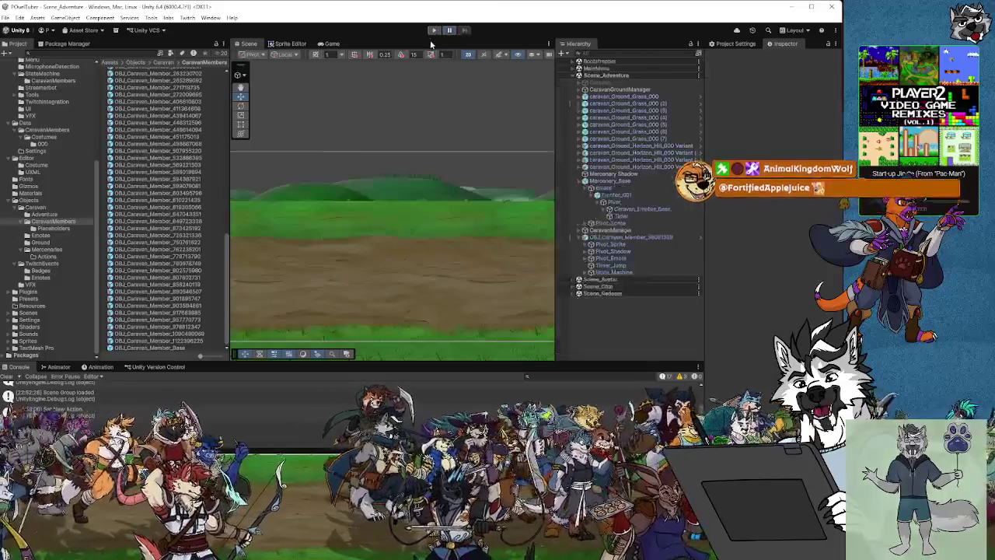
Step: Select CaravanManager to view its CS_Caravan_Manager spawn points Left_00 to Left_03
click(616, 232)
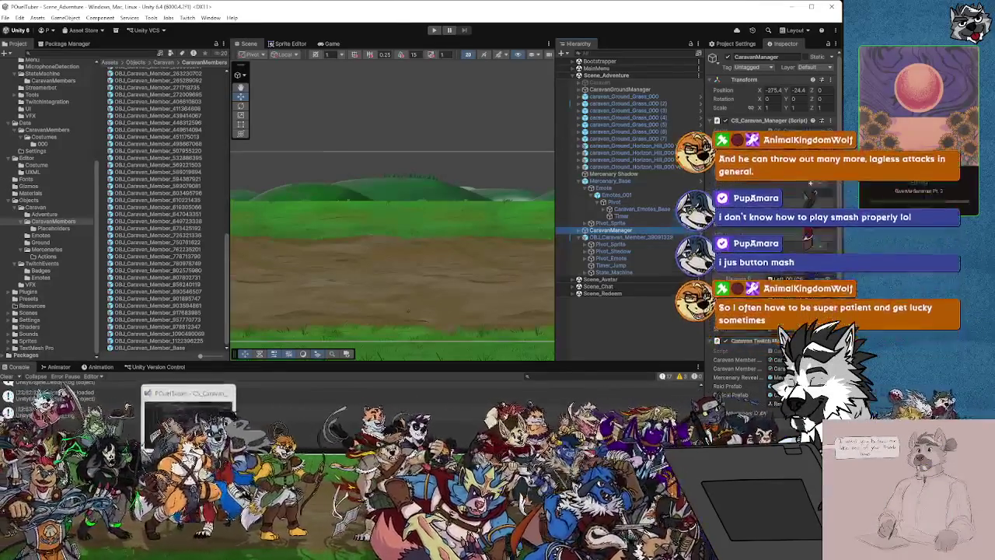
Step: Back in Unity, inspect OBJ_Caravan_Member and its Pivot_Shadow child
key(alt+Tab)
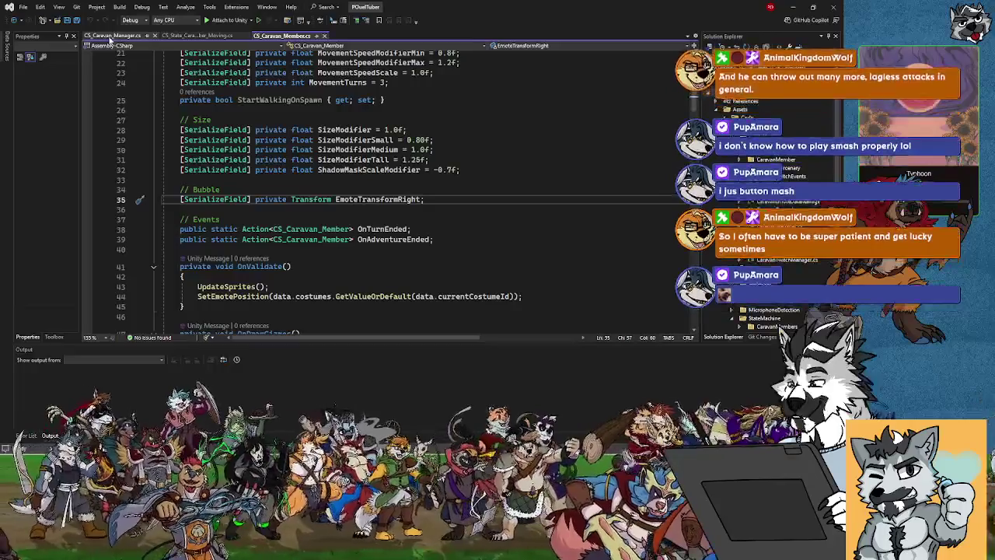
key(alt+Tab)
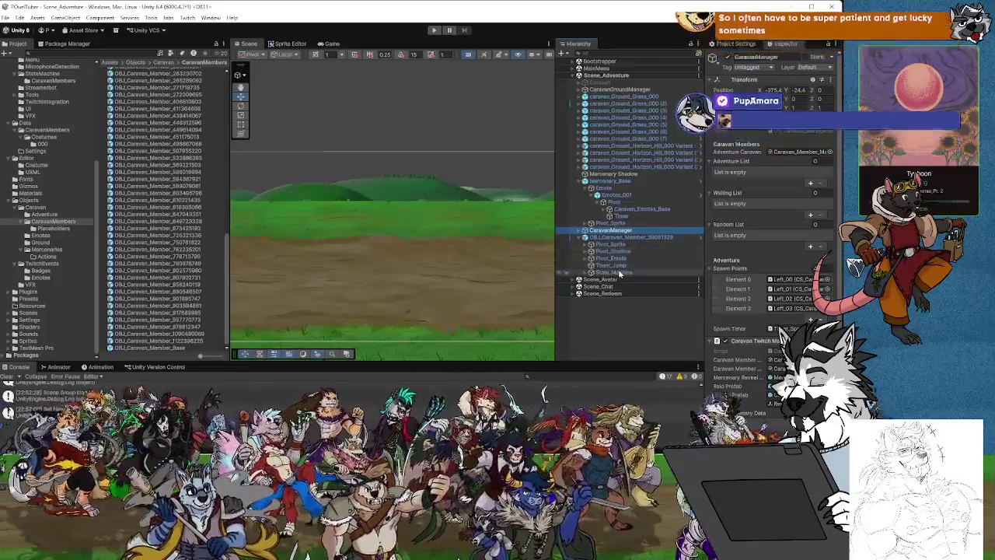
click(628, 236)
click(614, 251)
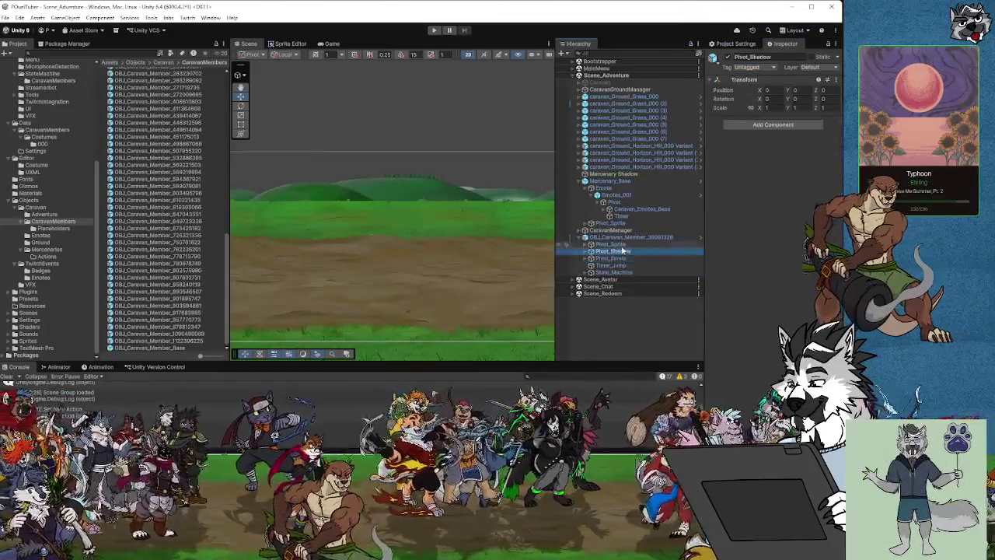
Step: Review OBJ_Caravan_Member's components, then open CaravanManager's CaravanTwitchManager script
click(622, 237)
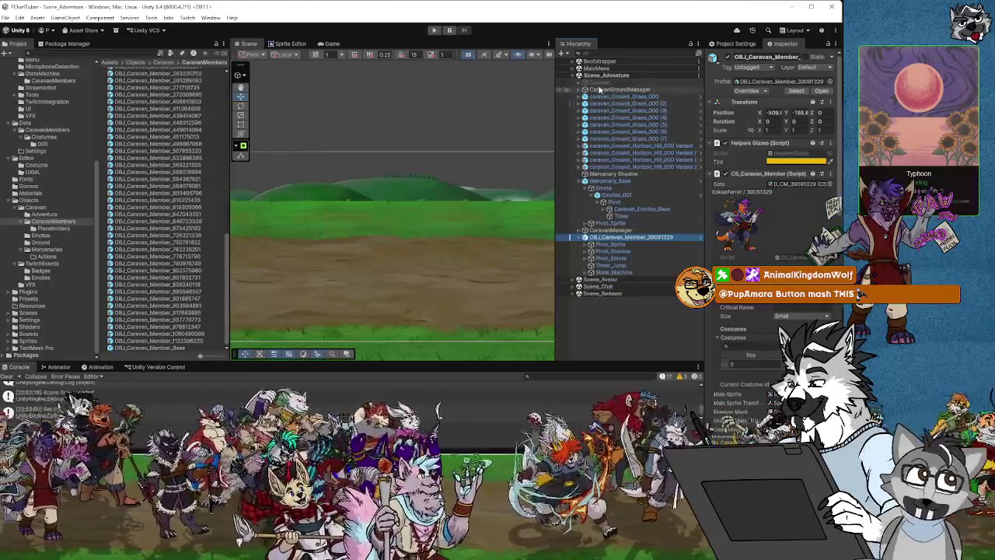
click(610, 231)
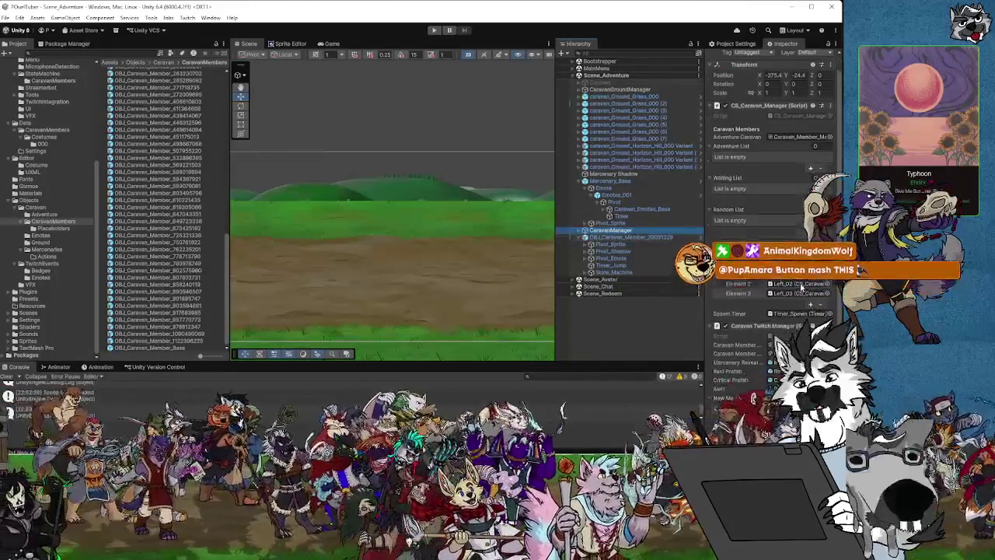
double_click(794, 335)
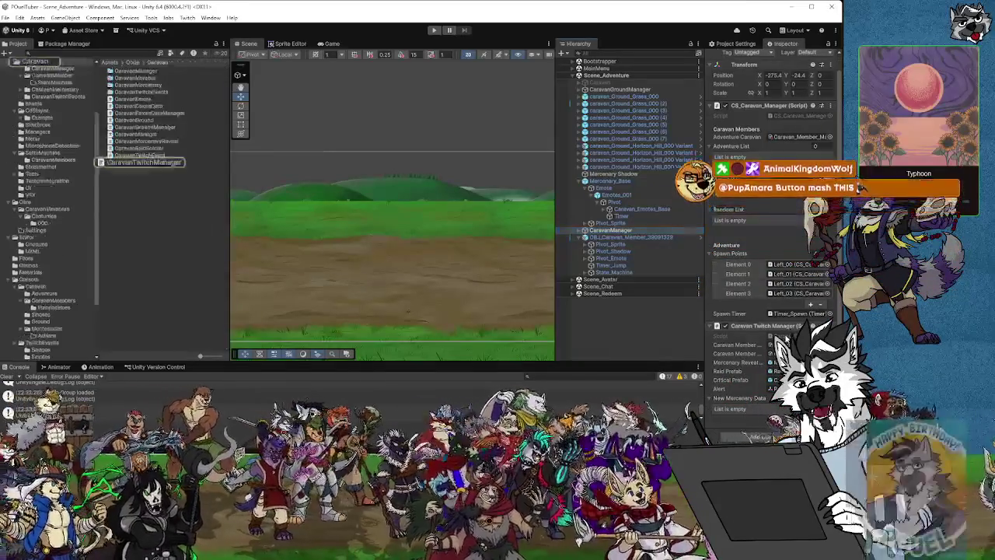
Step: Read CaravanTwitchManager.cs from its fields down to EventEnded, then return to Unity
scroll(373, 206, down, 6)
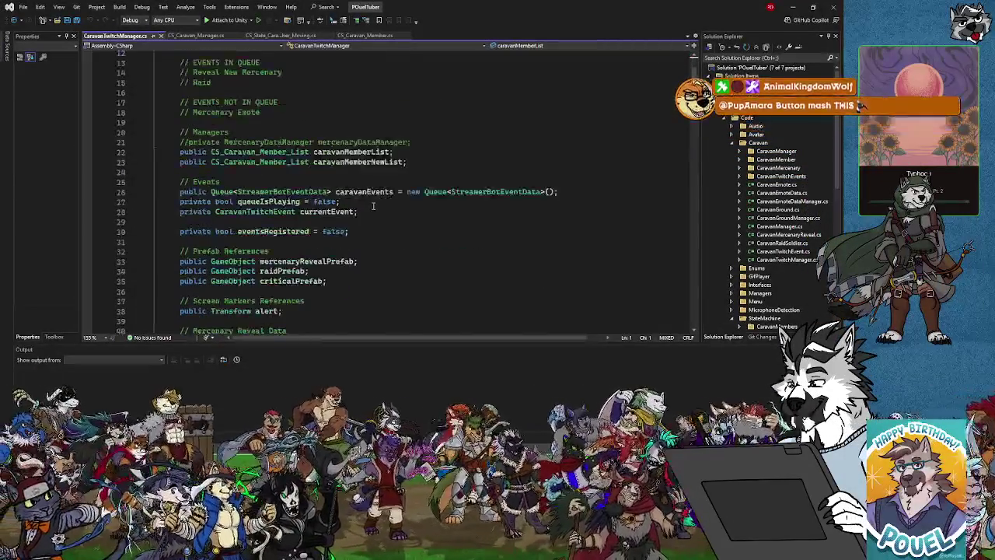
scroll(374, 206, up, 6)
scroll(377, 205, down, 6)
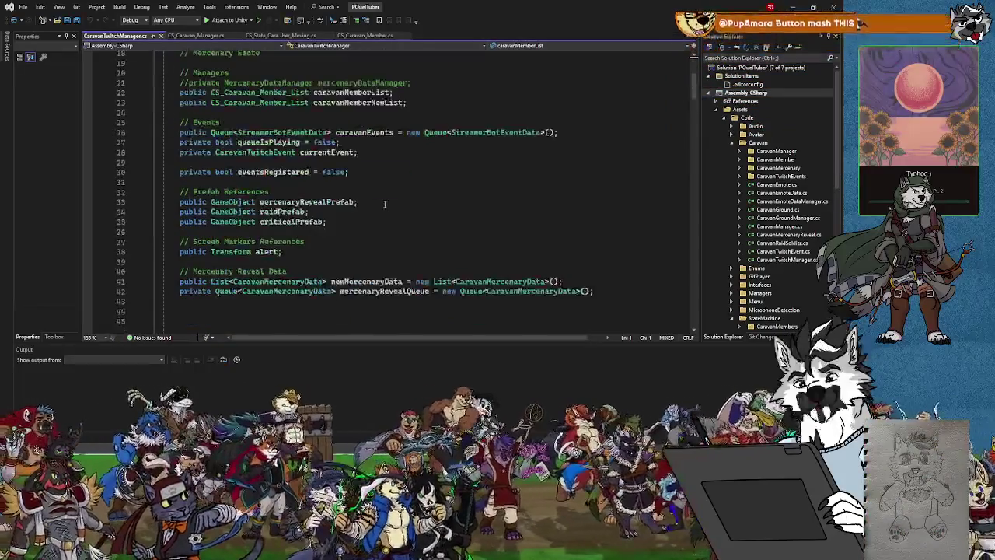
scroll(382, 203, down, 9)
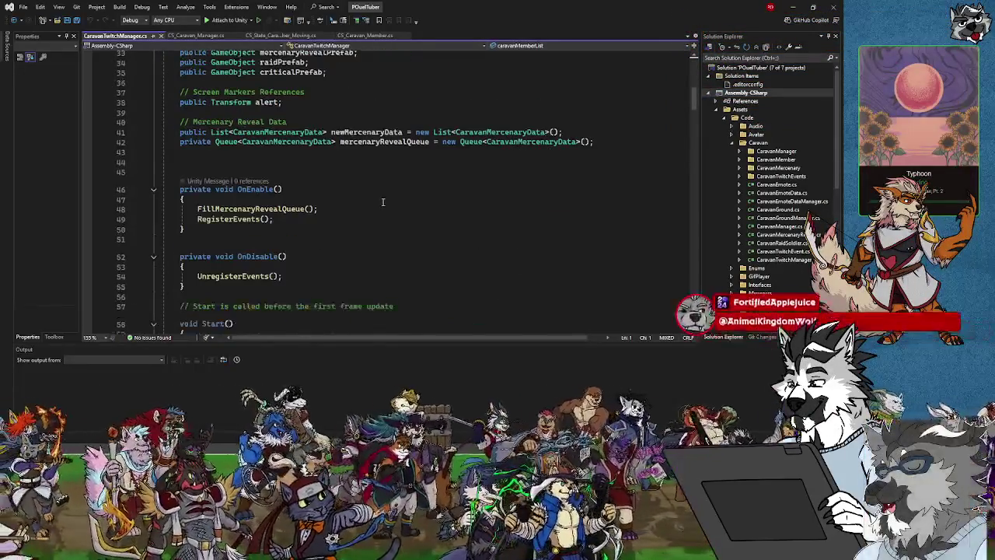
scroll(382, 201, down, 12)
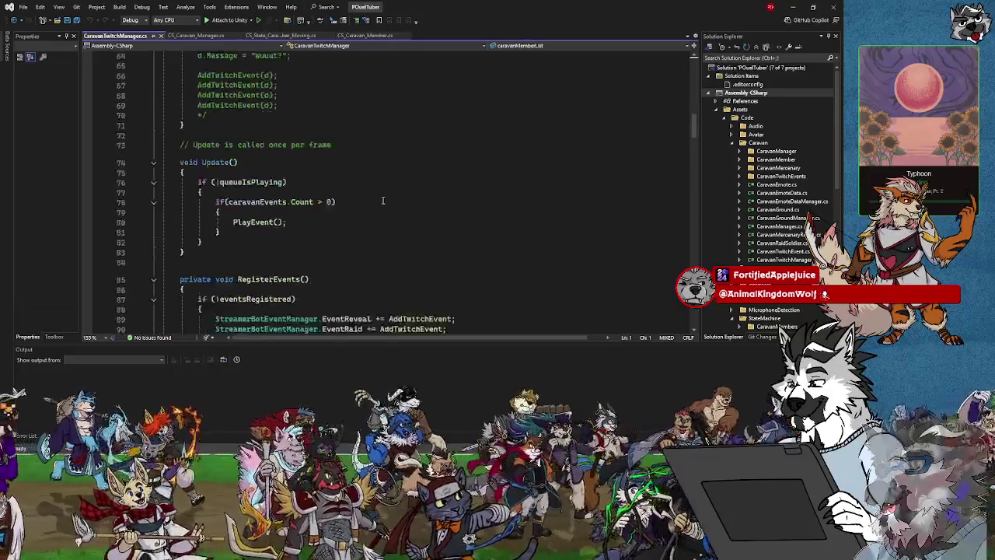
scroll(385, 200, down, 3)
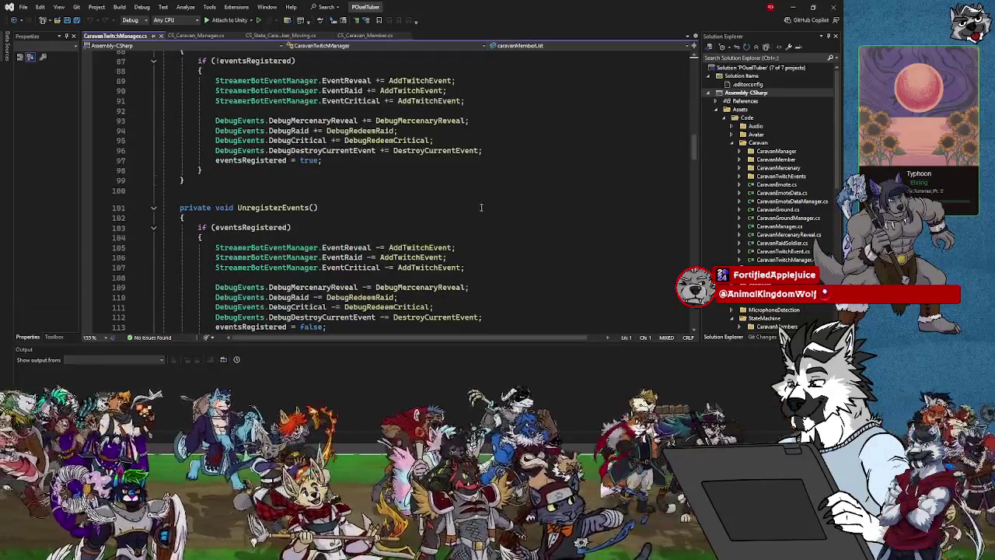
scroll(481, 206, up, 4)
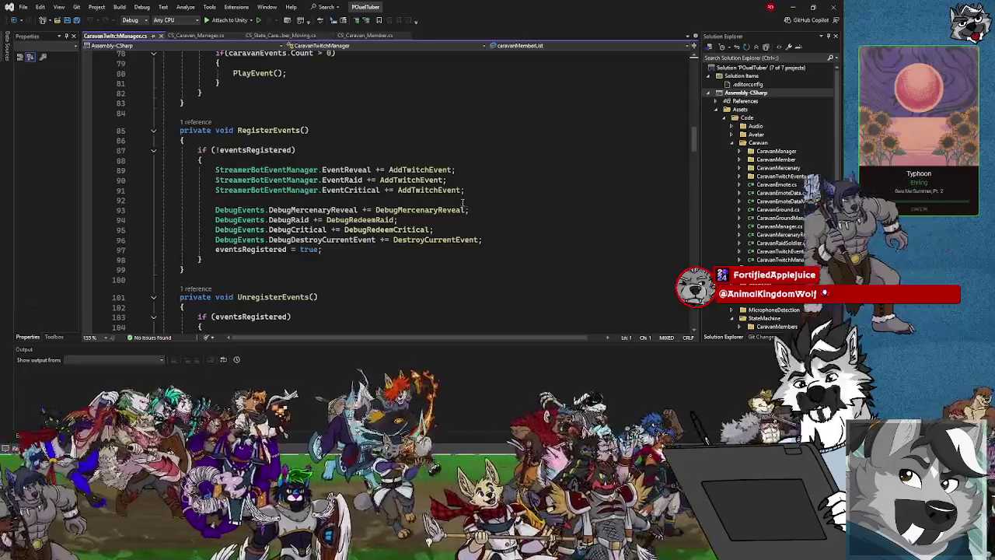
scroll(466, 205, down, 6)
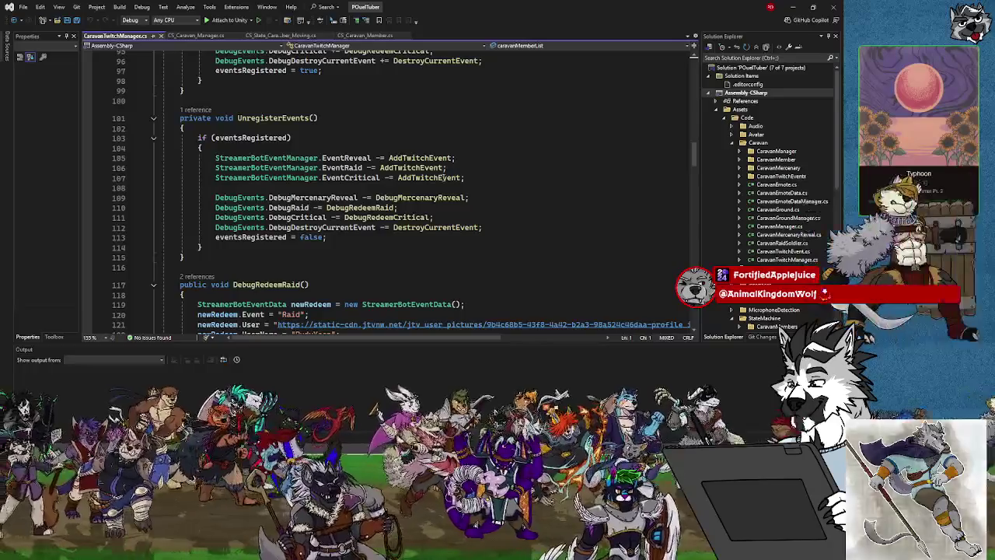
scroll(445, 179, up, 4)
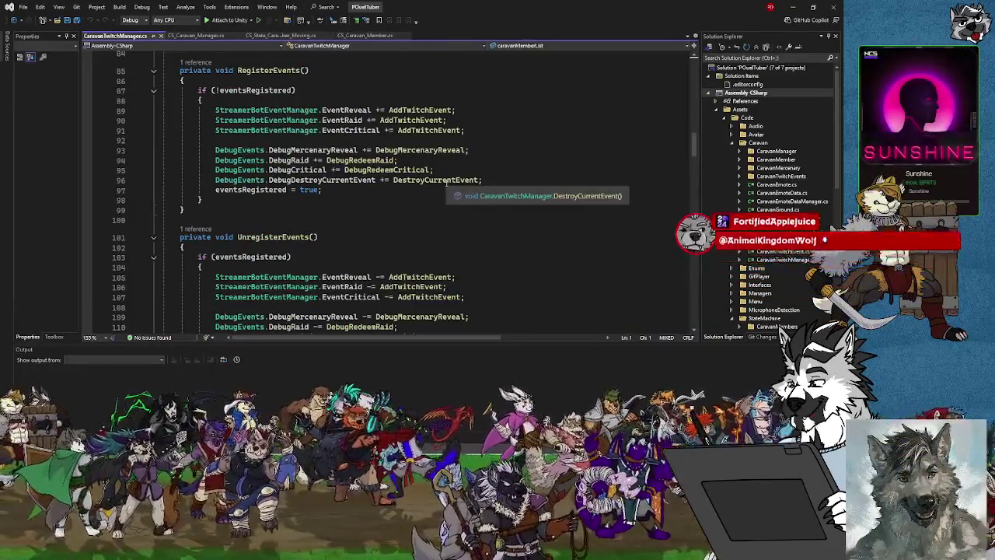
scroll(318, 185, down, 1)
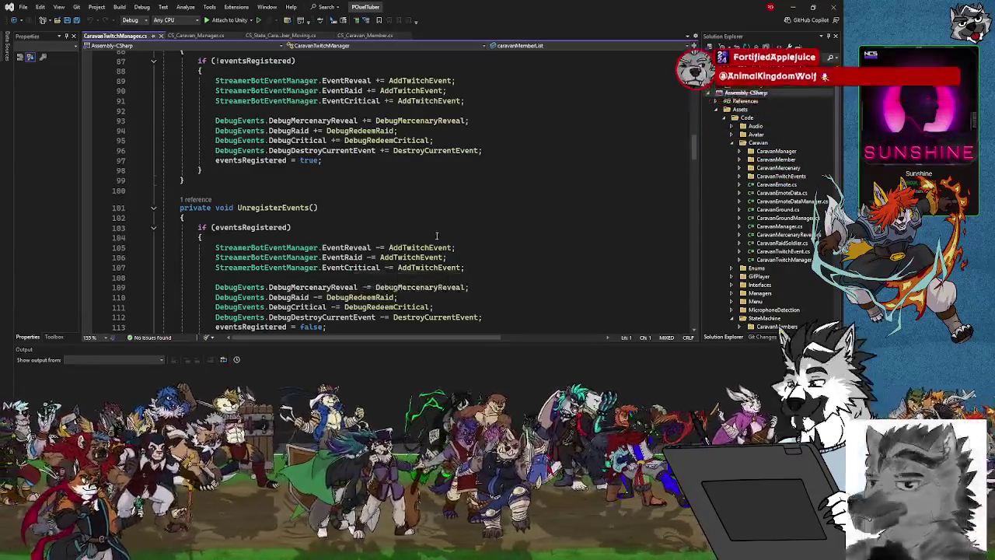
scroll(350, 269, down, 4)
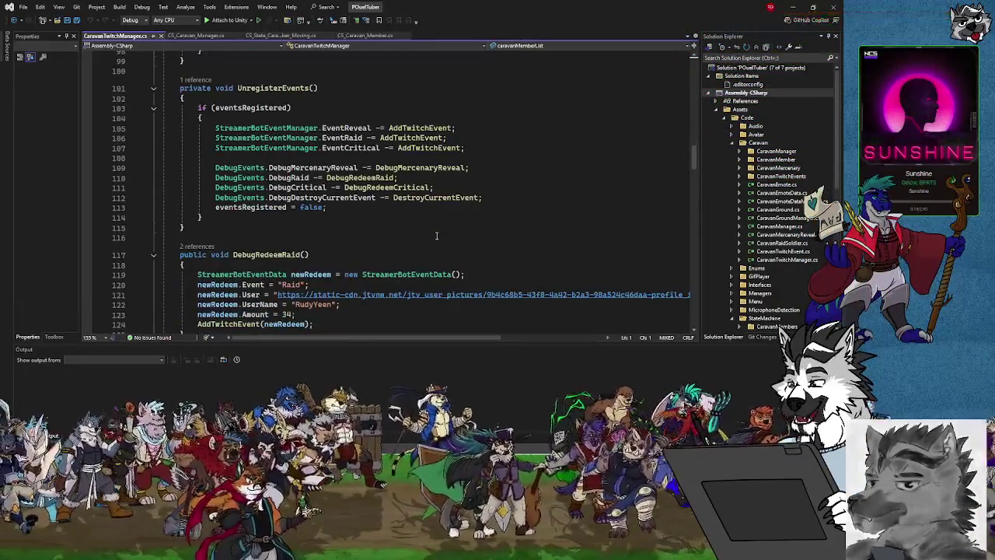
scroll(436, 236, down, 3)
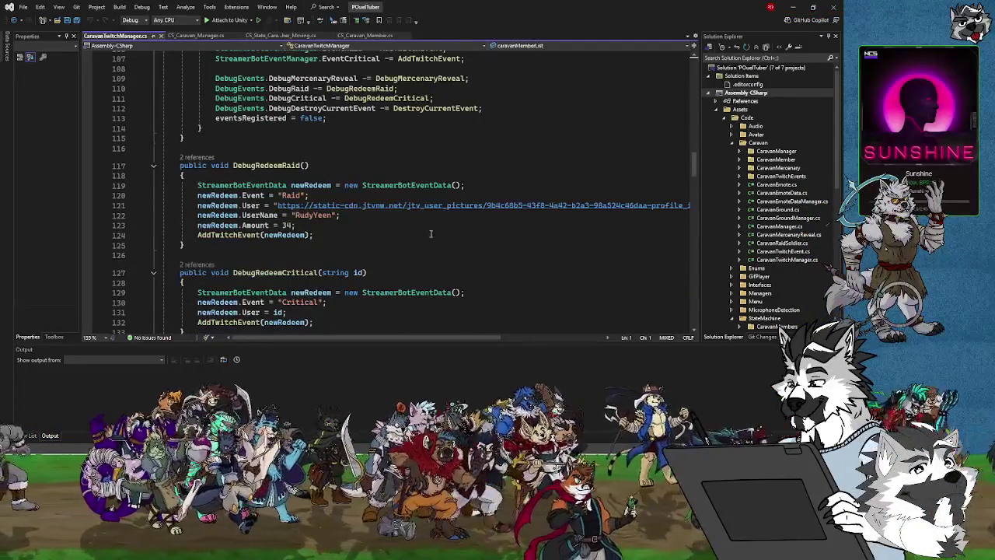
scroll(431, 233, down, 3)
scroll(431, 233, down, 7)
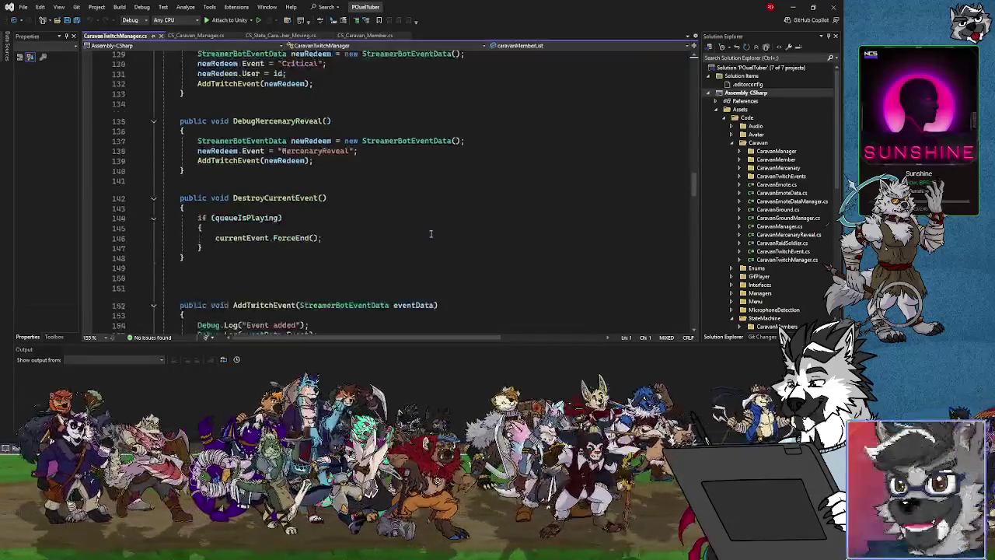
scroll(429, 234, down, 3)
scroll(429, 234, down, 15)
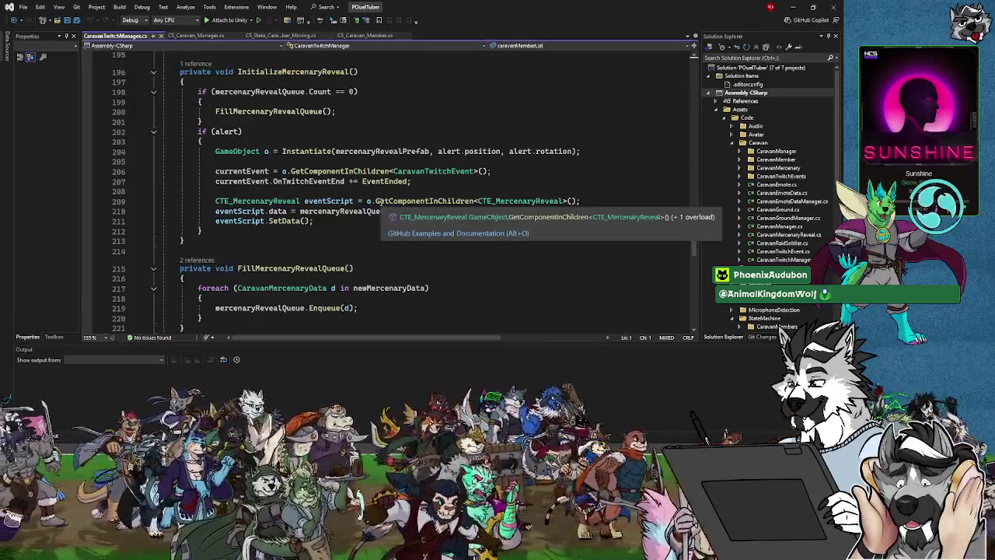
scroll(381, 200, down, 8)
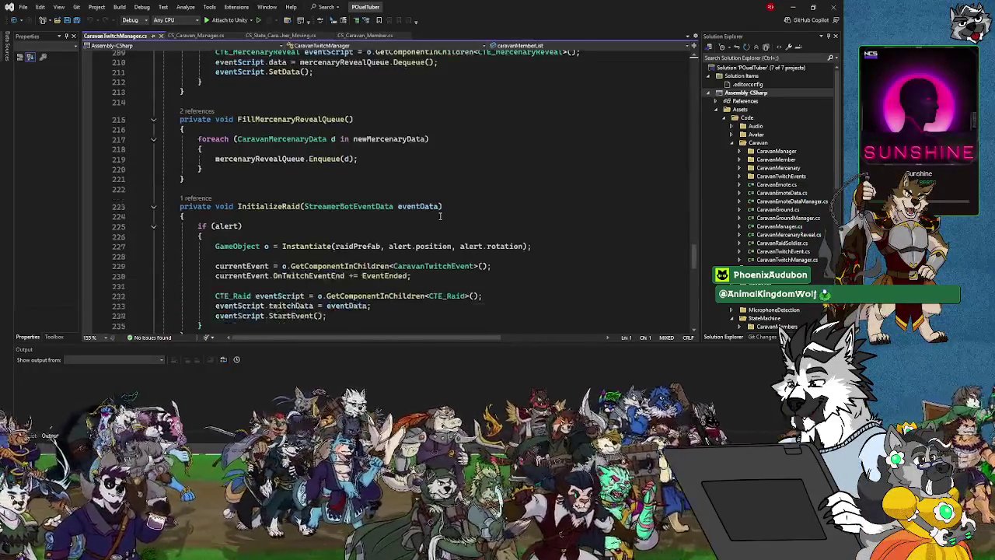
scroll(439, 216, down, 9)
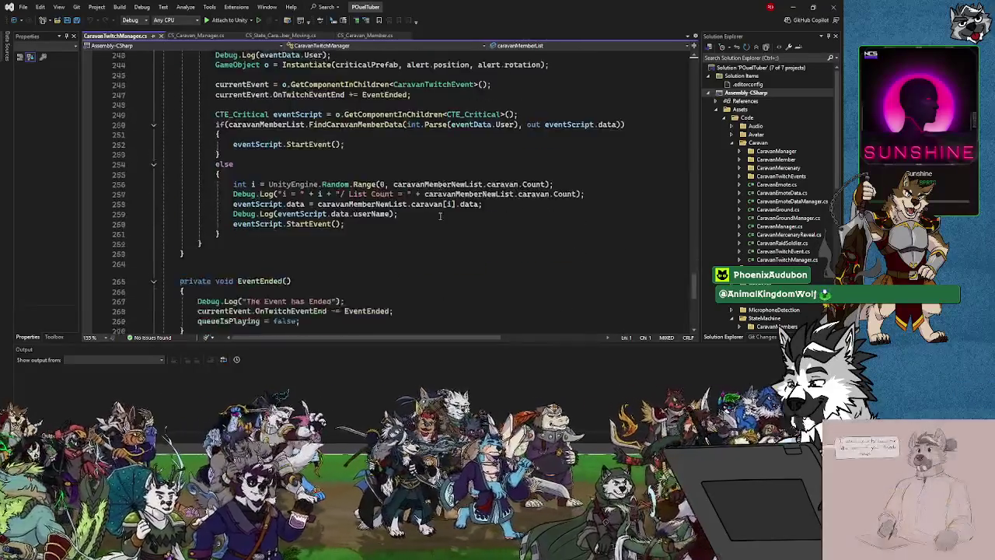
scroll(439, 216, down, 7)
scroll(600, 79, up, 7)
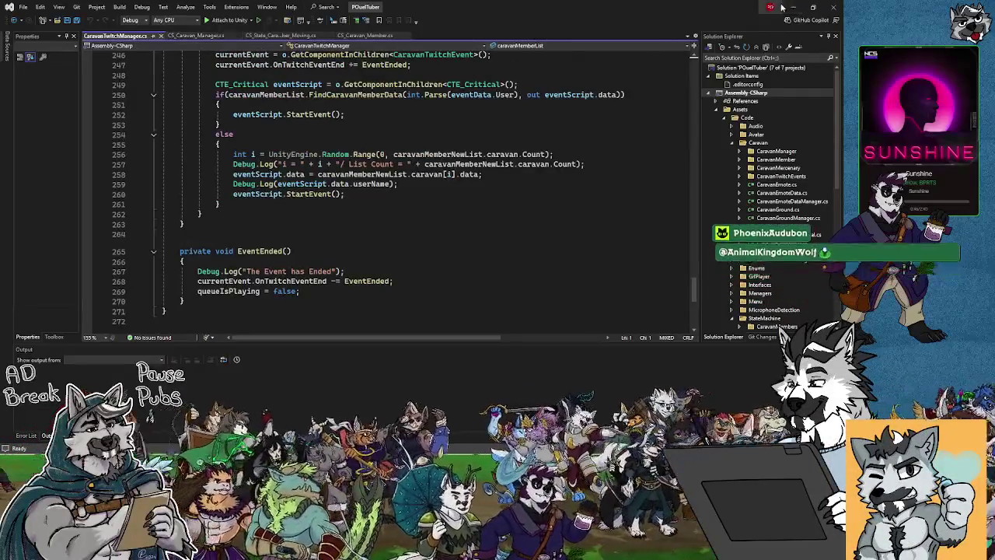
key(alt+Tab)
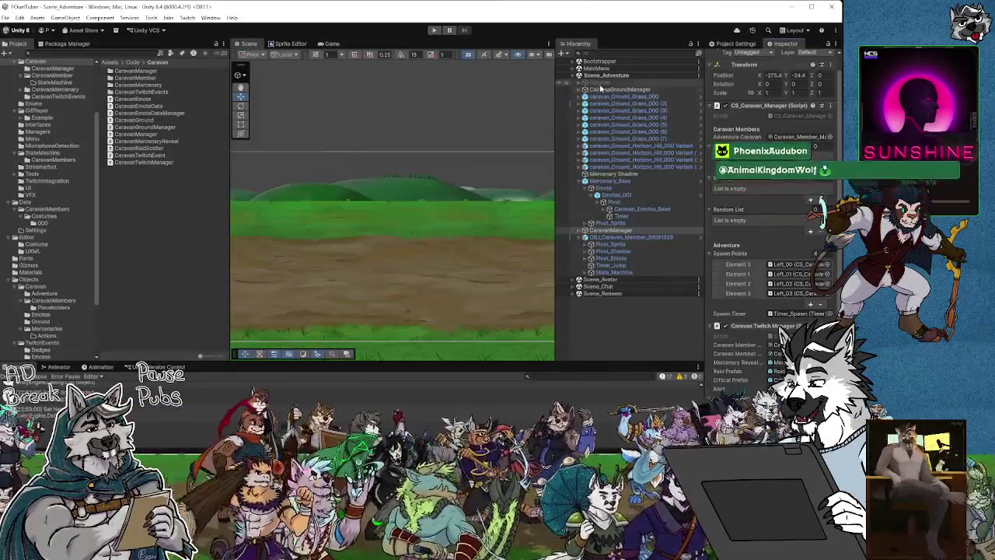
Step: Open CaravanManager.cs in Visual Studio and search it for 'emote'
double_click(136, 134)
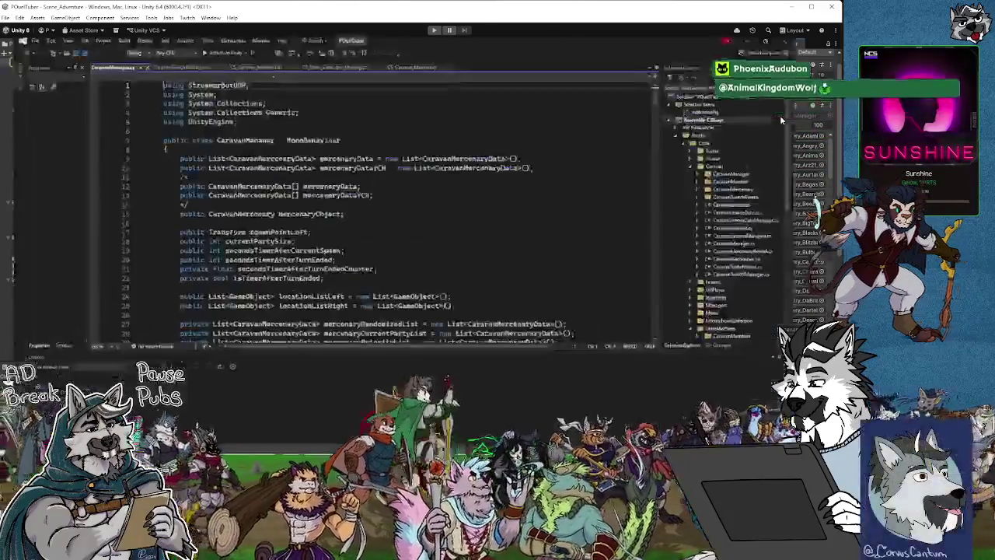
scroll(471, 229, down, 7)
scroll(471, 229, down, 5)
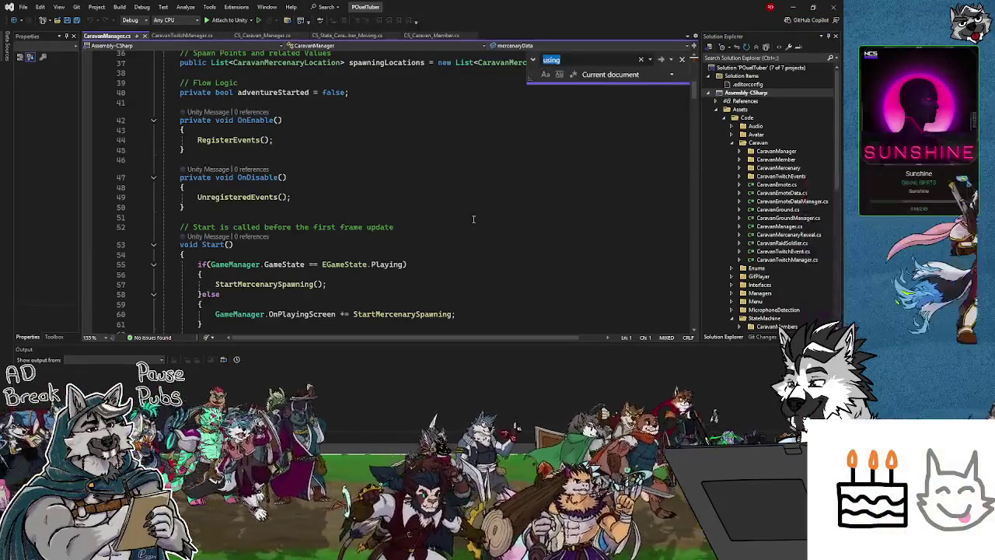
text(emote)
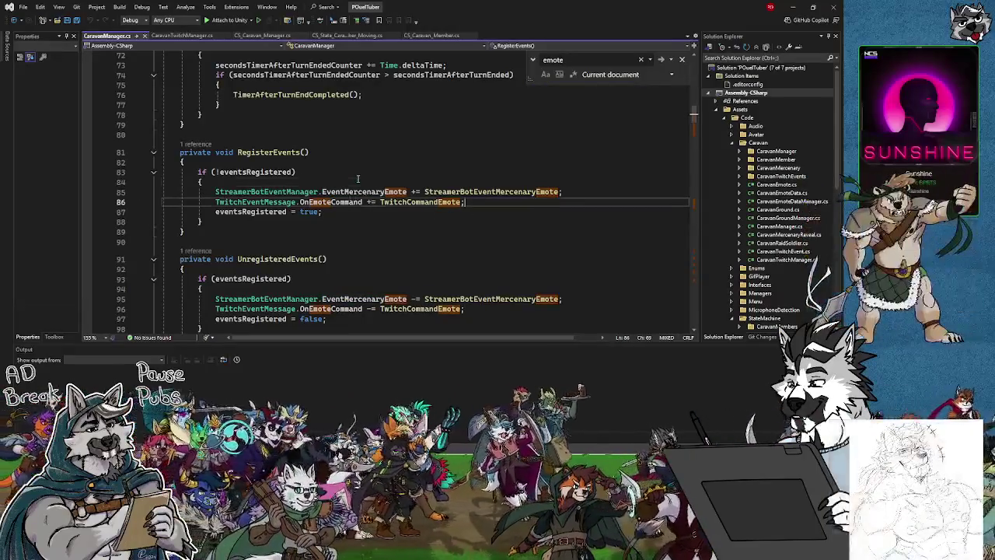
Step: Check references to EventMercenaryEmote, StreamerBotEventMercenaryEmote and TwitchCommandEmote, then go to TwitchCommandEmote
click(288, 191)
click(354, 191)
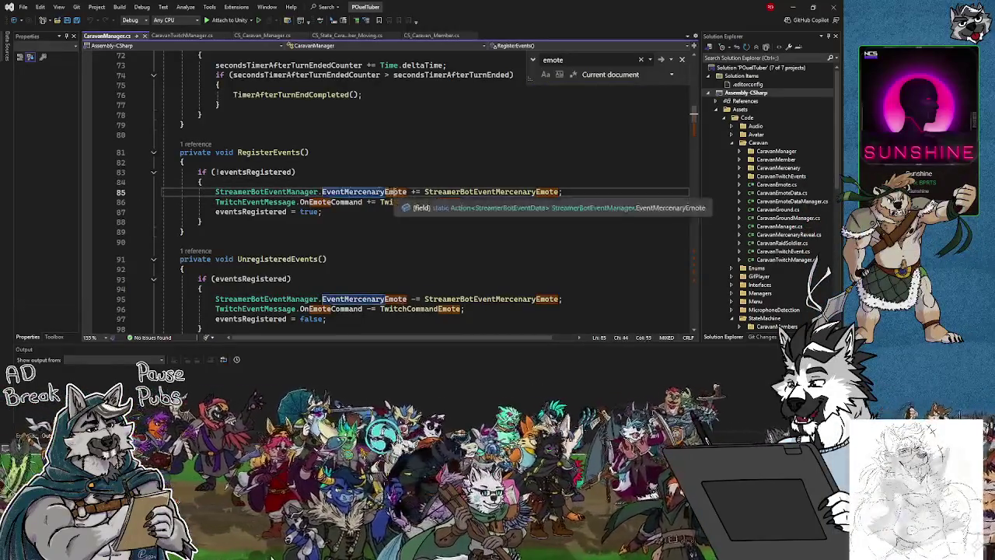
click(464, 191)
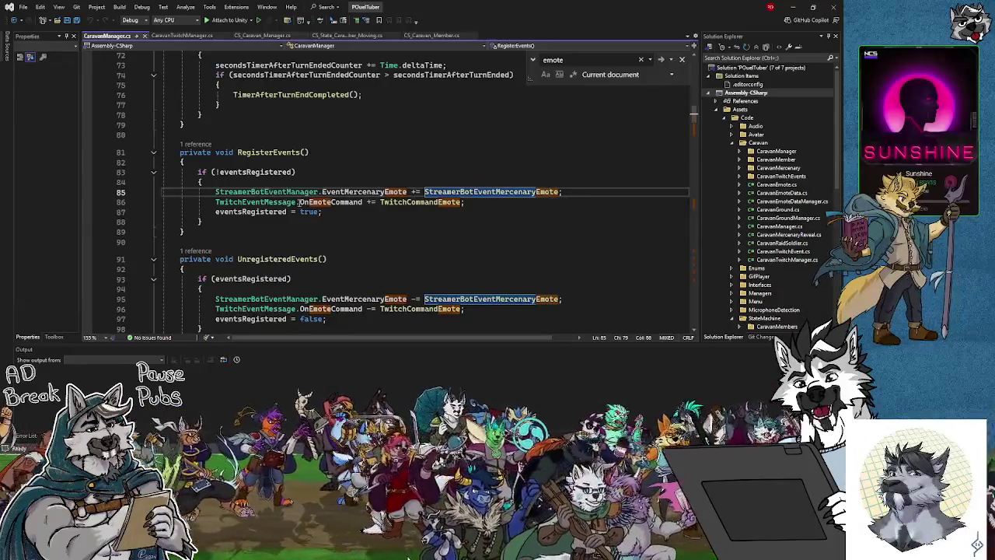
click(412, 201)
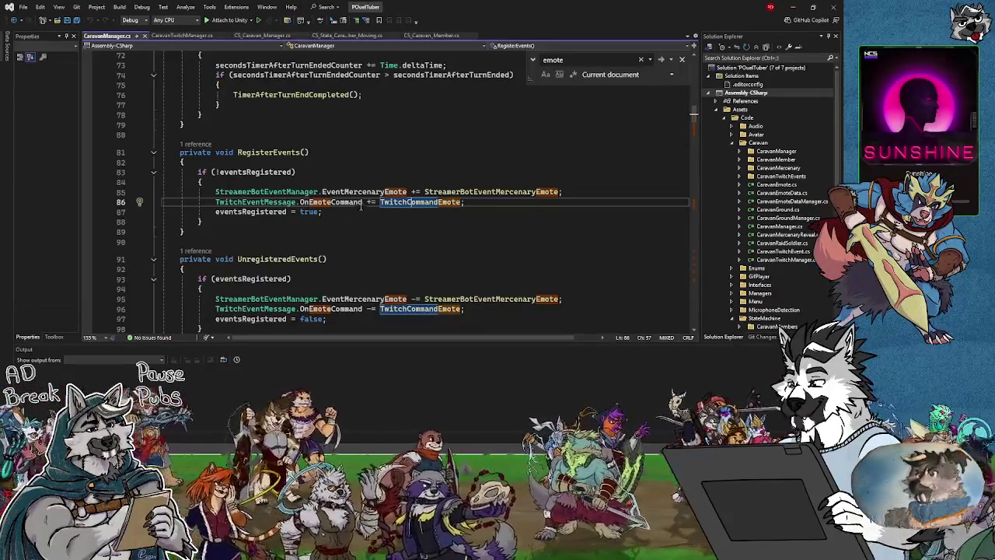
mouse_move(316, 200)
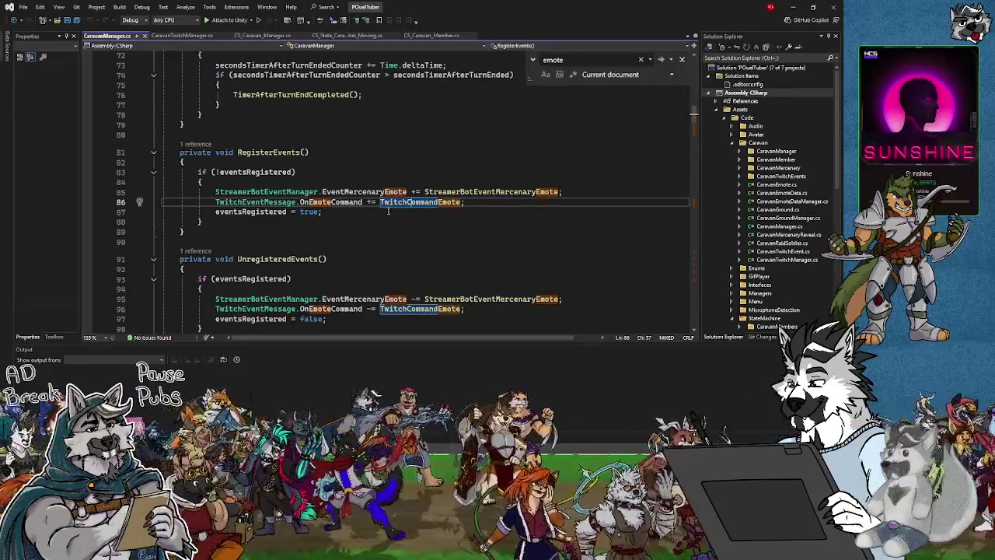
mouse_move(393, 205)
click(528, 220)
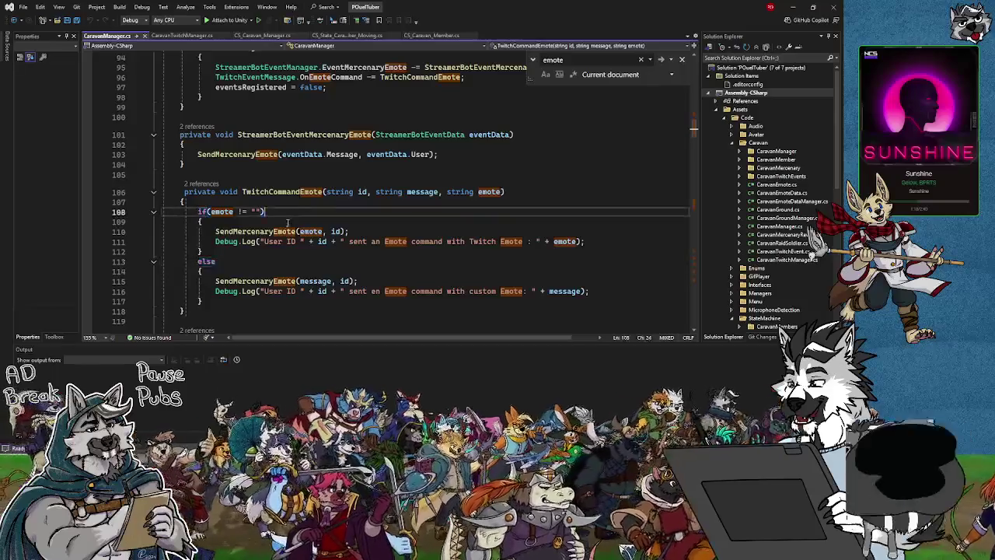
Step: Follow the SendMercenaryEmote call to its definition, then on to the AddEmote method
key(Home)
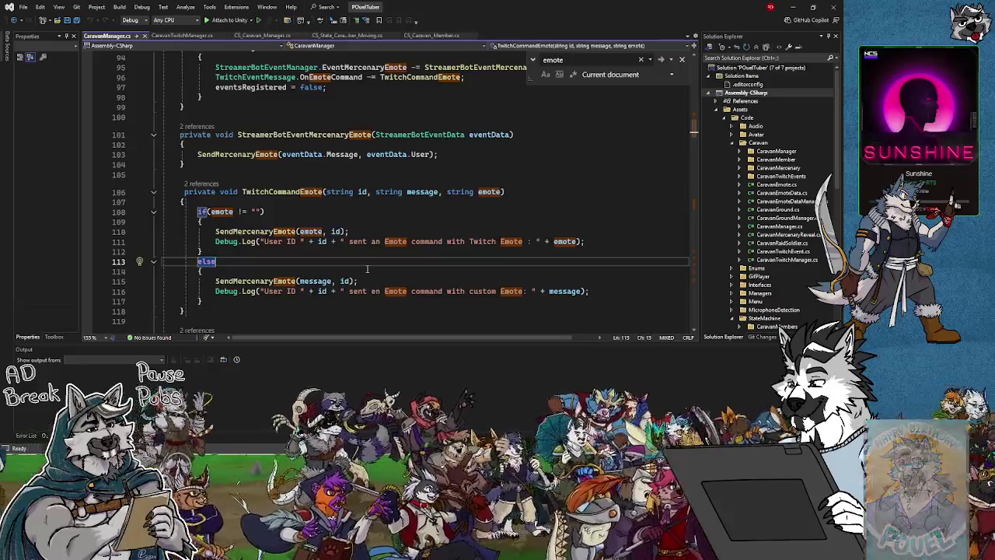
scroll(368, 269, down, 1)
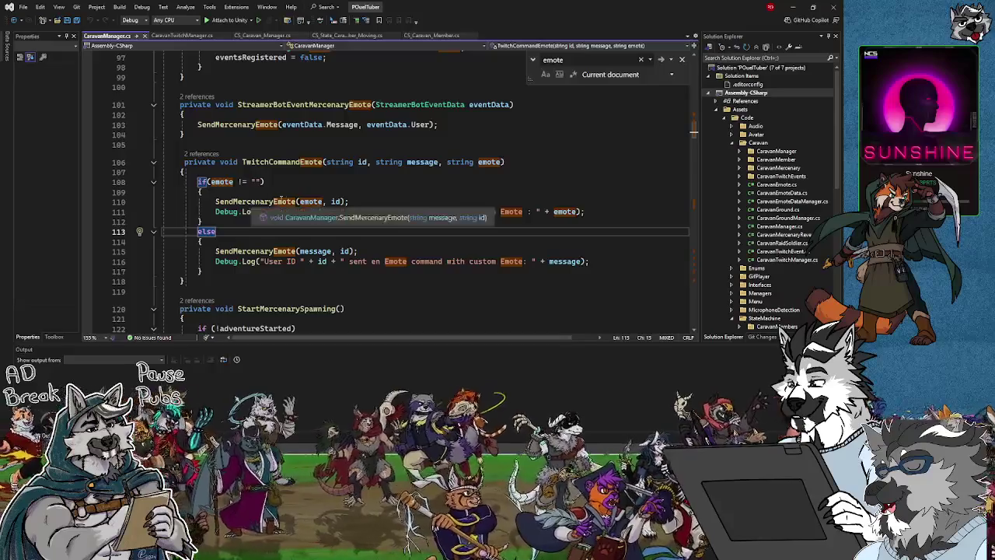
click(241, 201)
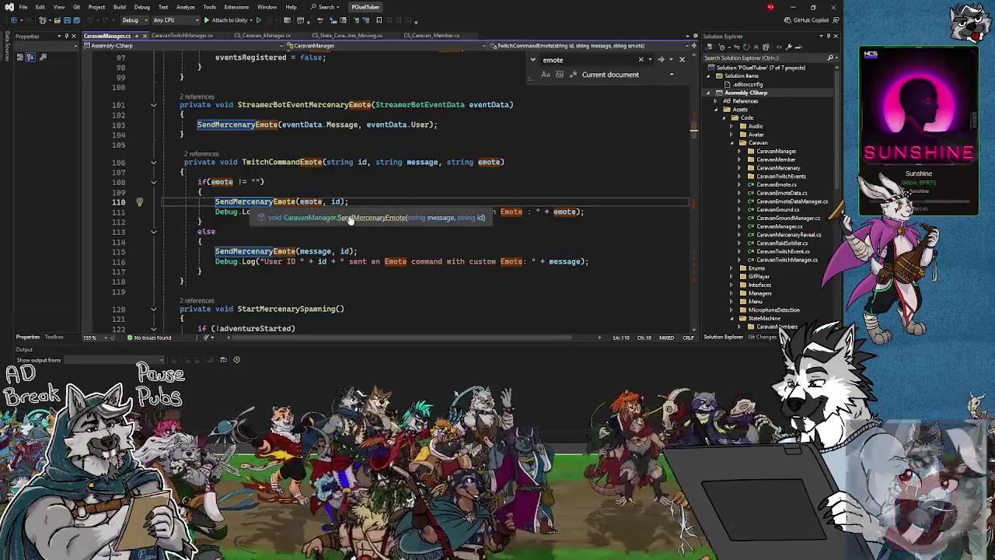
key(F12)
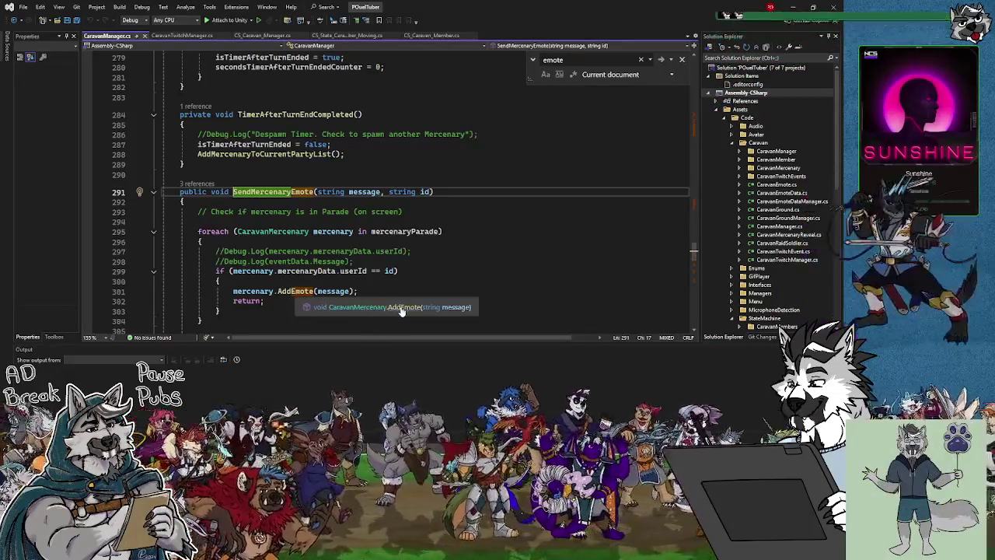
click(401, 309)
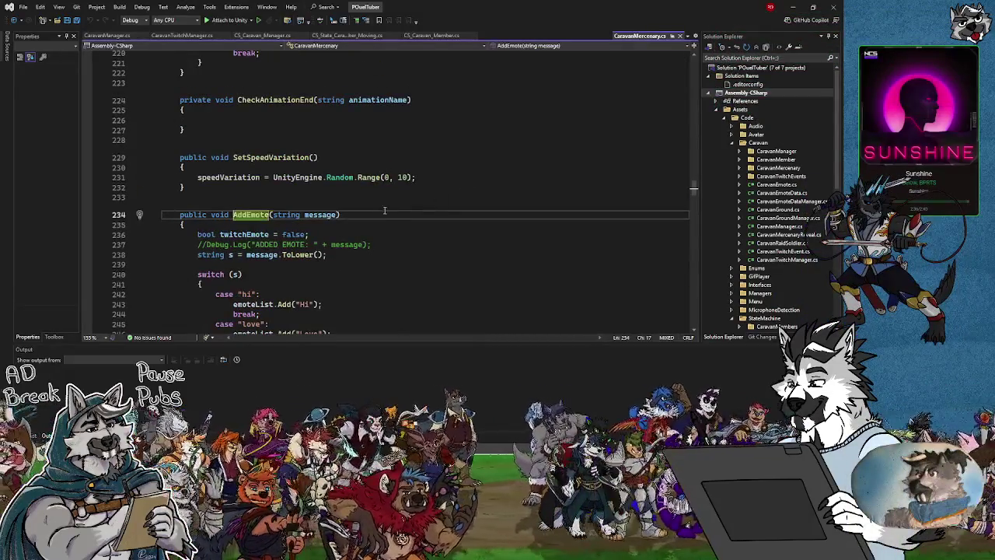
Step: Read AddEmote's switch cases from 'hi' and 'love' through 'bear' to the Twitch-emote default
scroll(373, 201, down, 6)
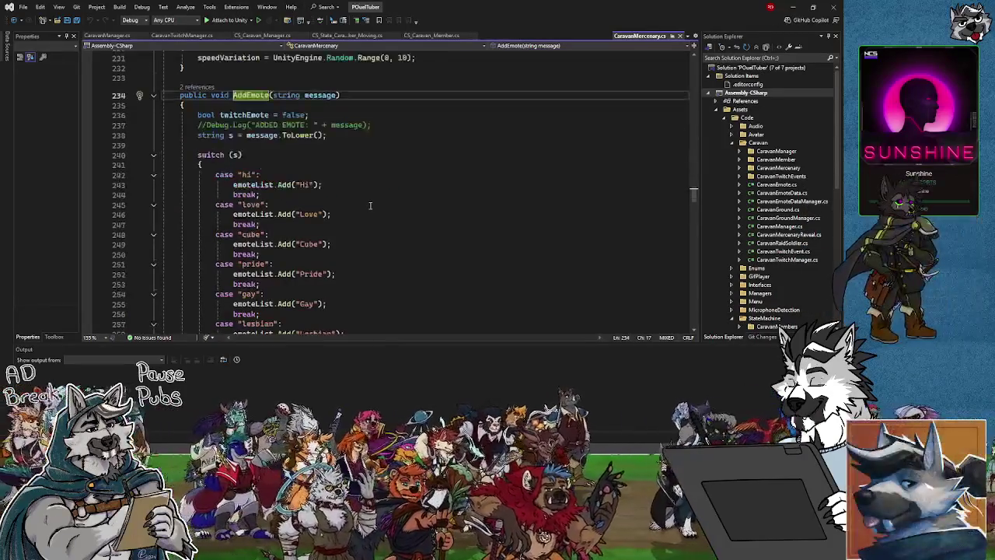
scroll(370, 206, down, 17)
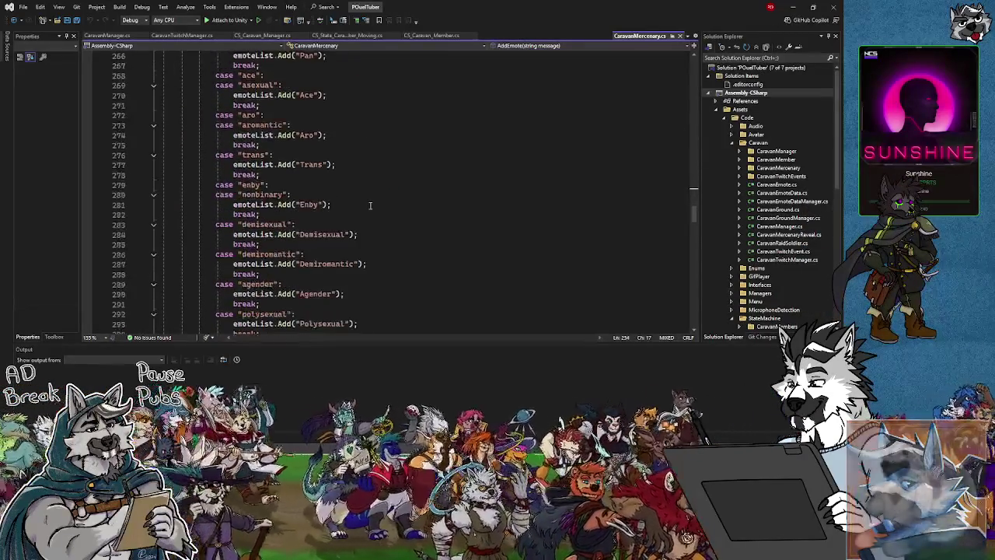
scroll(370, 205, up, 3)
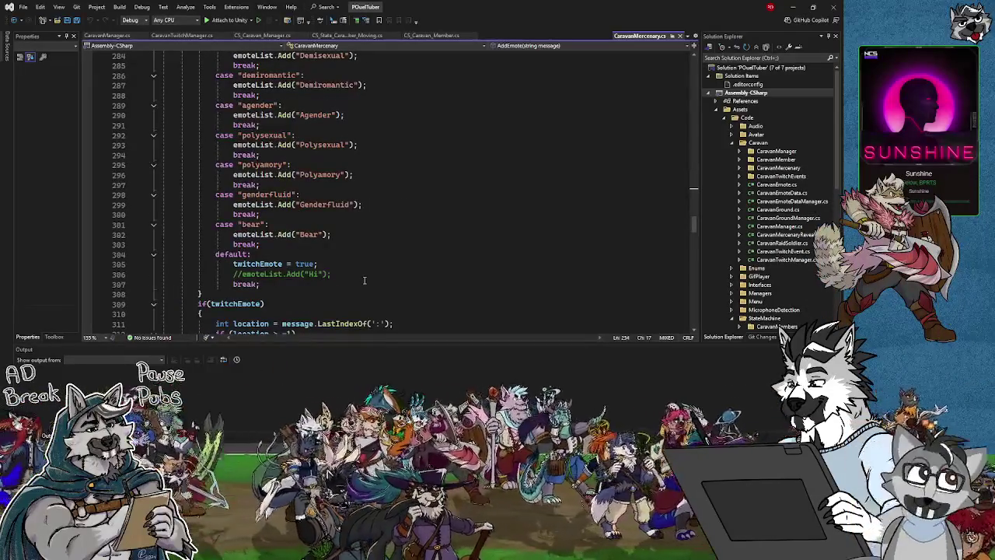
scroll(364, 280, up, 13)
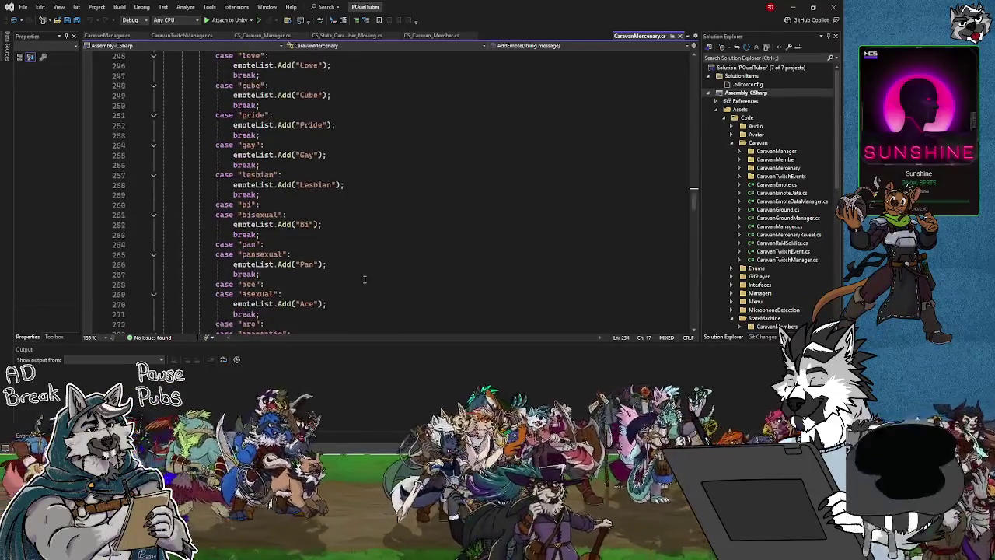
scroll(364, 280, up, 5)
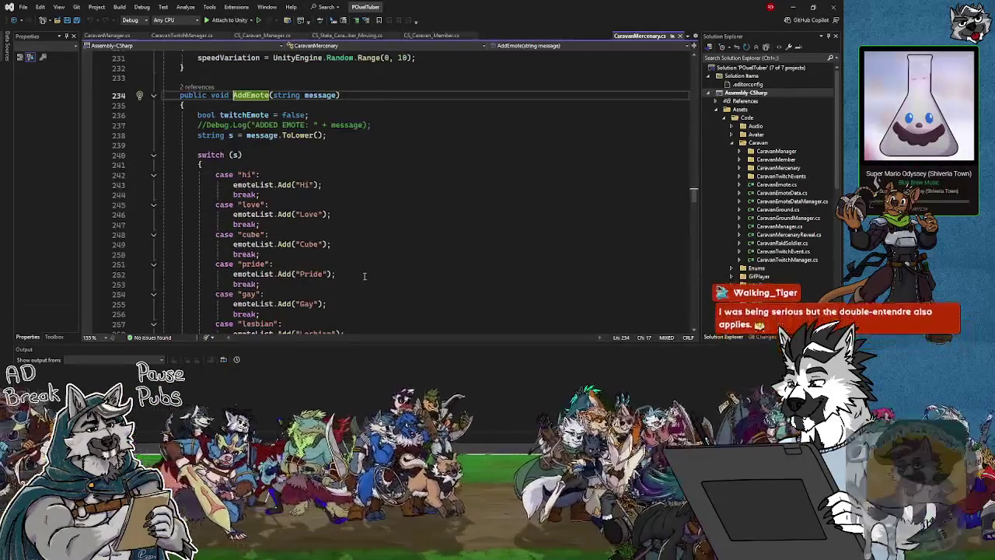
scroll(364, 276, up, 5)
scroll(364, 276, down, 6)
scroll(364, 276, down, 8)
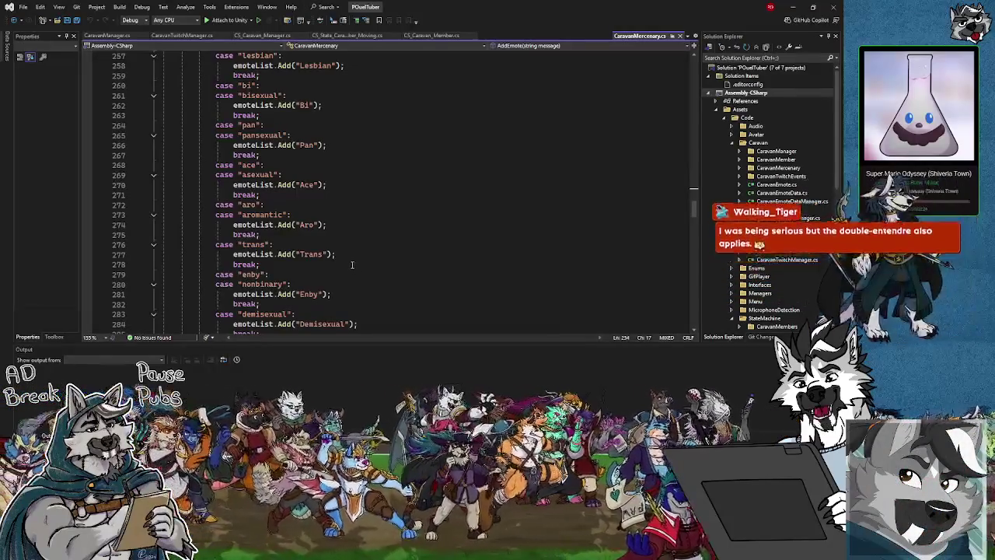
scroll(351, 265, down, 7)
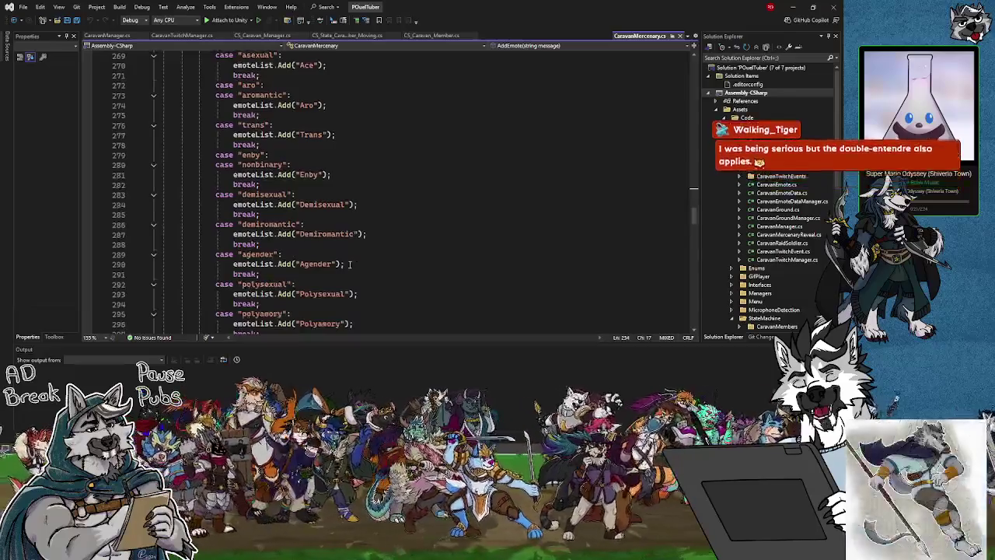
scroll(349, 276, down, 3)
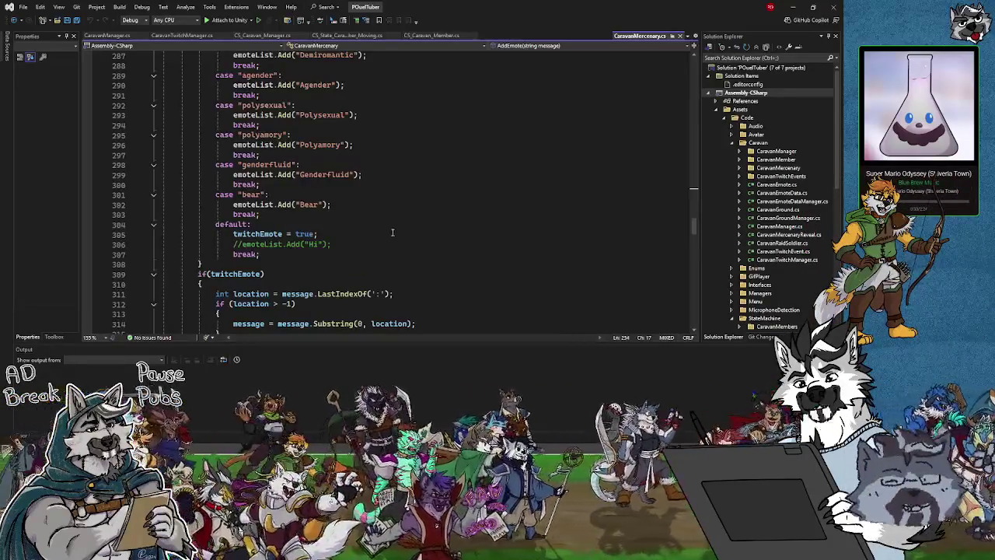
scroll(392, 232, down, 3)
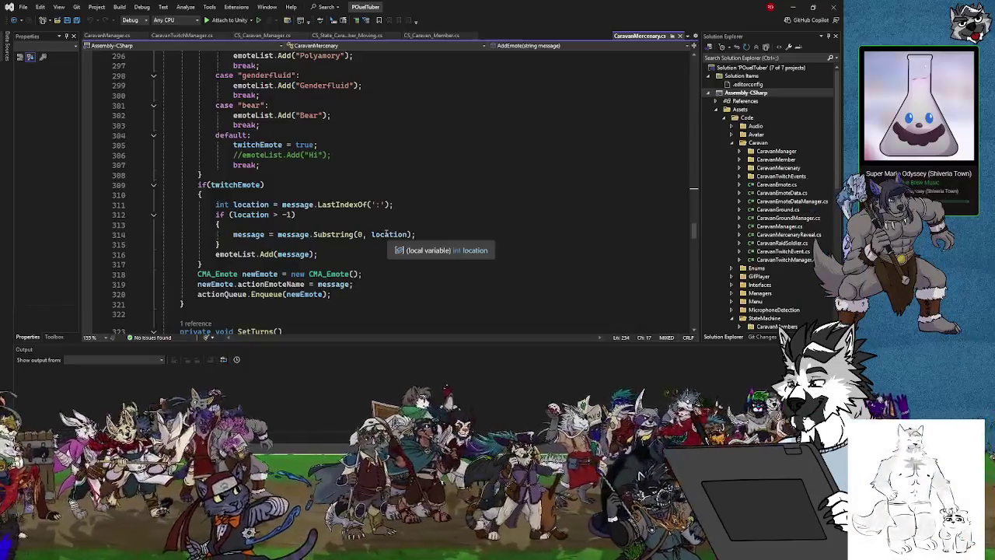
mouse_move(503, 12)
mouse_down()
mouse_move(464, 50)
mouse_move(465, 3)
mouse_up()
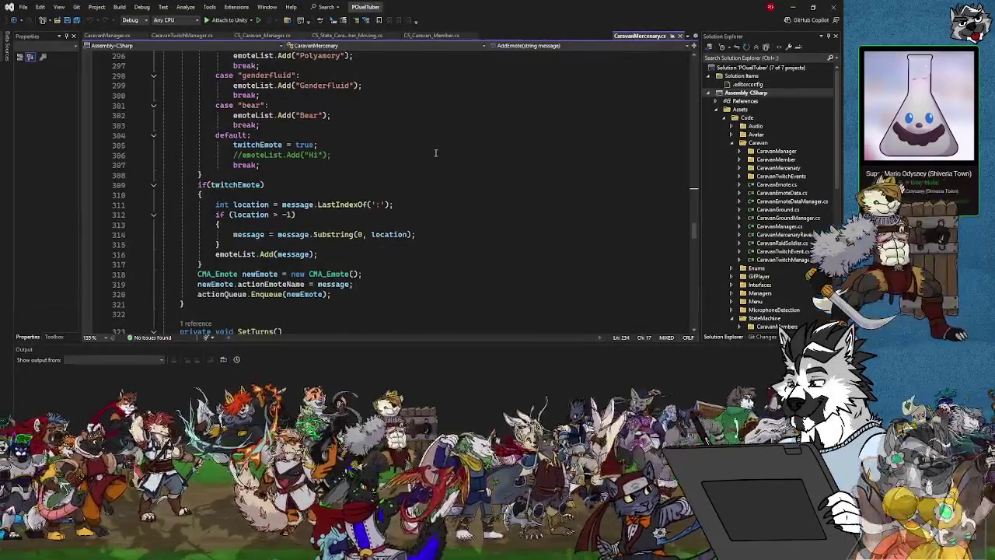
scroll(435, 150, down, 6)
scroll(467, 202, up, 4)
scroll(481, 230, up, 18)
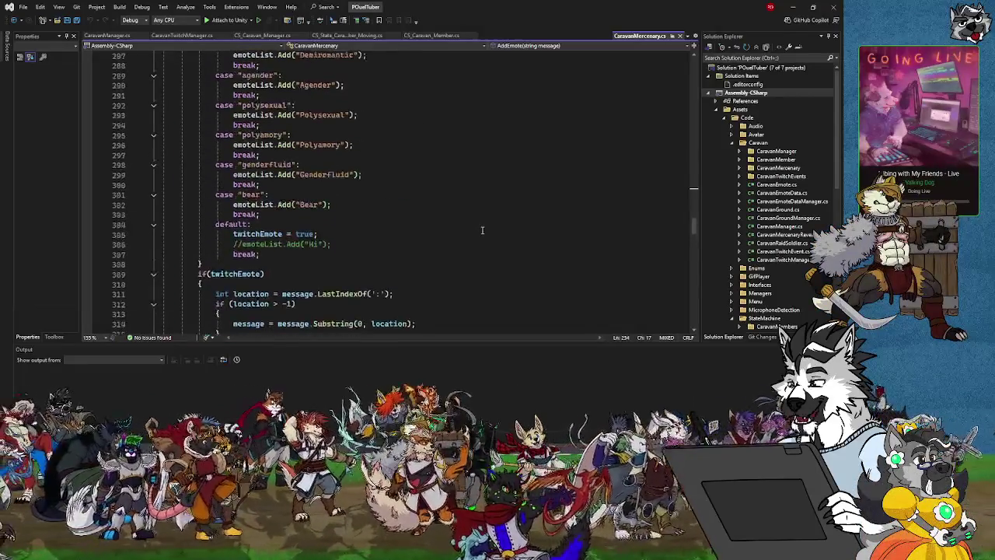
scroll(482, 233, up, 12)
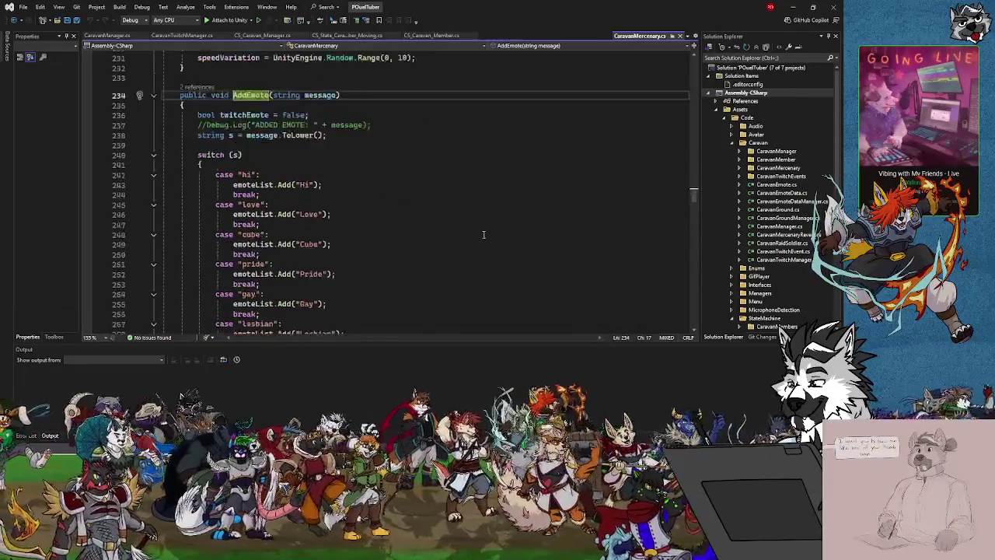
scroll(483, 234, up, 4)
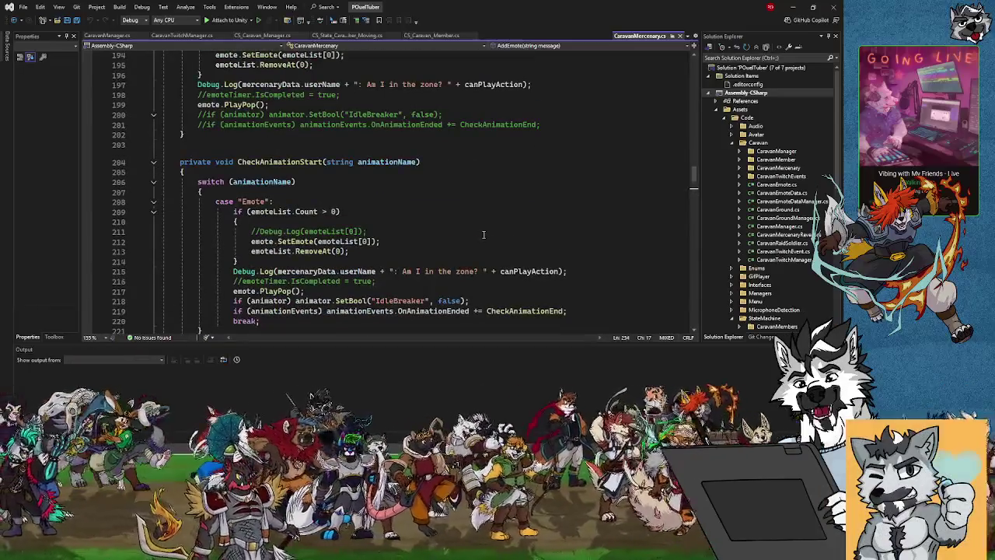
scroll(483, 234, down, 8)
scroll(482, 234, down, 9)
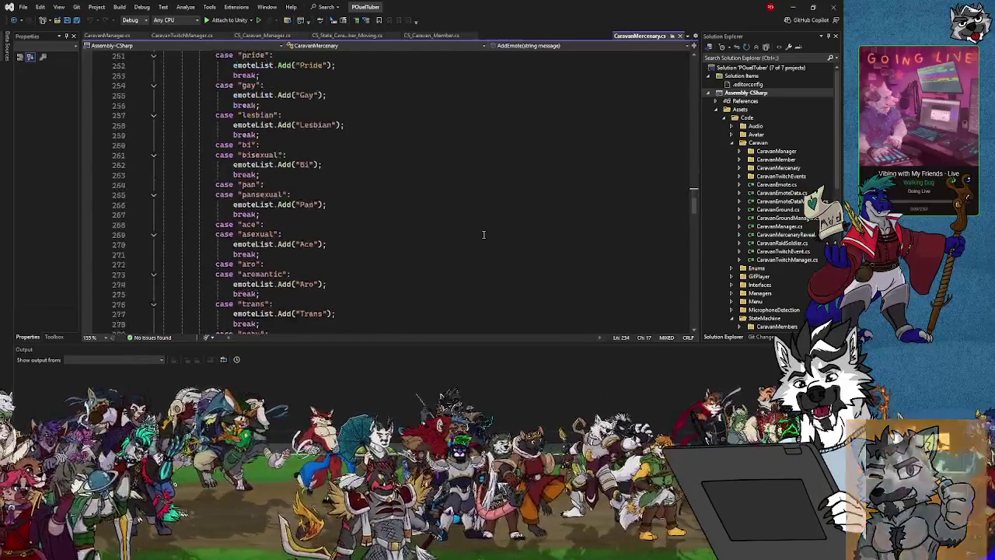
scroll(482, 235, down, 20)
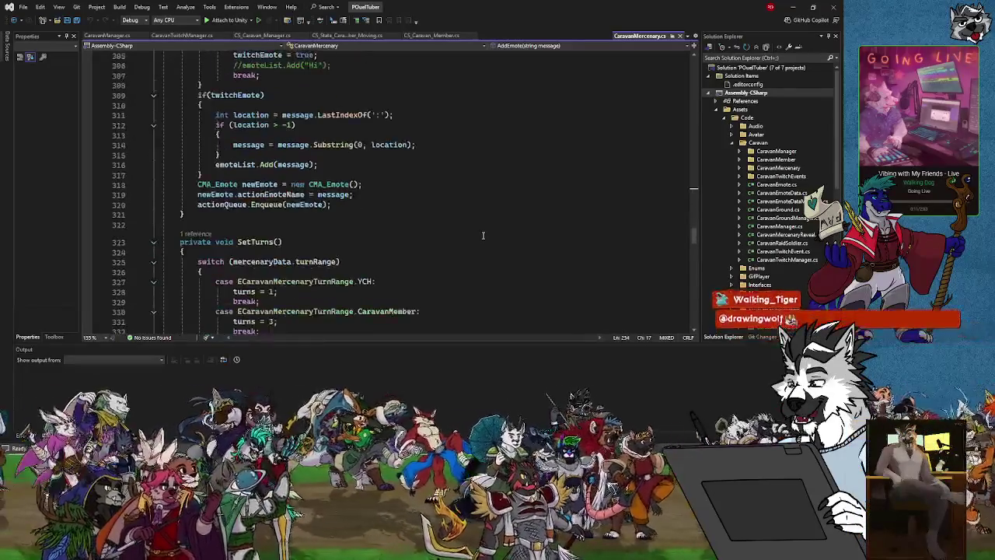
scroll(483, 235, down, 1)
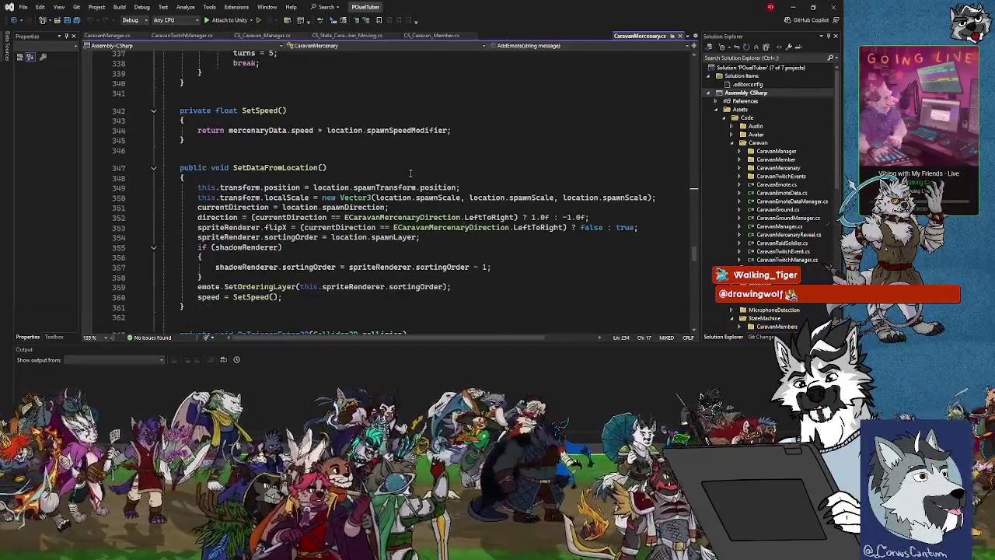
scroll(376, 162, up, 20)
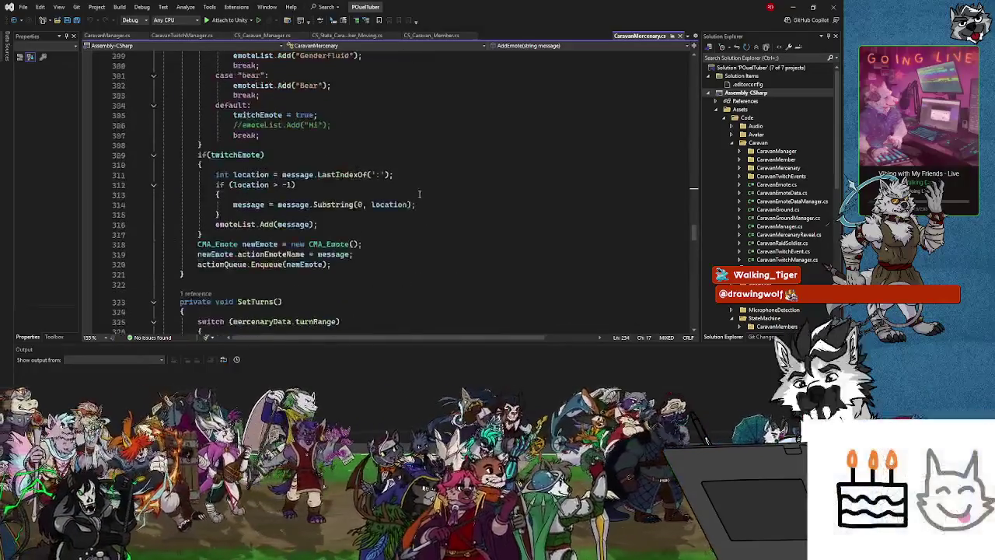
scroll(439, 204, up, 5)
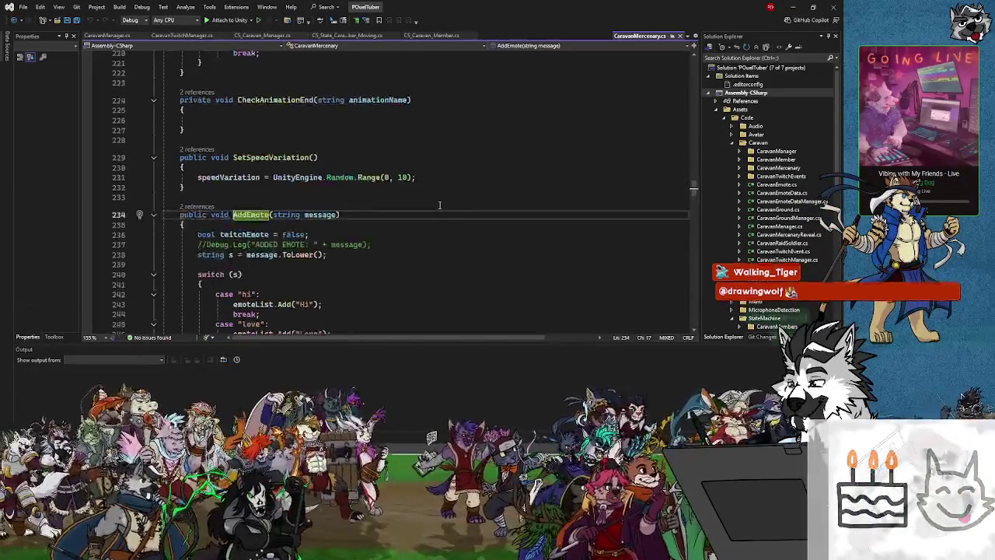
scroll(439, 204, up, 1)
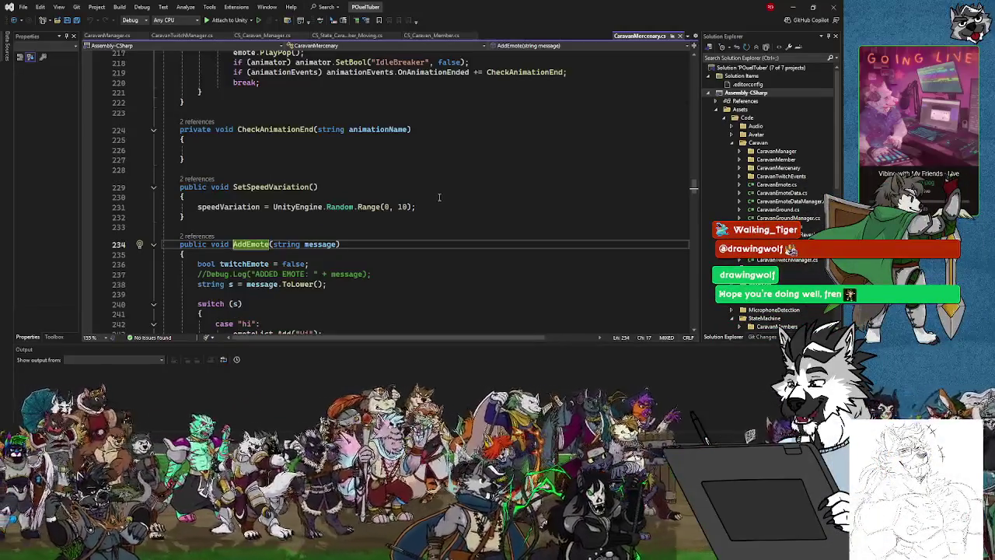
scroll(460, 210, up, 8)
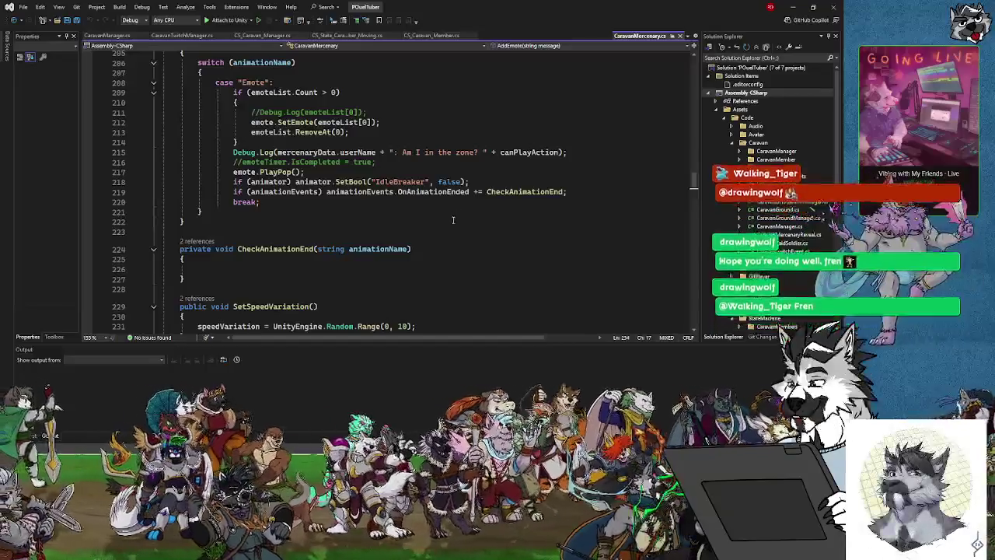
scroll(456, 228, down, 8)
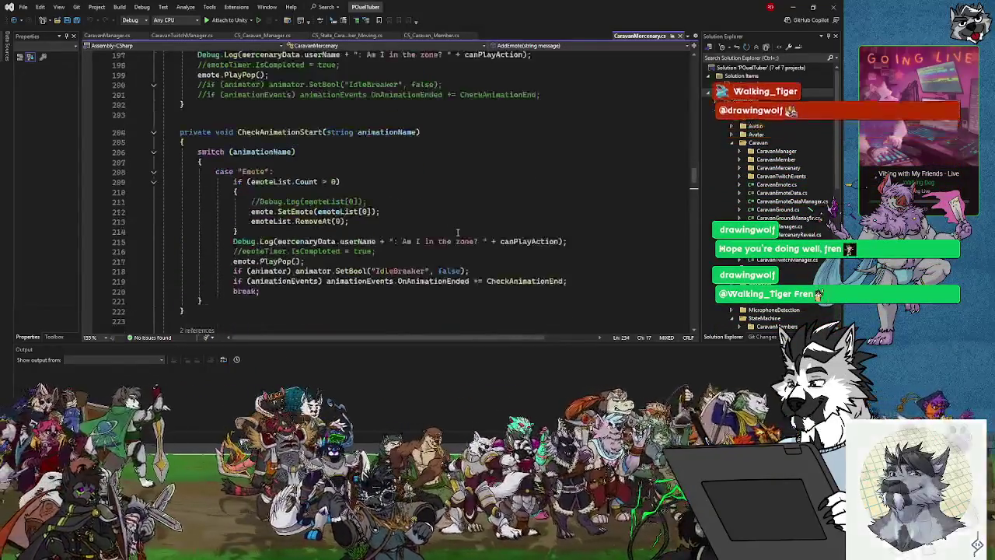
scroll(457, 231, down, 12)
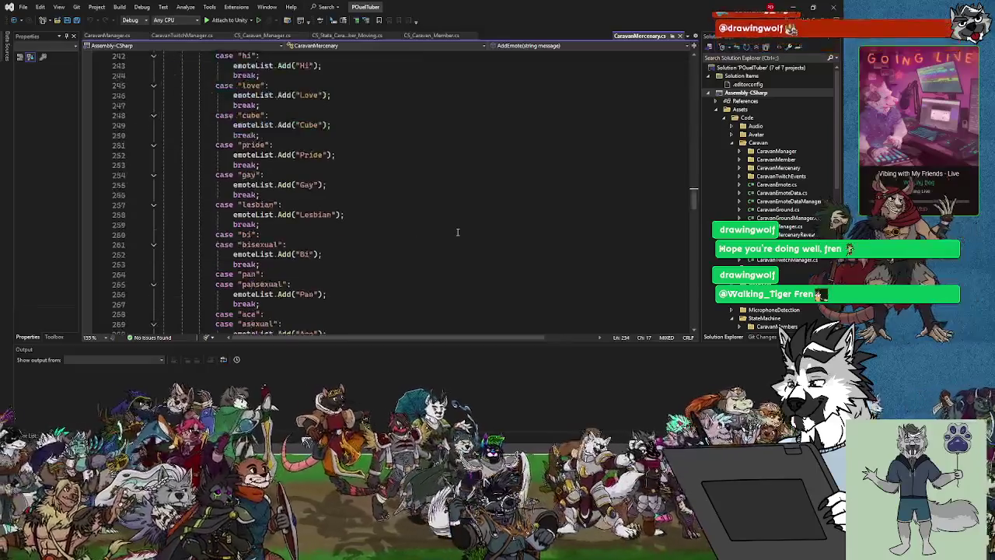
scroll(457, 232, down, 20)
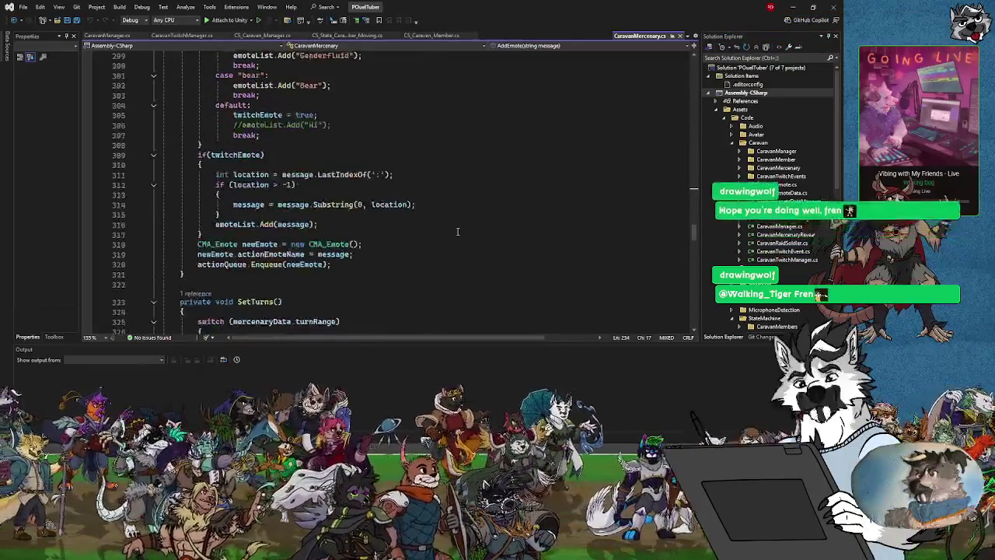
scroll(454, 213, down, 19)
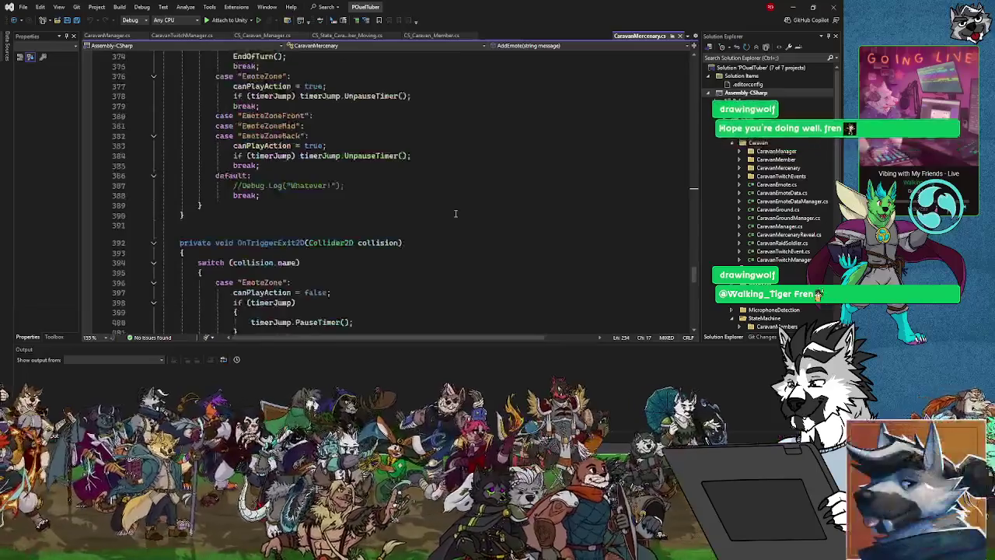
scroll(456, 213, up, 15)
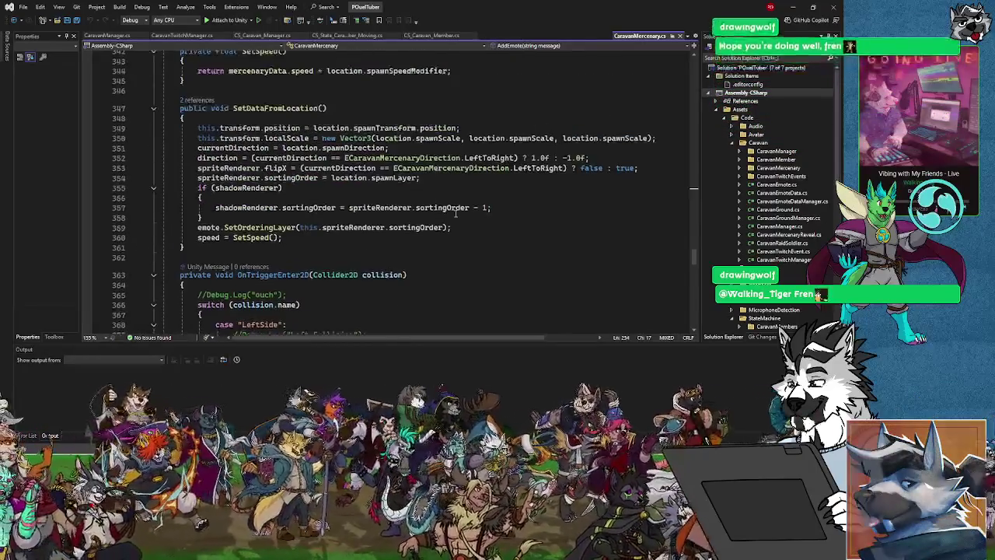
scroll(455, 214, up, 3)
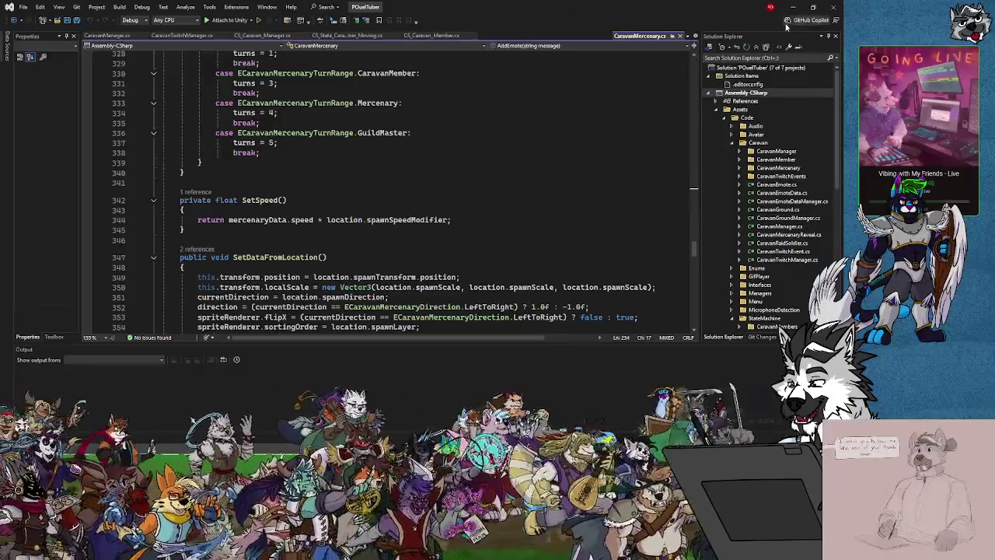
key(alt+Tab)
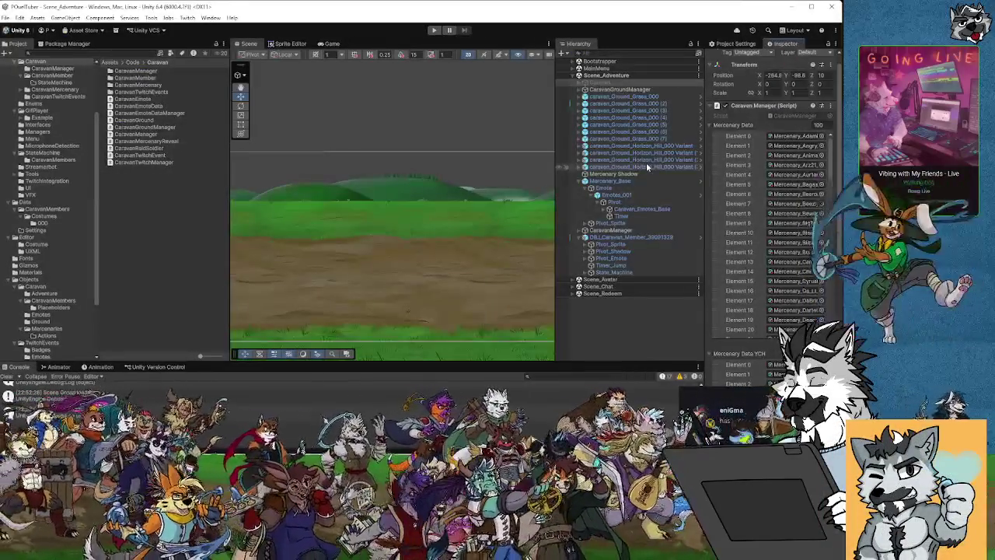
Step: Open the OBJ_Caravan_Member_Base prefab from Objects > Caravan > CaravanMembers for editing
scroll(63, 272, down, 5)
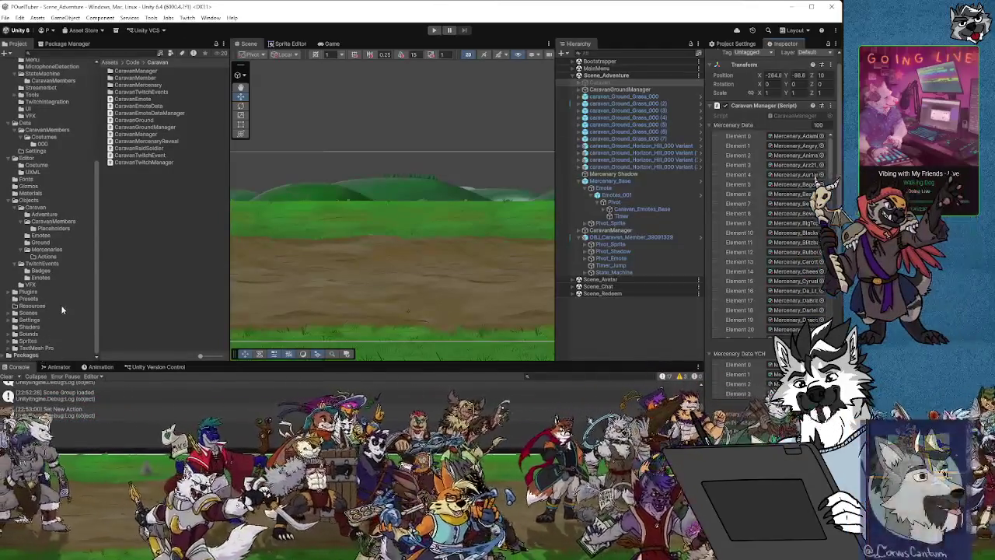
click(35, 200)
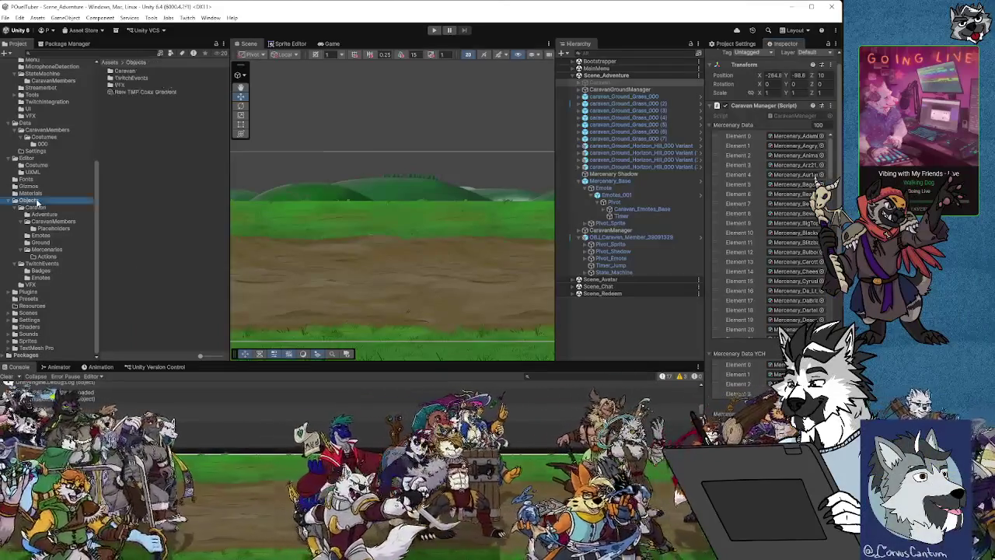
click(53, 222)
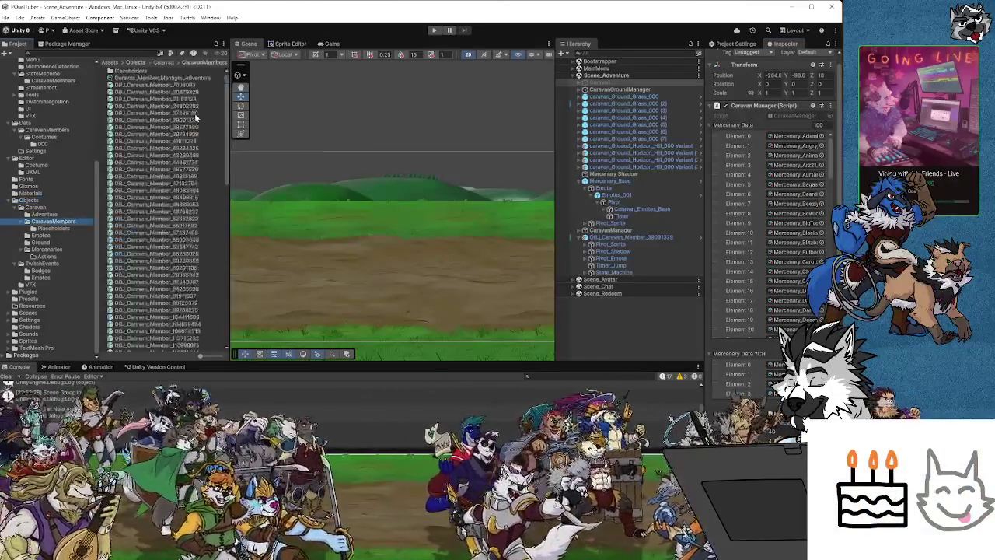
scroll(157, 302, down, 5)
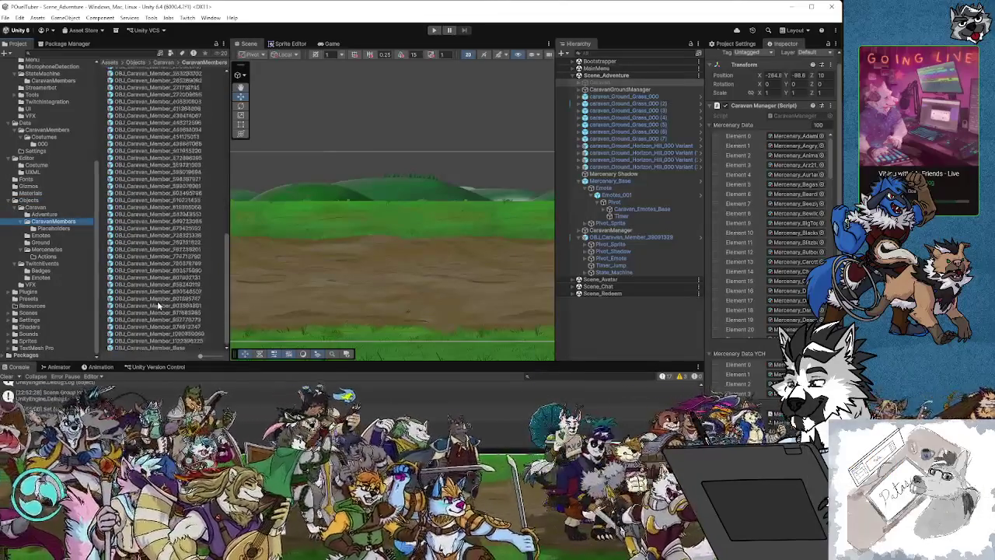
click(161, 347)
drag(370, 298, 370, 243)
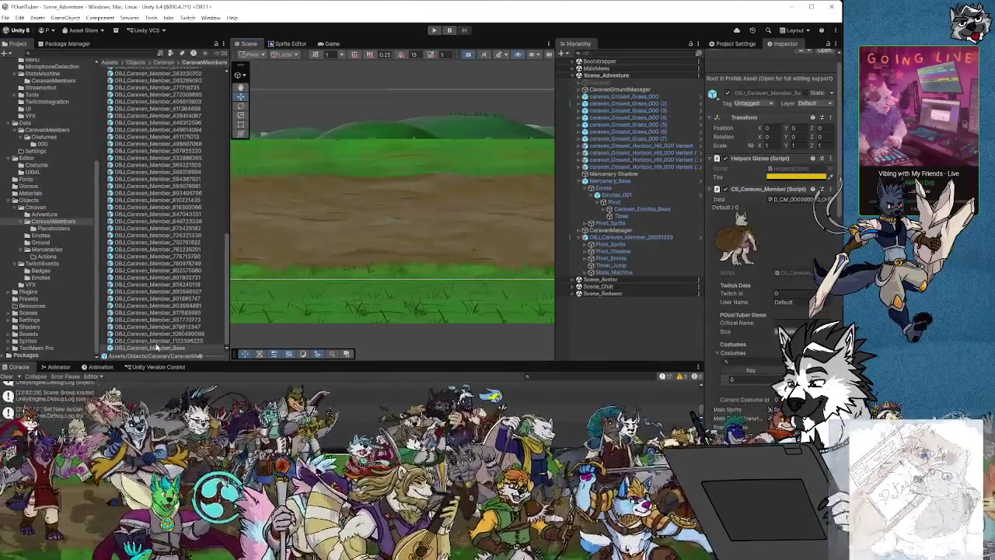
double_click(161, 348)
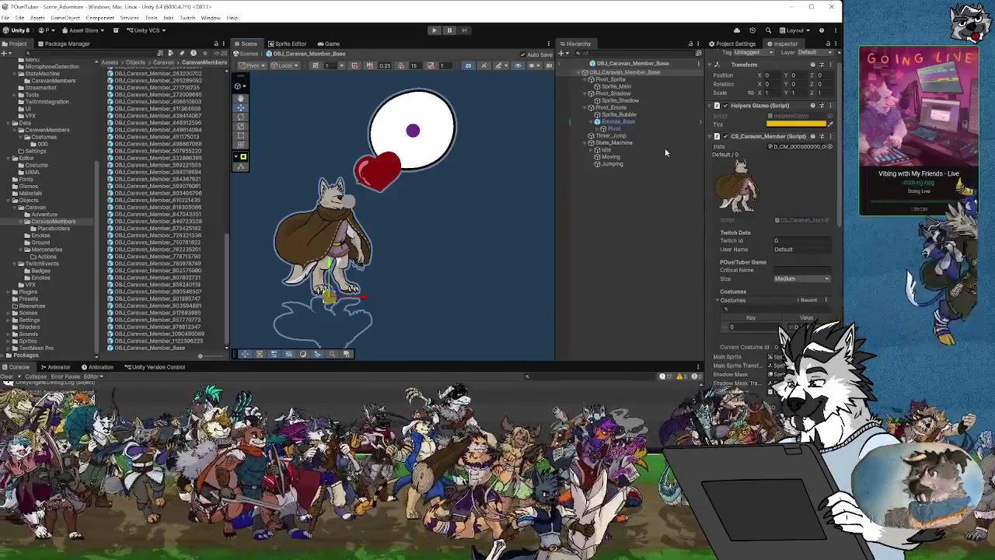
Step: Inspect the Moving, Jumping and Idle state objects in the prefab hierarchy
click(612, 157)
click(613, 164)
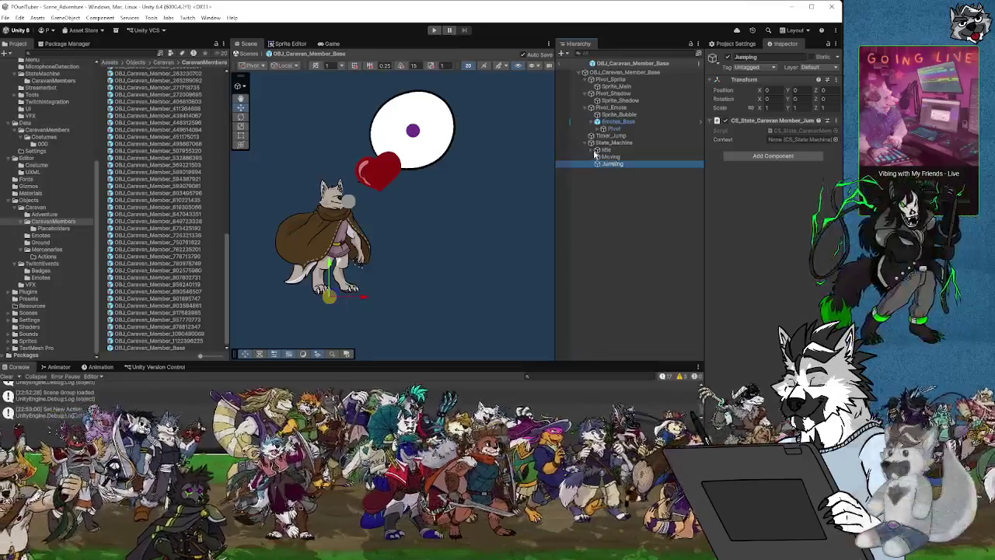
click(595, 150)
click(595, 150)
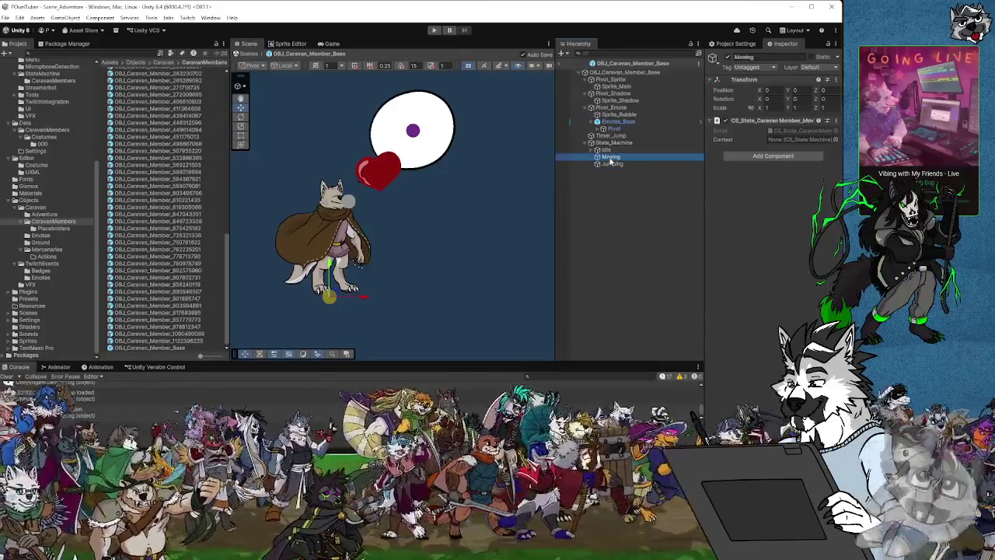
Step: Create an empty child under the Moving state and name it Timer_JumpTest
right_click(610, 160)
click(638, 269)
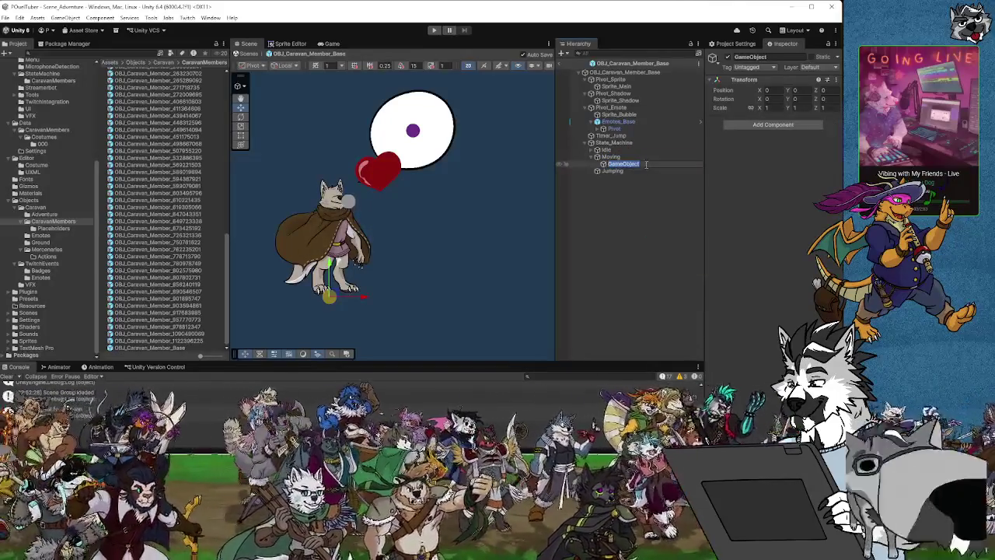
key(Return)
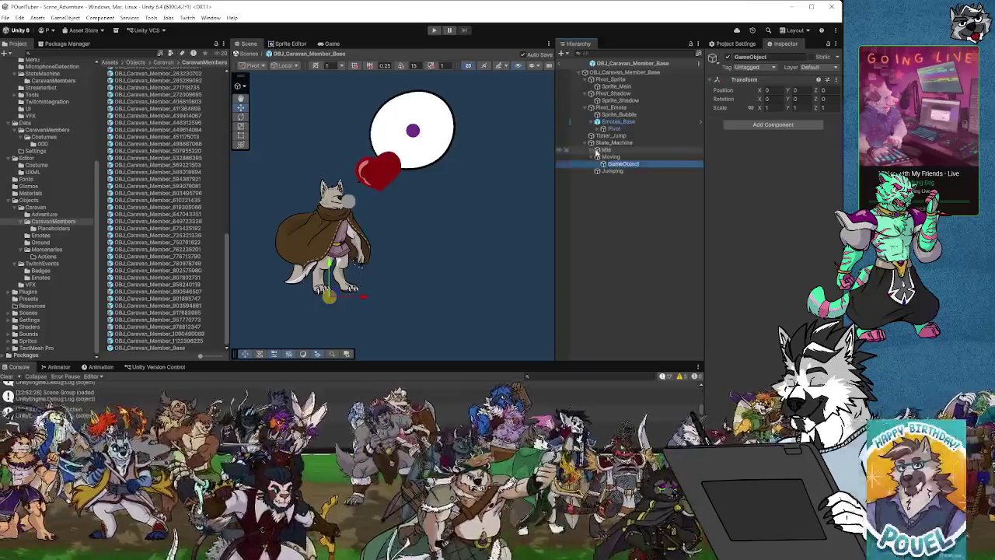
click(596, 149)
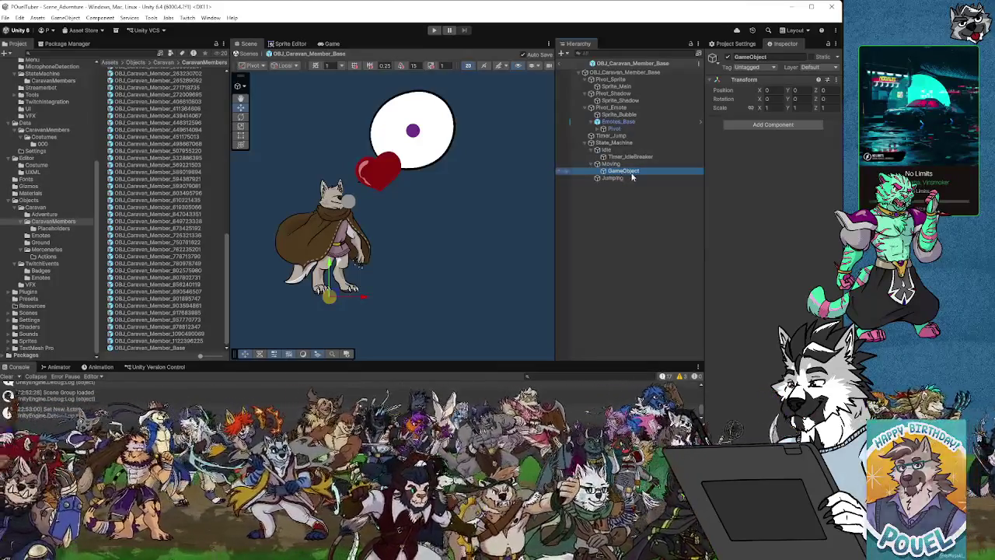
key(F2)
text(T)
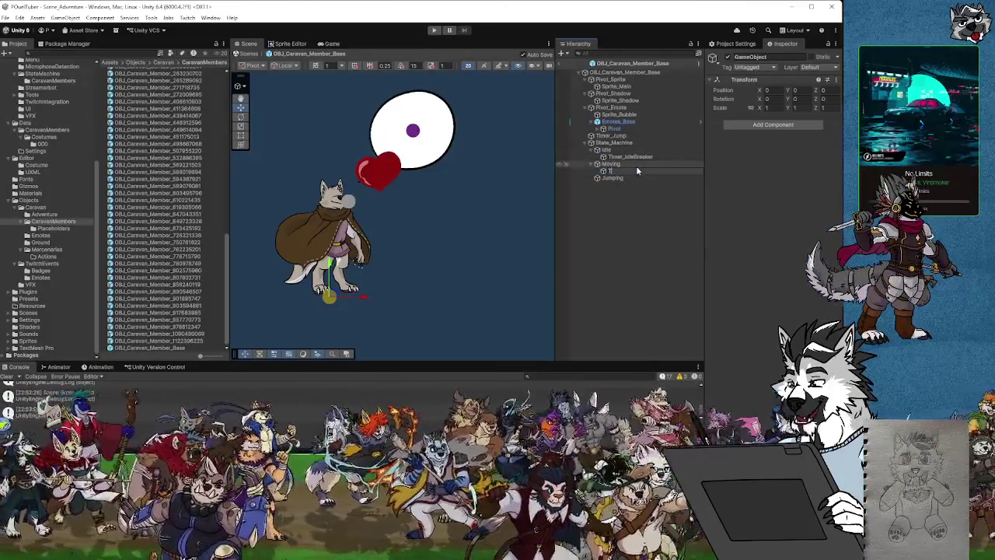
text(r)
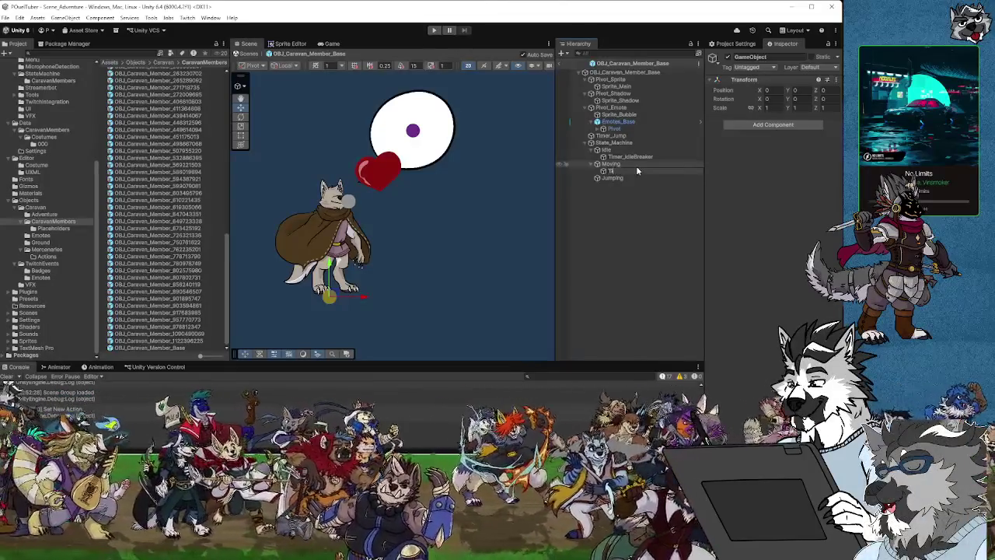
text(mer_)
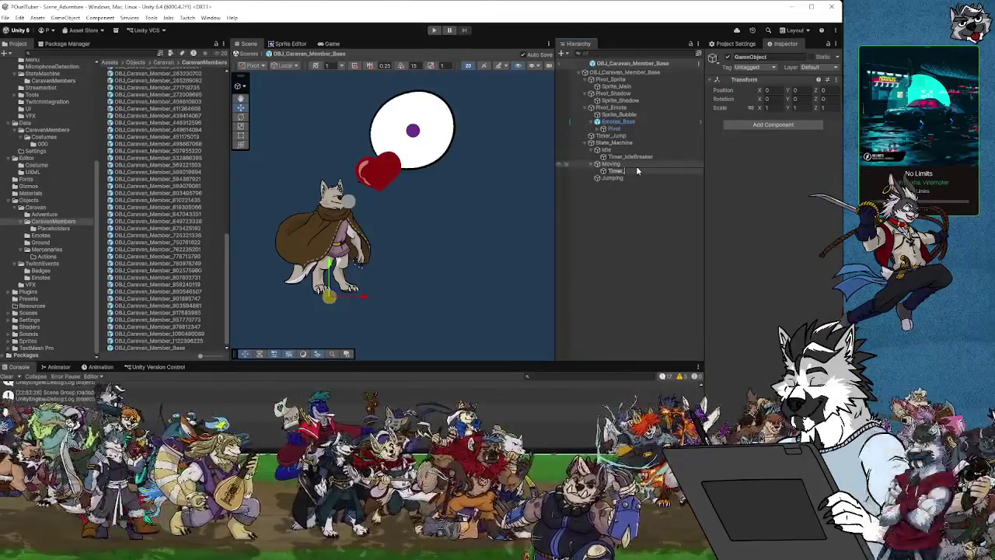
text(JumpTest)
key(Return)
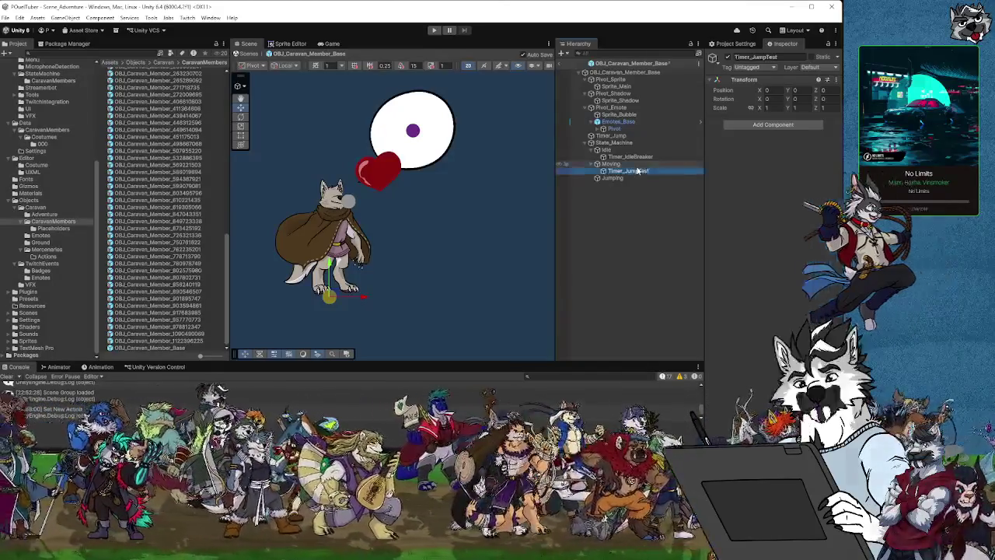
Step: Add a Timer component to Timer_JumpTest with Name Tag JumpTest and Duration 15
click(765, 126)
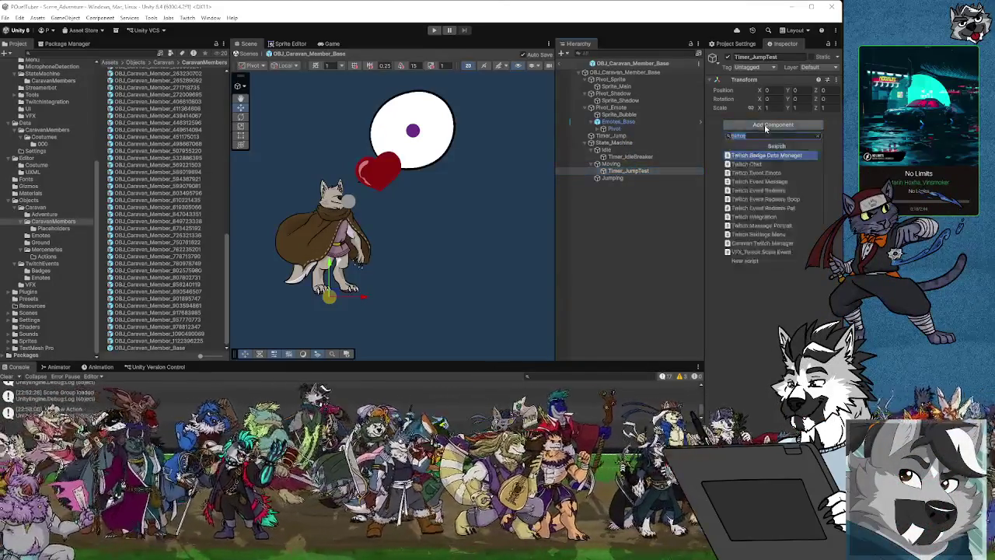
text(timer)
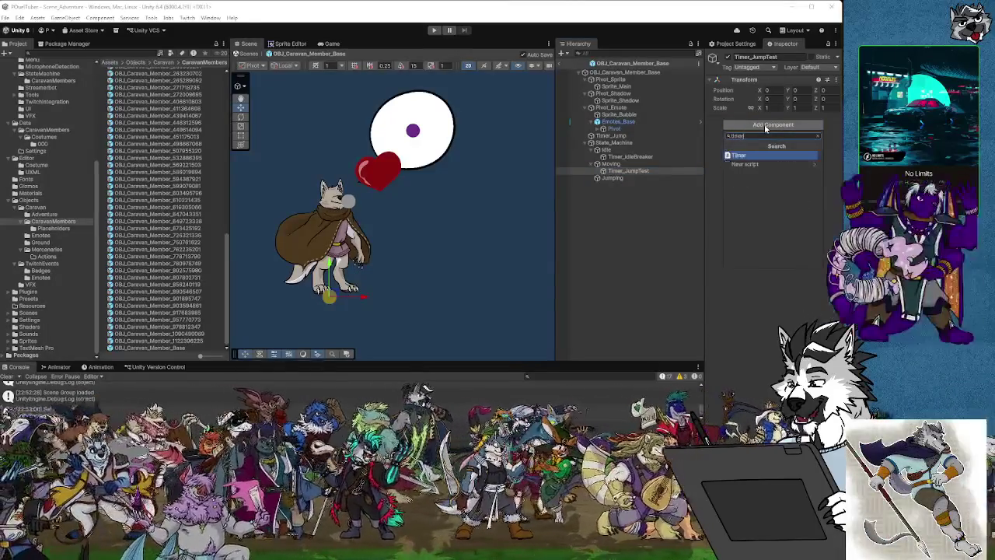
click(750, 158)
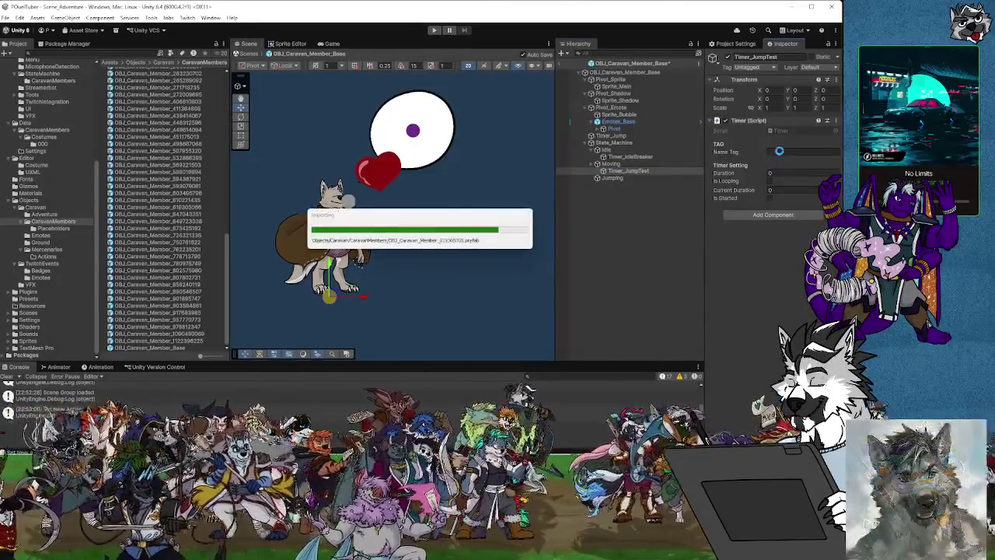
click(780, 151)
text(JumpTest)
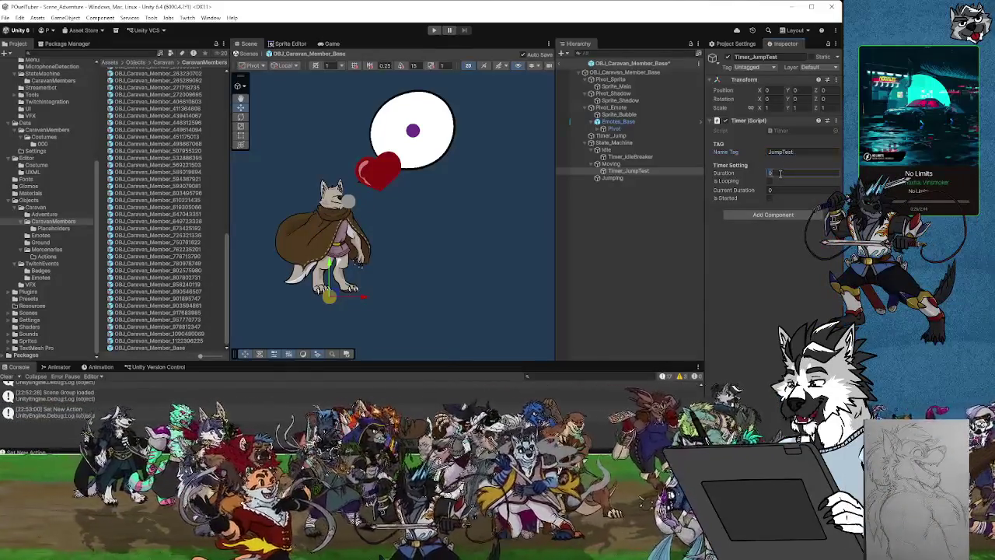
text(5)
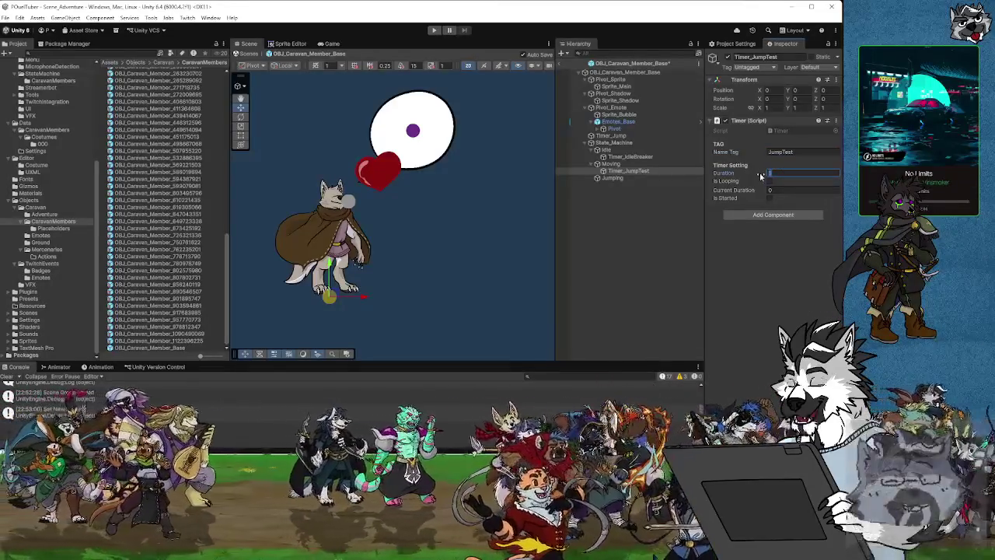
text(5)
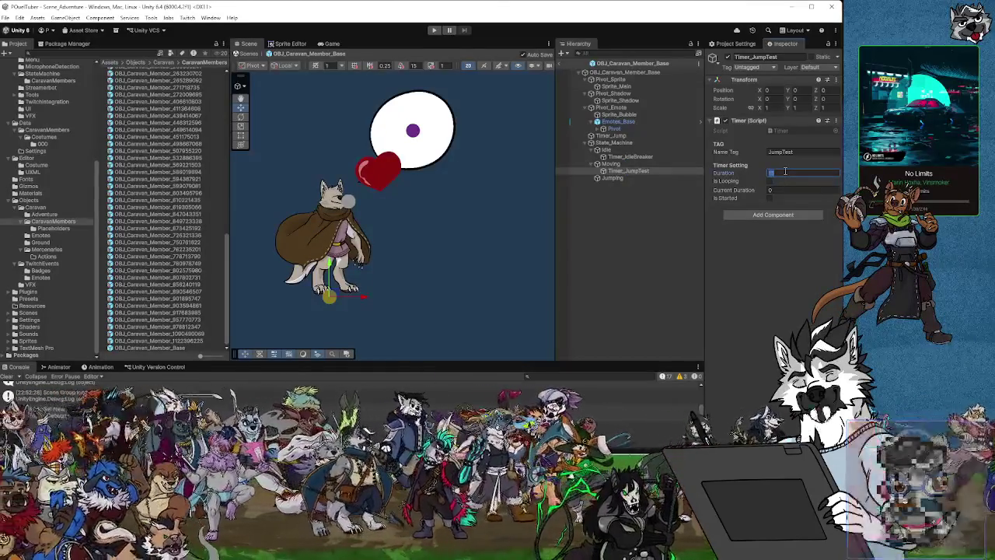
Step: Select the Moving state and open its script in Visual Studio from the Script field
click(612, 164)
click(625, 171)
drag(613, 165, 616, 172)
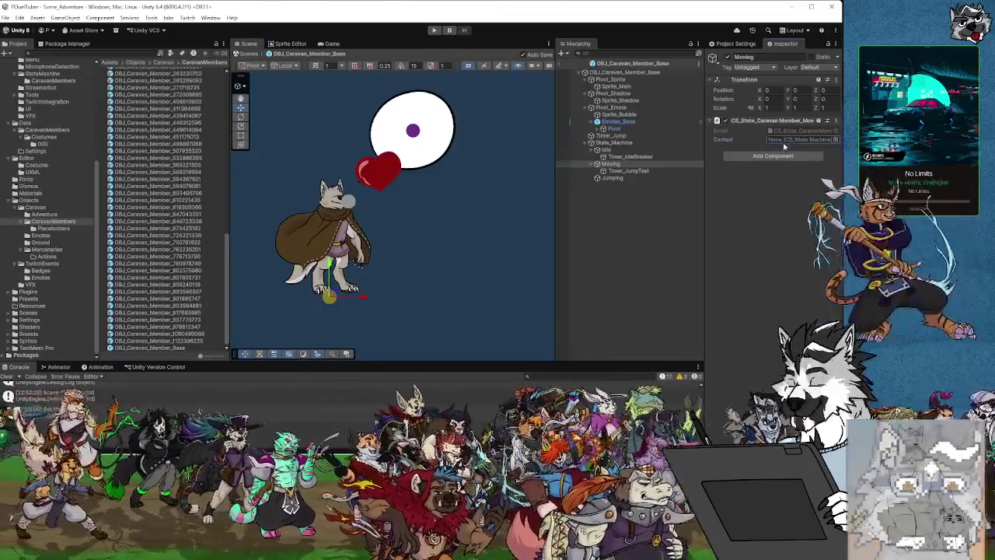
double_click(796, 132)
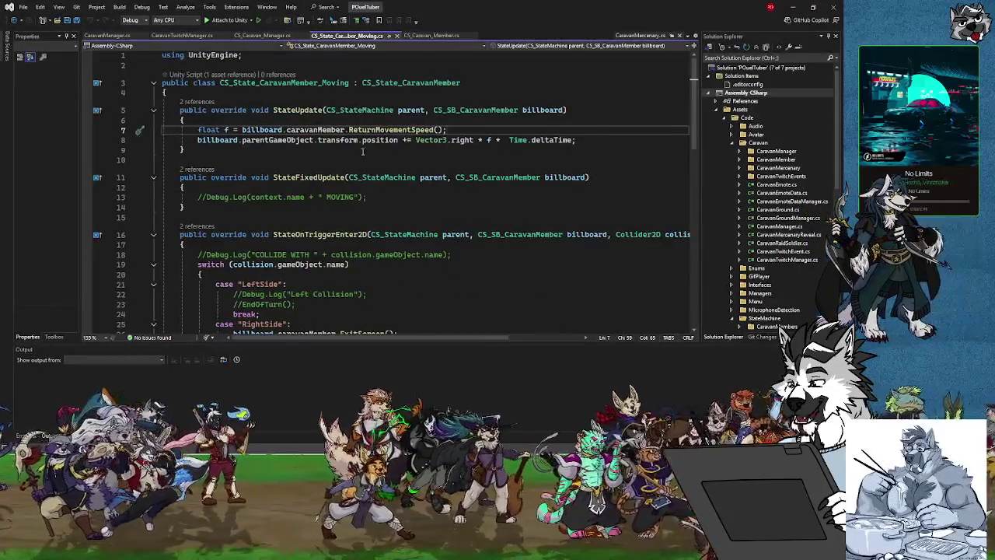
Step: Declare a public Timer jumpTimer field at the top of the Moving state class
click(189, 92)
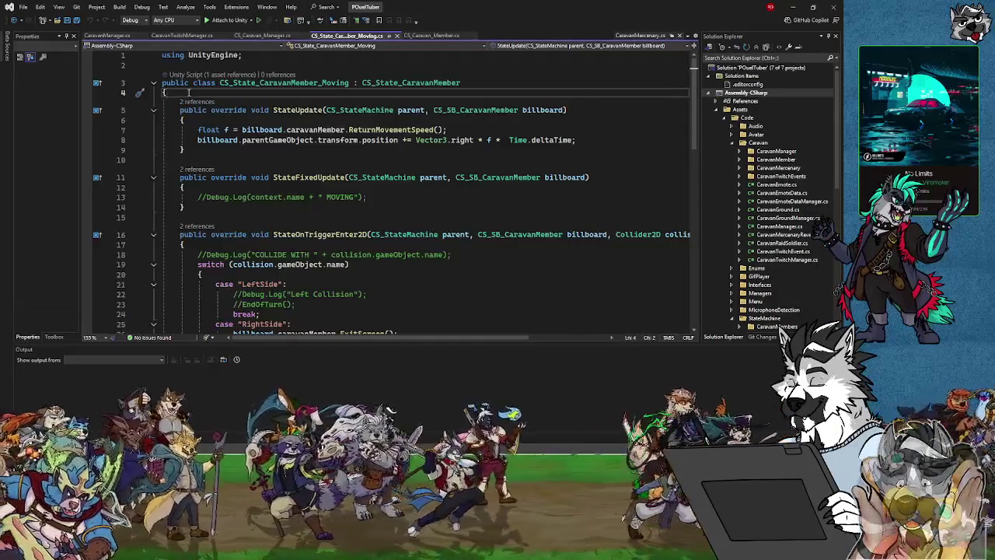
key(Return)
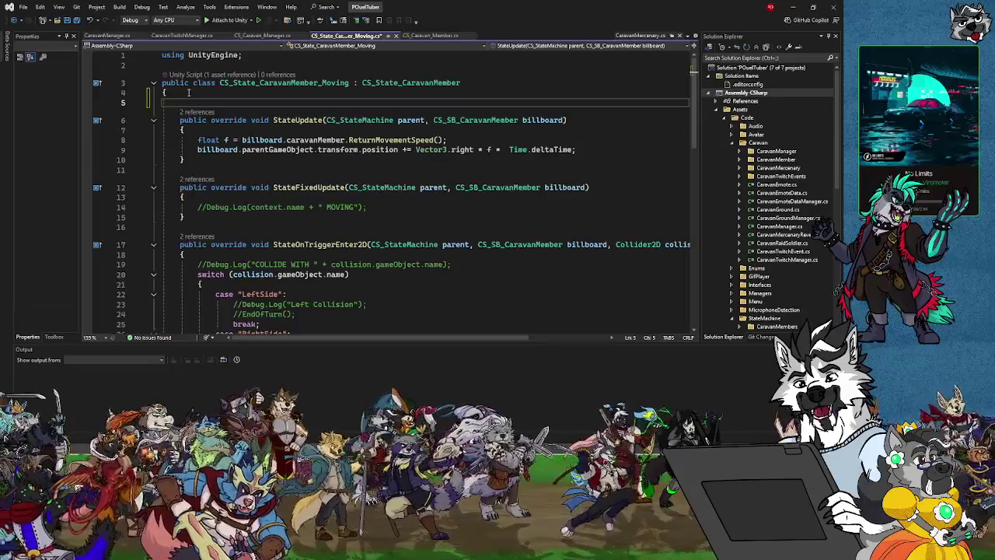
key(Return)
key(Up)
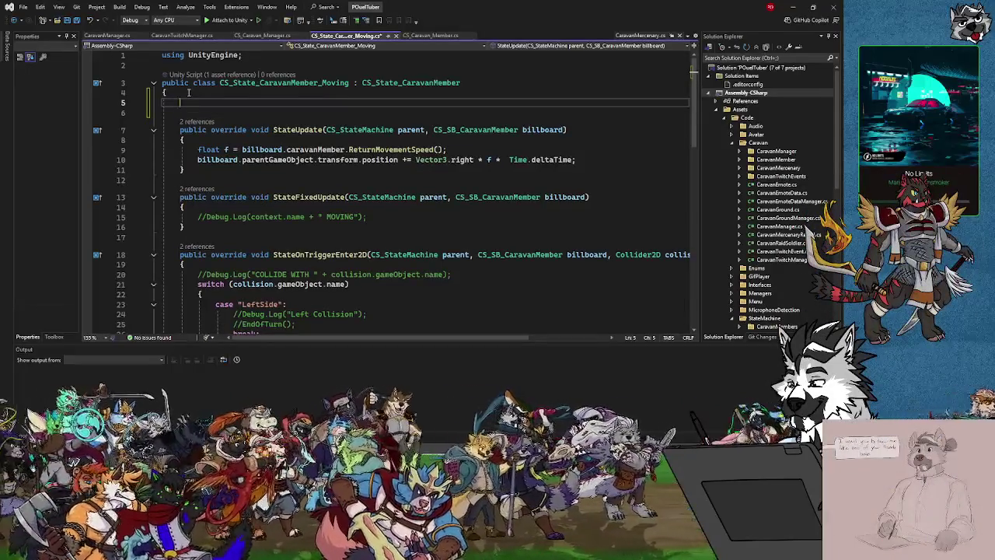
text(public )
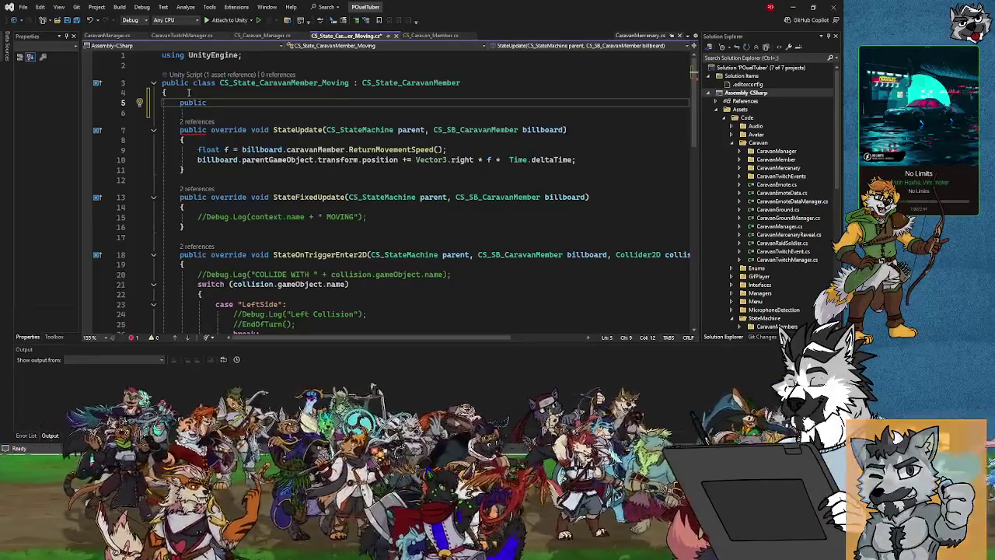
text(Timer jumpTime)
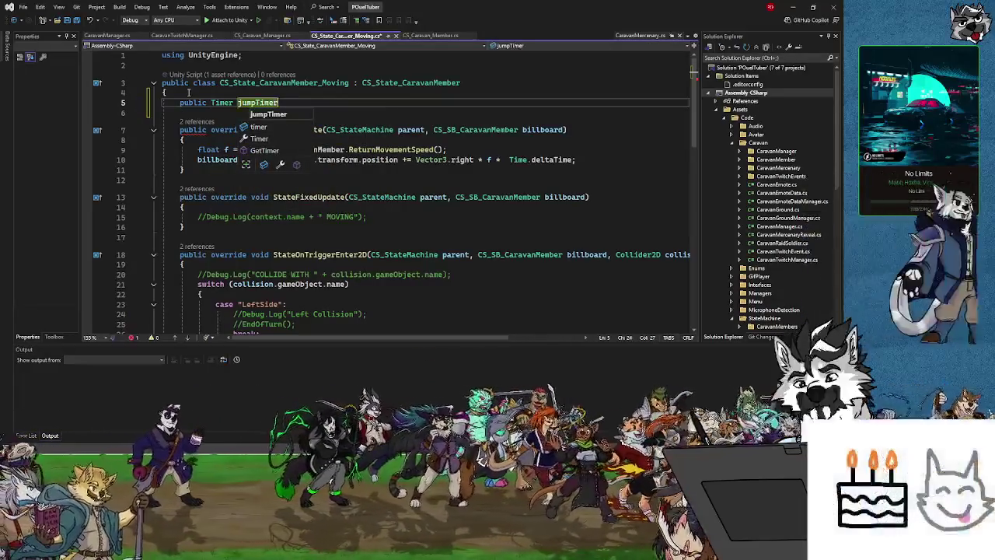
text(r;)
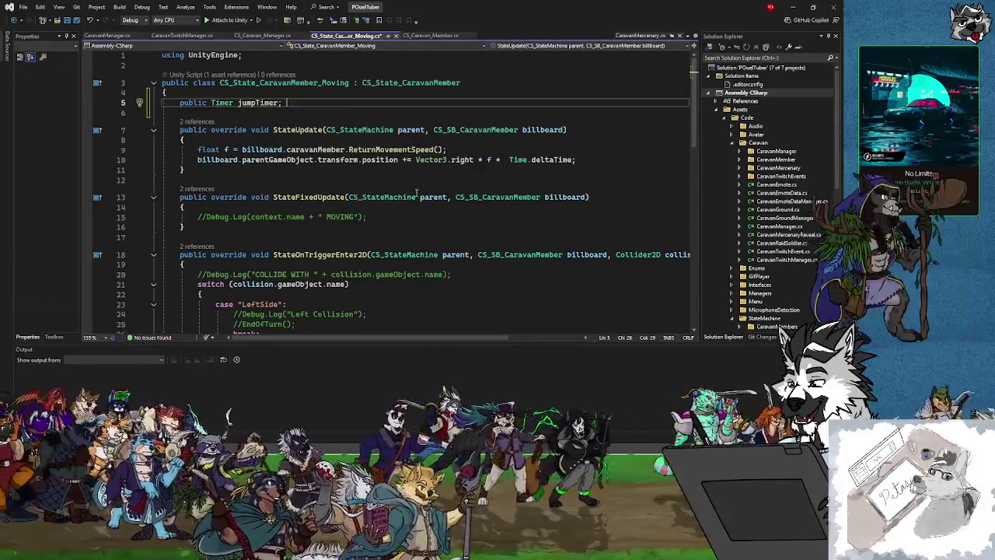
Step: Below jumpTimer, declare private bool inZone = false
scroll(406, 217, down, 1)
scroll(406, 171, up, 1)
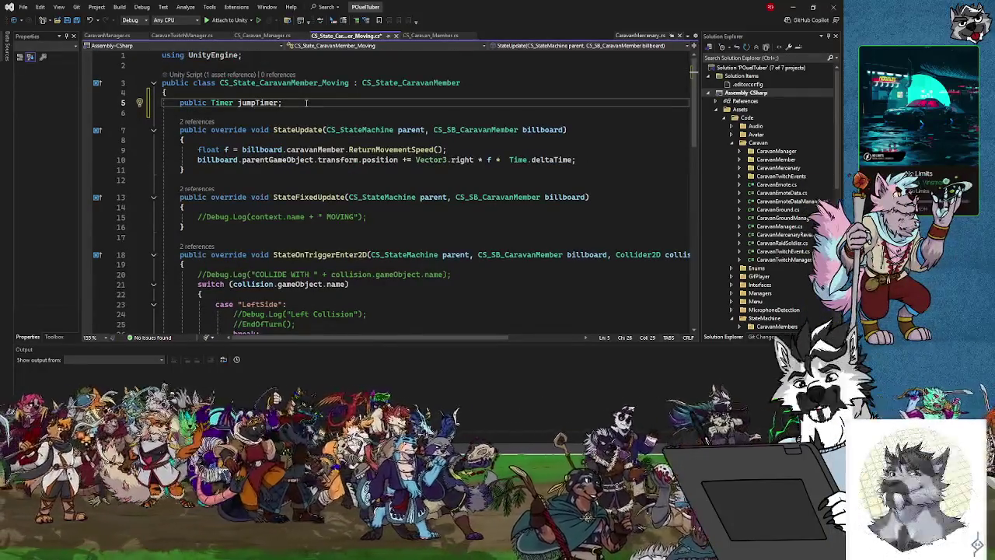
key(Return)
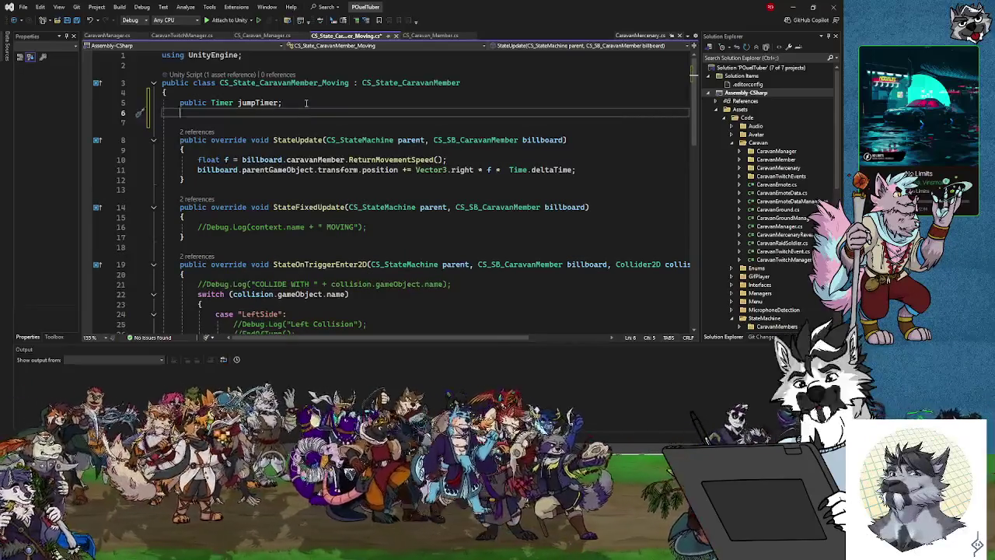
text(private b)
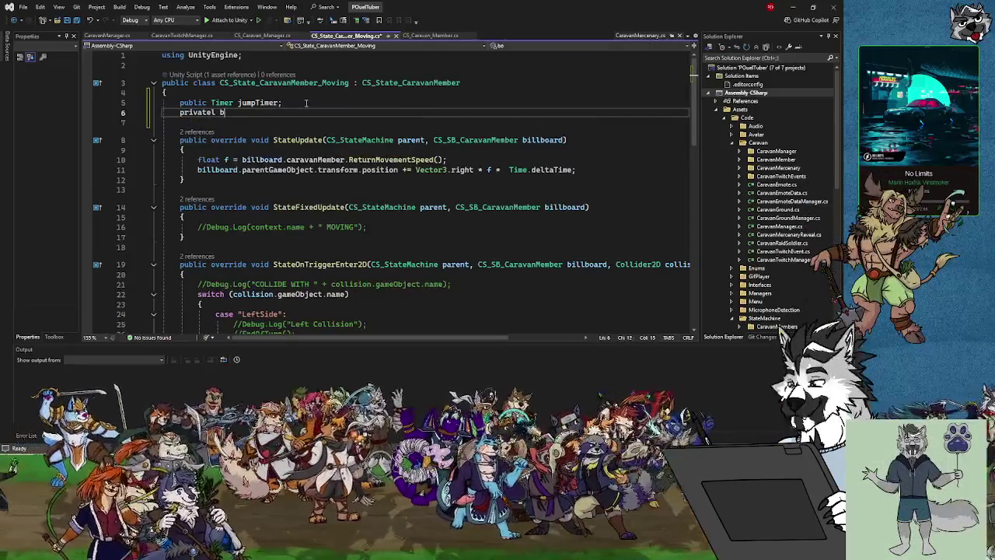
text(bool inZon)
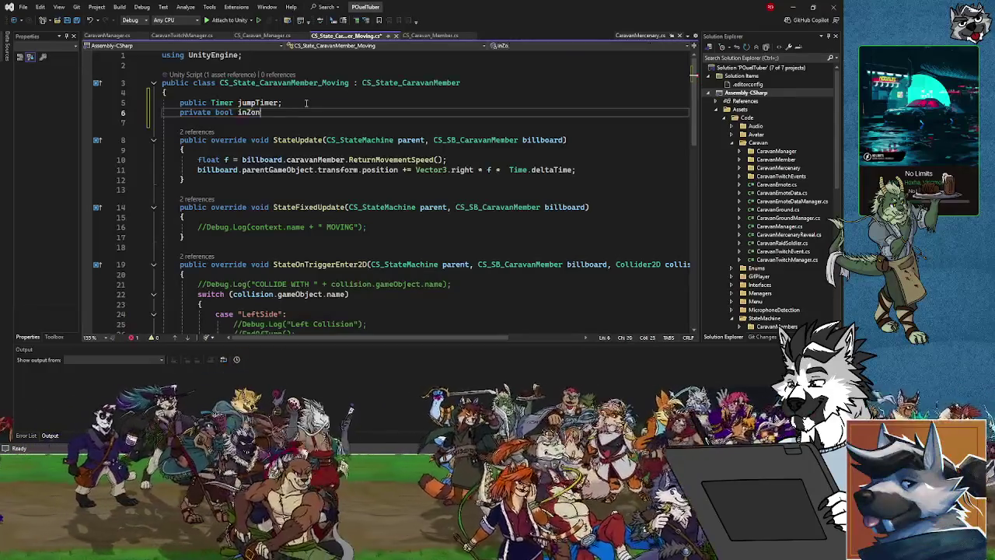
text(e =)
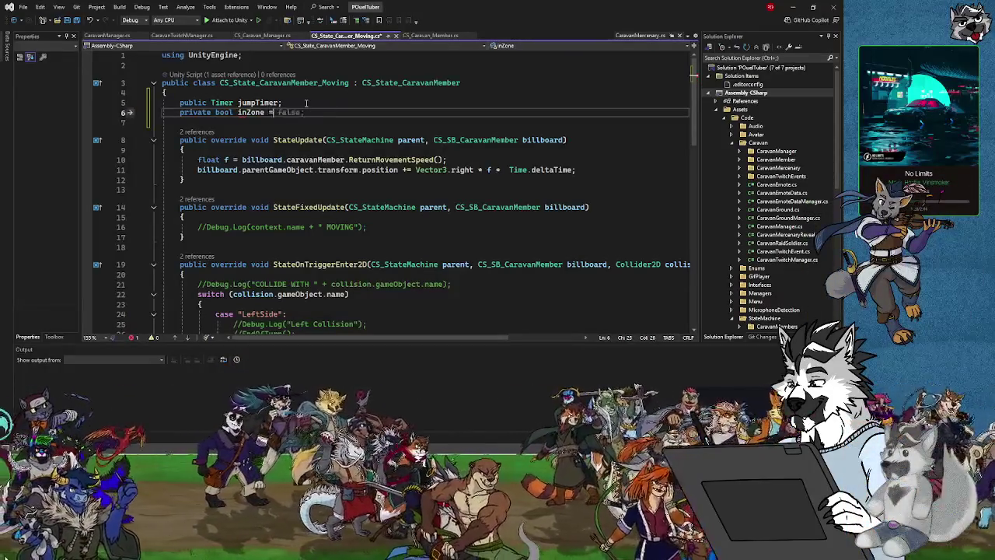
text(= false;)
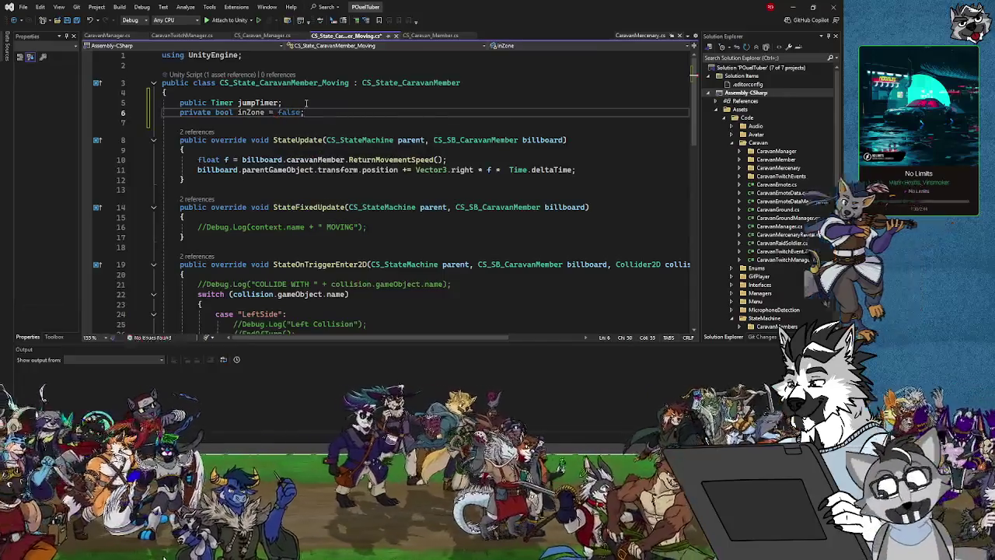
Step: Scroll through the StateOnTriggerEnter2D collision cases in the Moving state script
scroll(418, 233, down, 2)
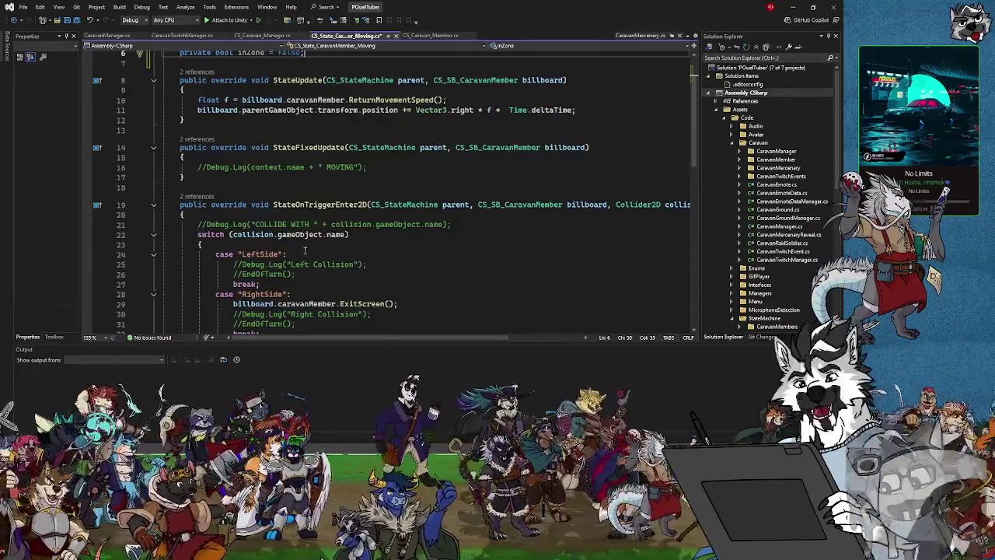
scroll(313, 249, down, 2)
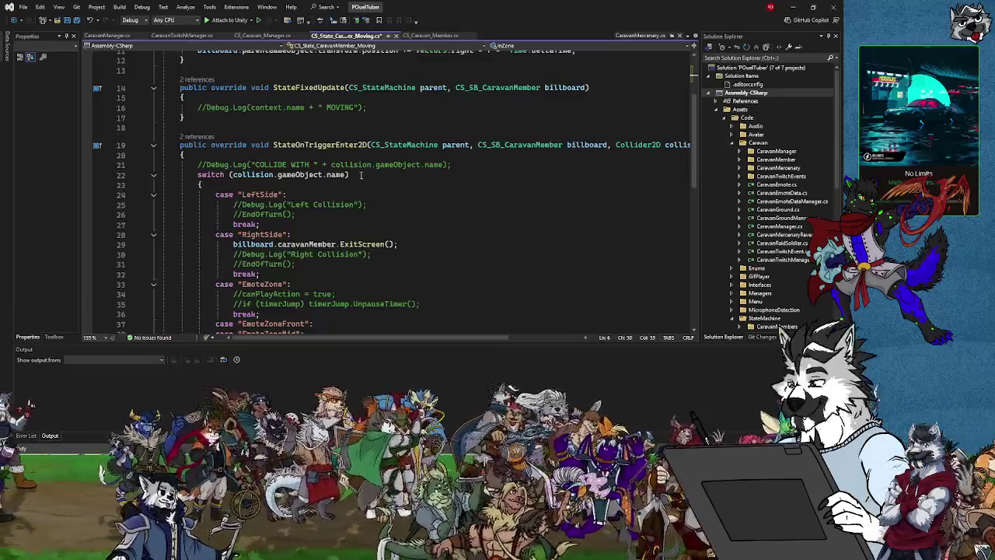
scroll(387, 257, down, 2)
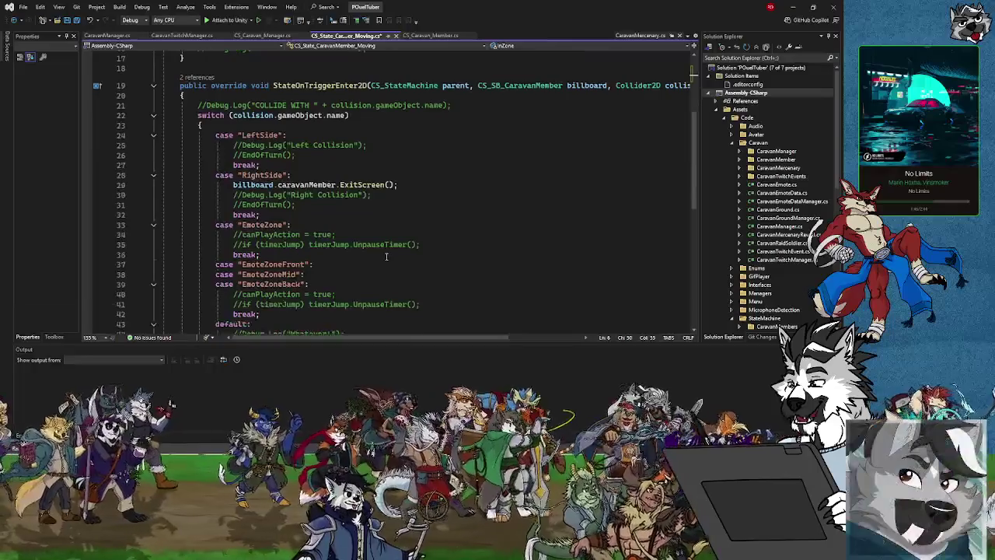
scroll(387, 257, down, 2)
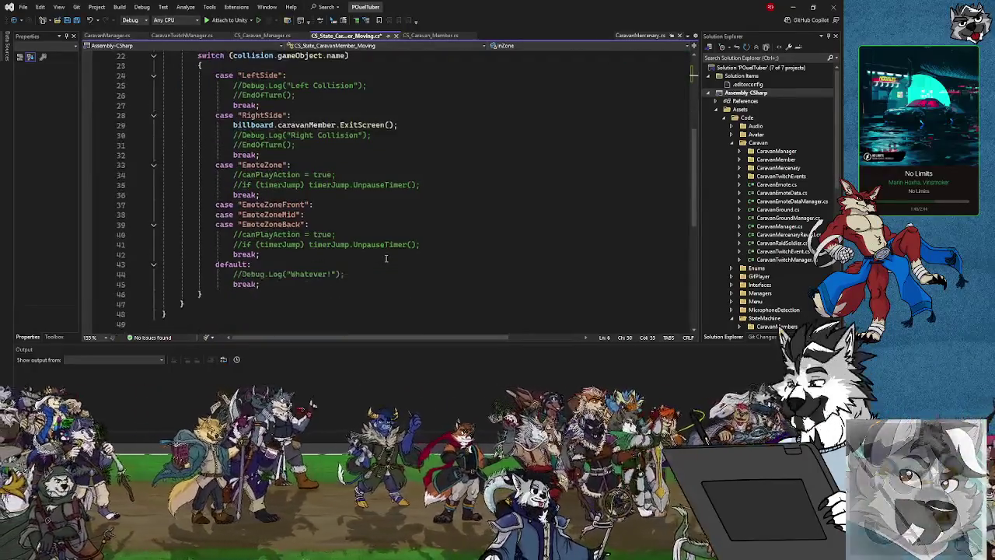
scroll(385, 258, up, 2)
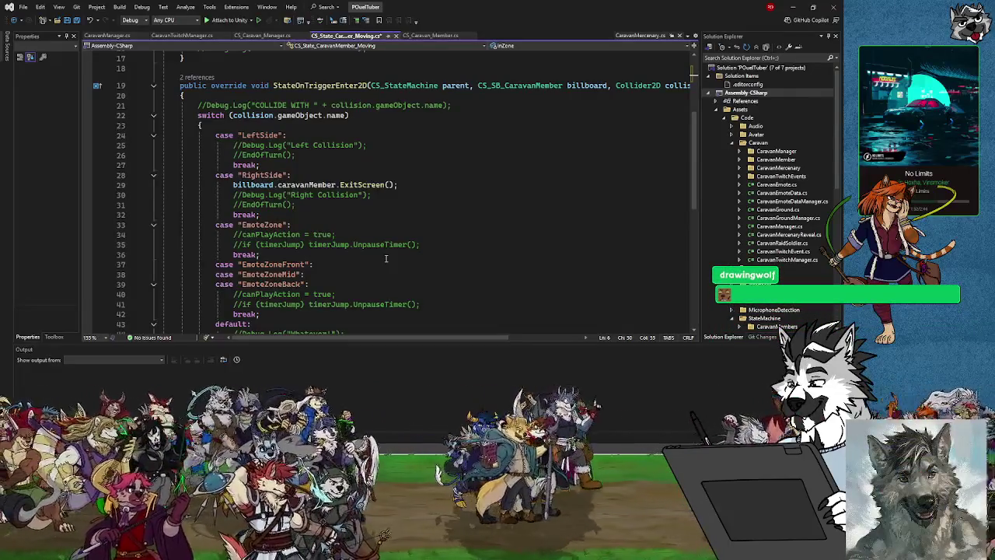
scroll(385, 258, up, 3)
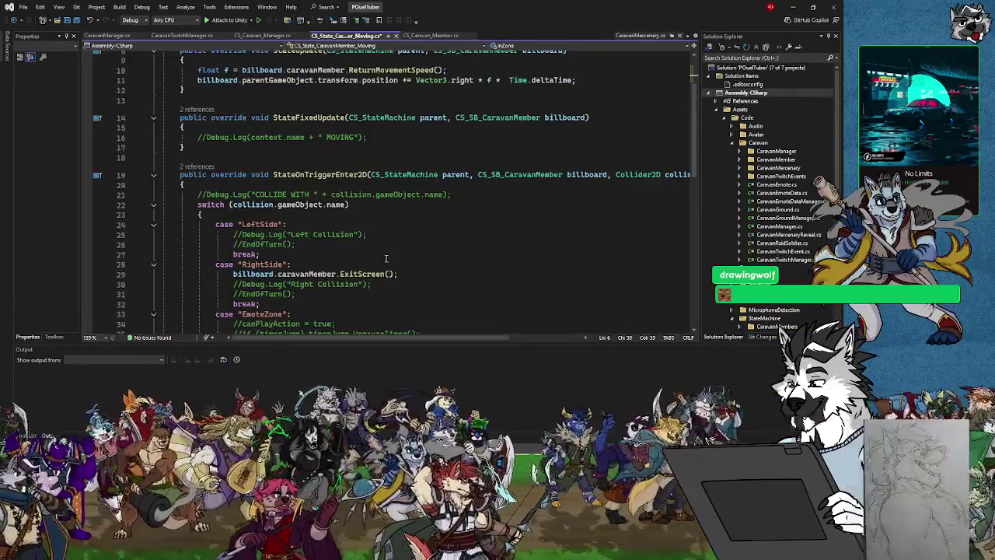
scroll(385, 258, up, 2)
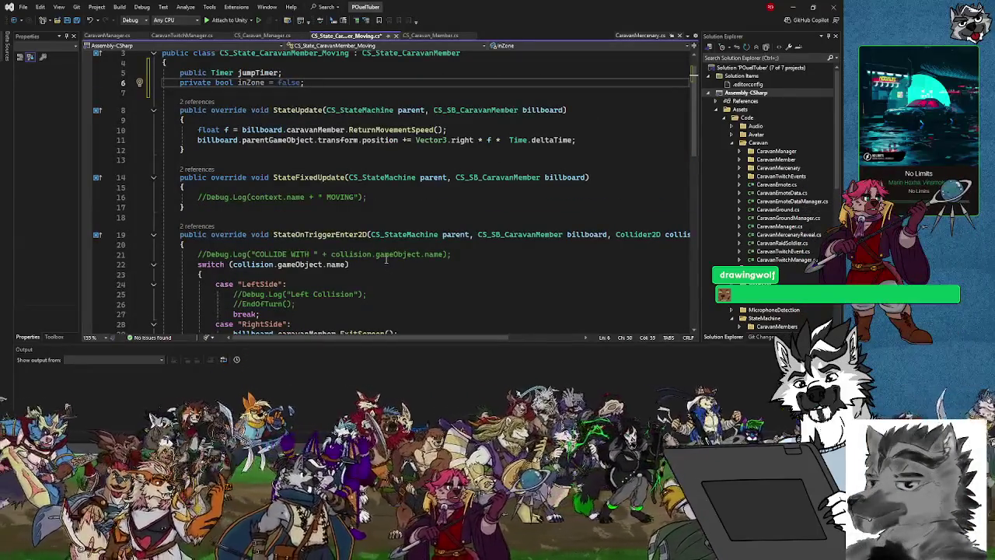
scroll(385, 258, down, 3)
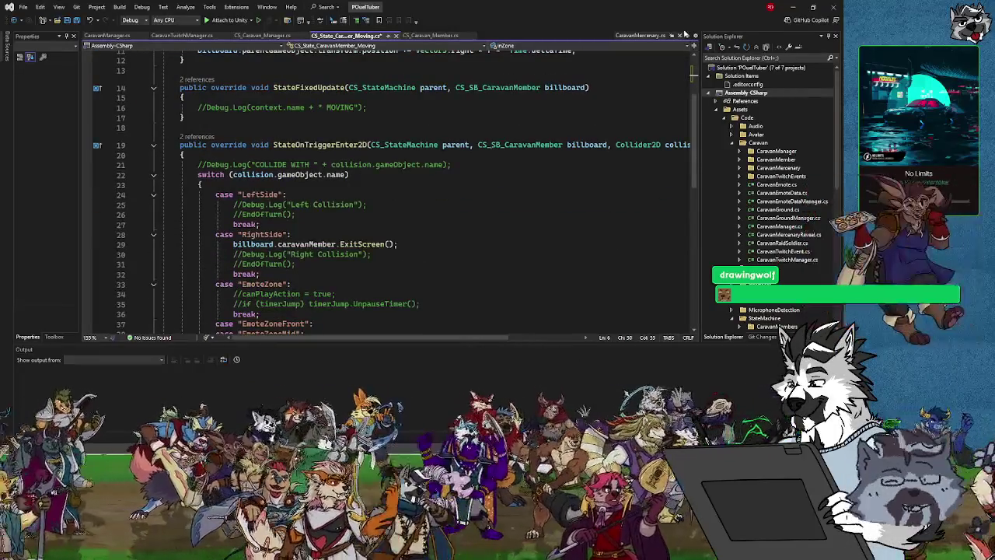
Step: Return to Unity and exit prefab editing so Scene_Adventure is showing
click(397, 207)
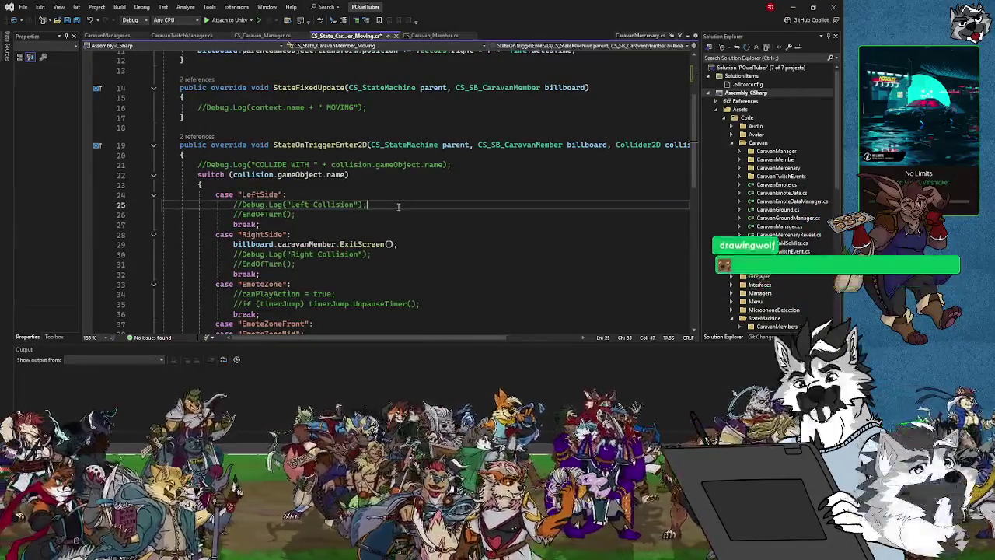
click(792, 7)
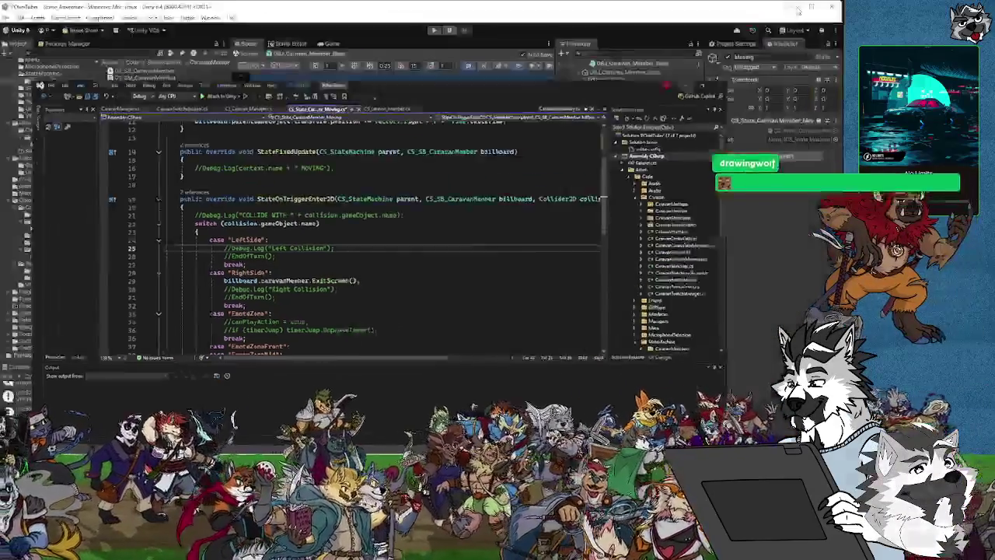
click(271, 52)
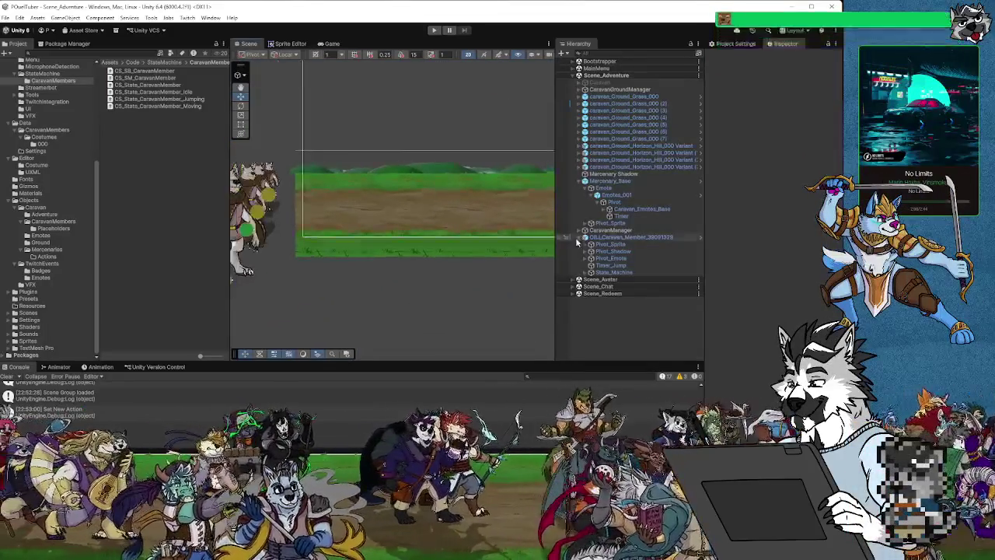
Step: Select CaravanManager to view its children and pan the Scene view around it
click(605, 224)
click(606, 231)
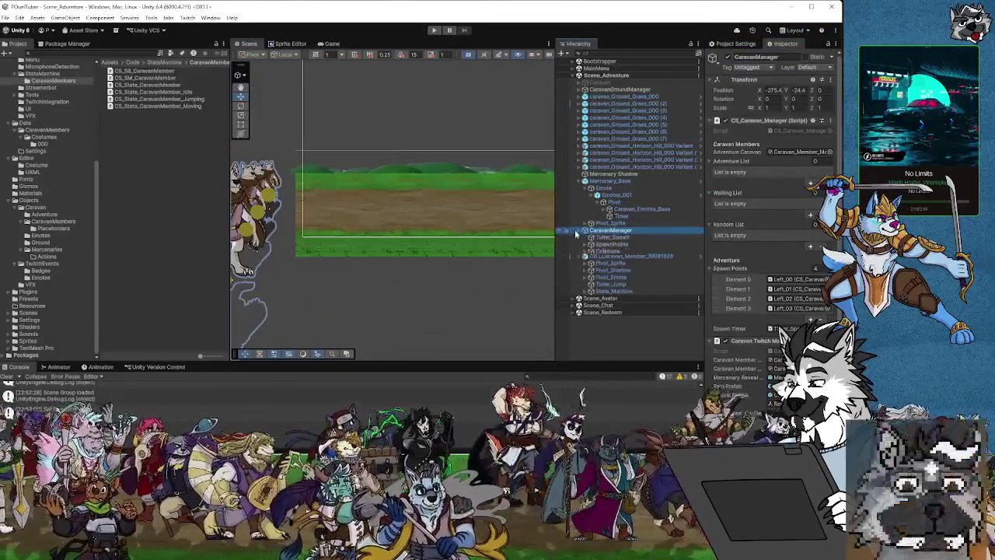
click(584, 231)
drag(554, 87, 634, 72)
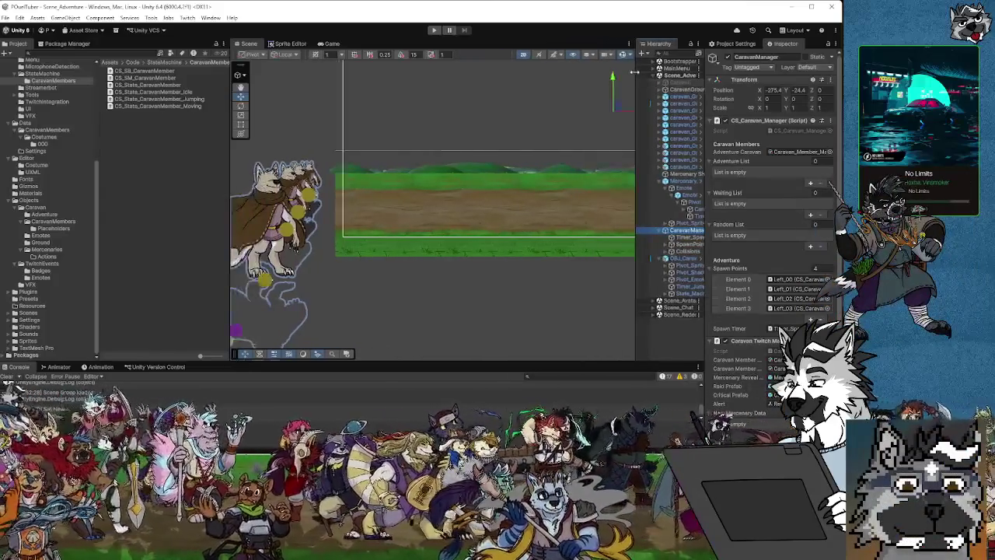
scroll(479, 176, down, 5)
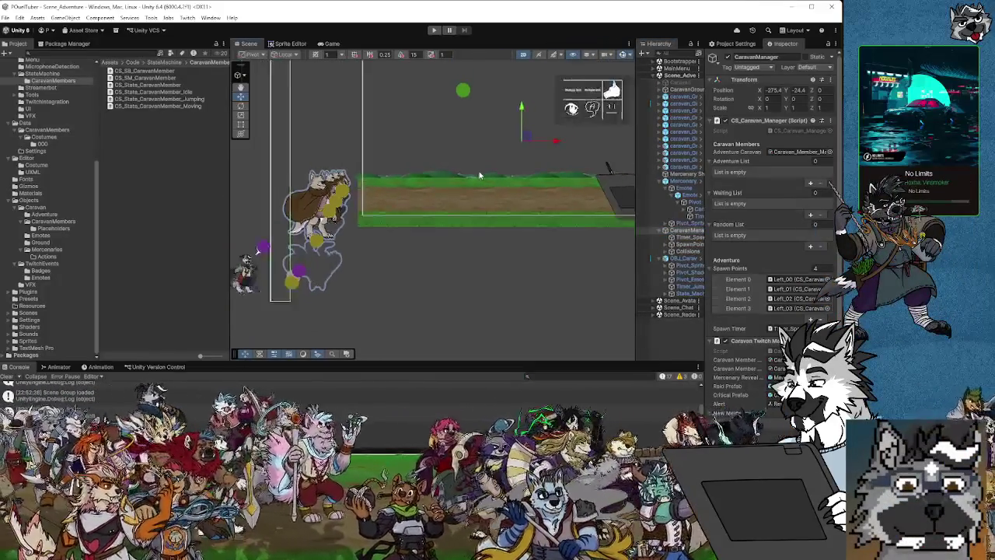
scroll(480, 176, down, 3)
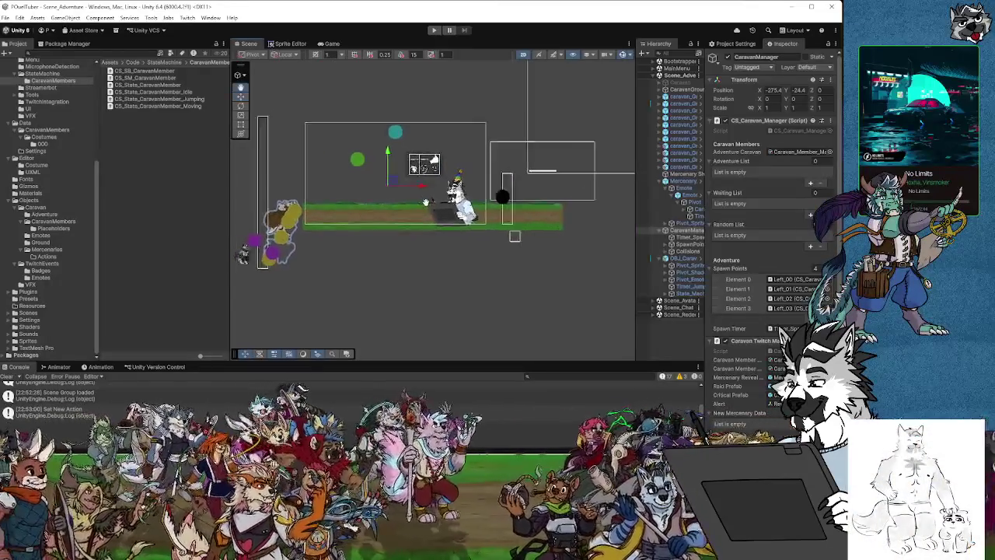
drag(411, 210, 358, 216)
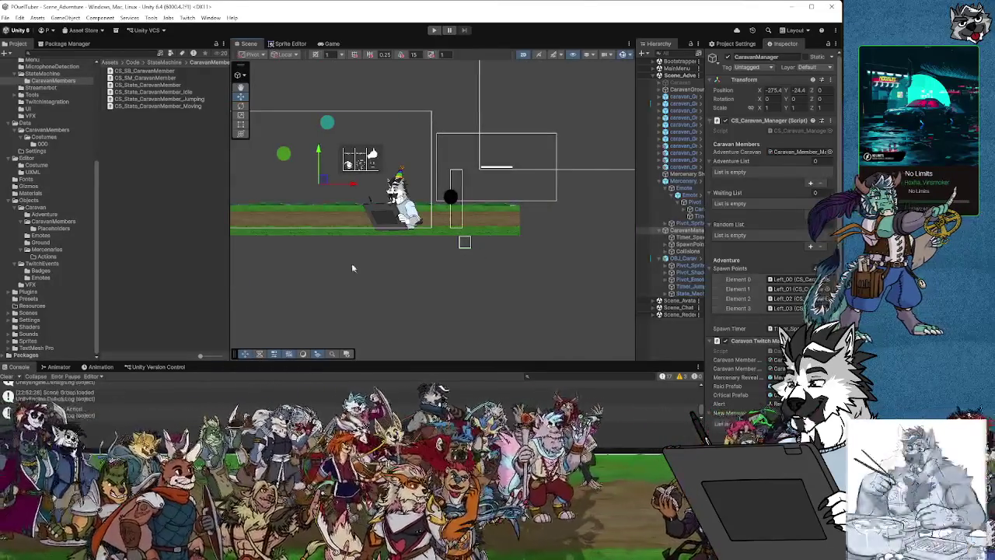
drag(352, 263, 421, 264)
drag(635, 281, 575, 282)
drag(327, 302, 380, 289)
scroll(379, 289, up, 2)
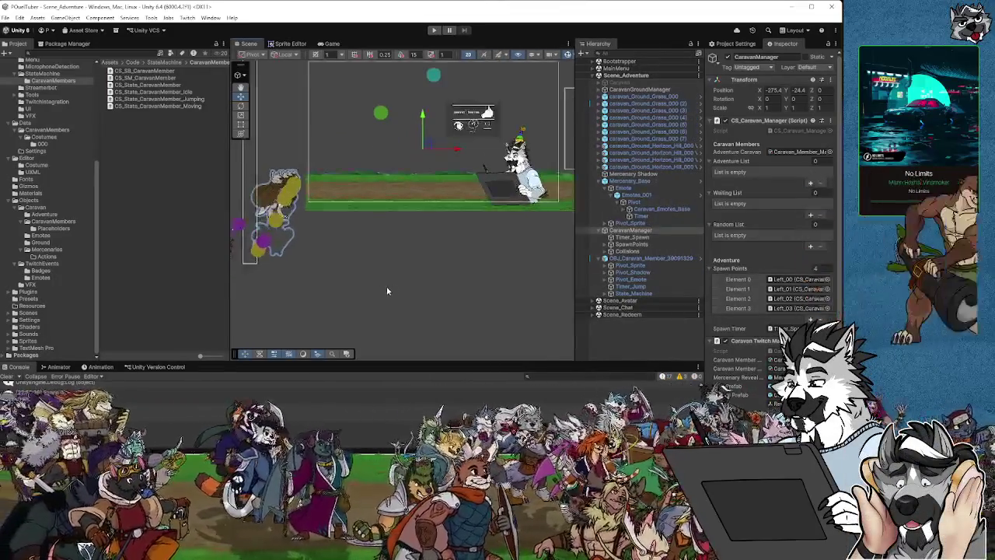
Step: Inspect LeftCollision, RightCollision, WalkingLines and both EmoteZone colliders, then expand Collisions
click(599, 82)
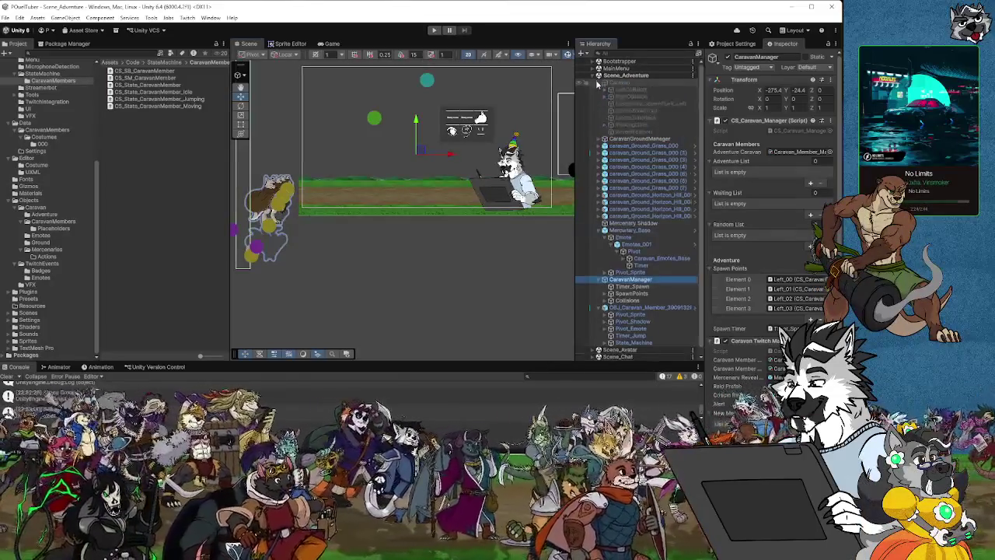
click(626, 90)
click(630, 97)
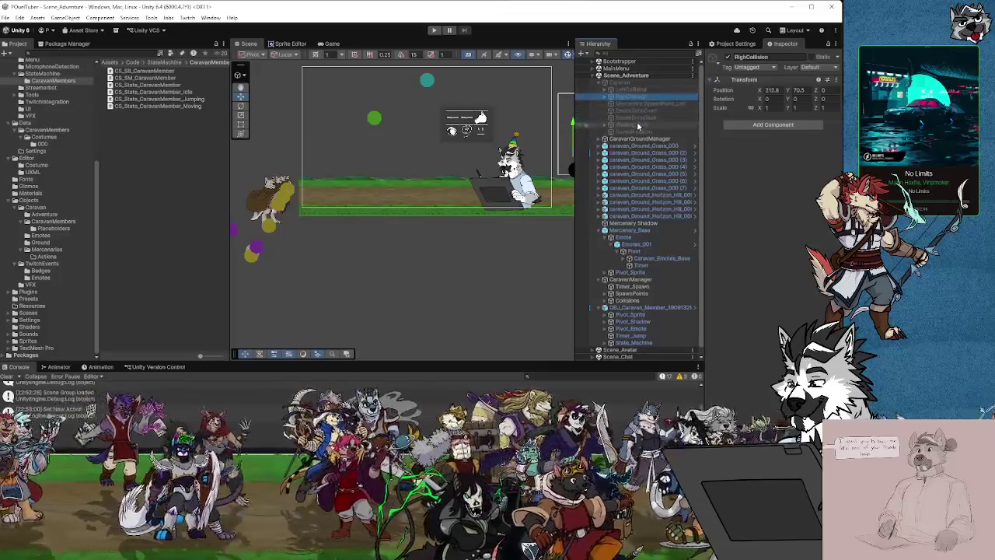
click(637, 125)
click(603, 126)
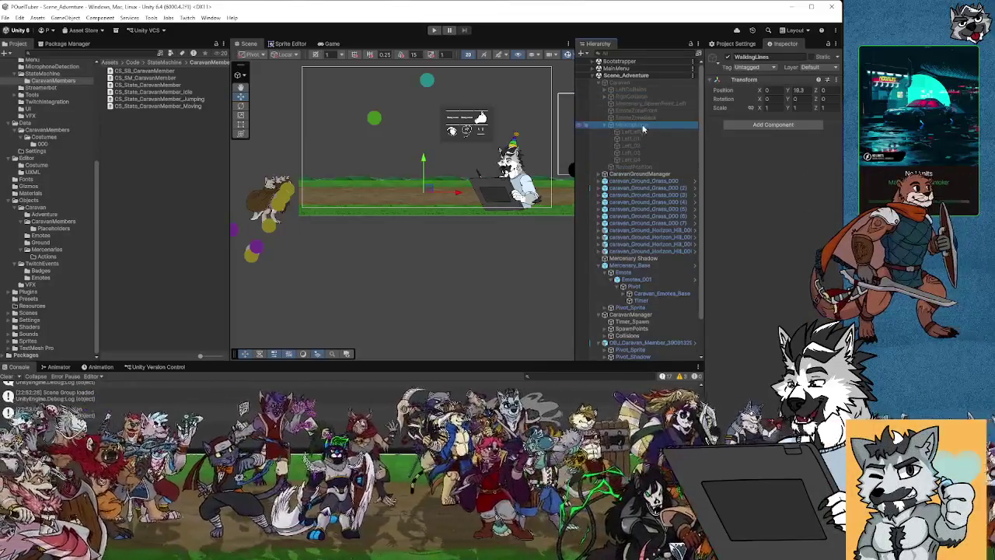
click(604, 126)
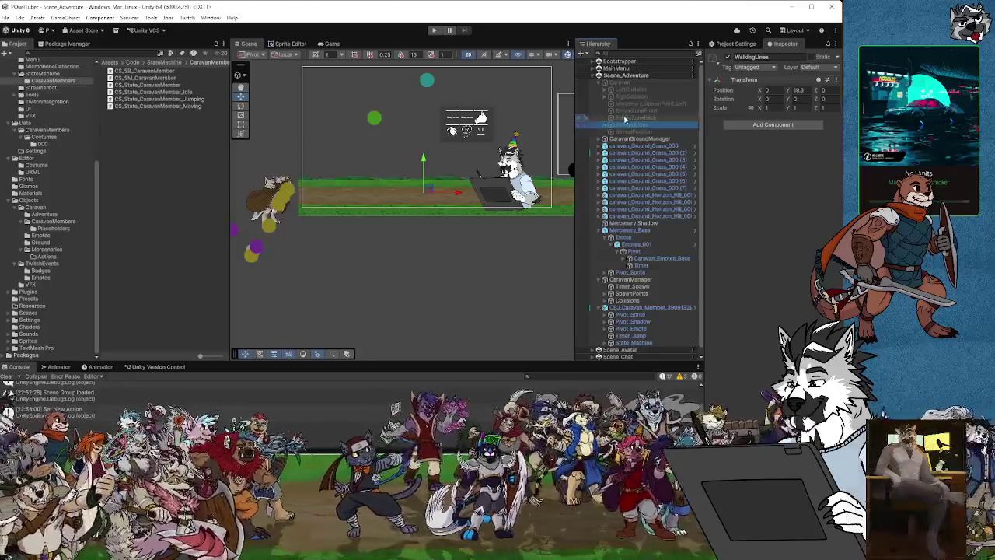
click(643, 117)
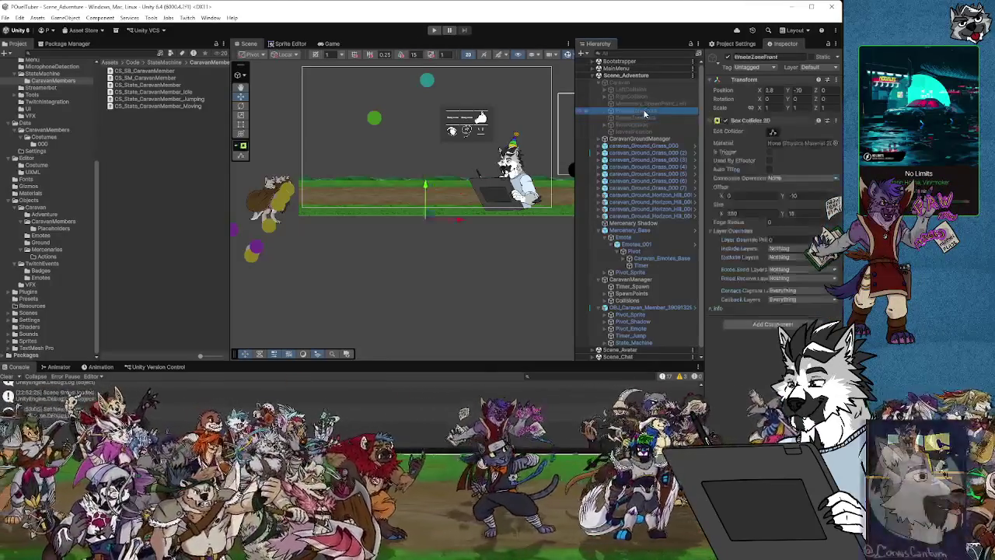
click(650, 114)
ctrl+click(648, 118)
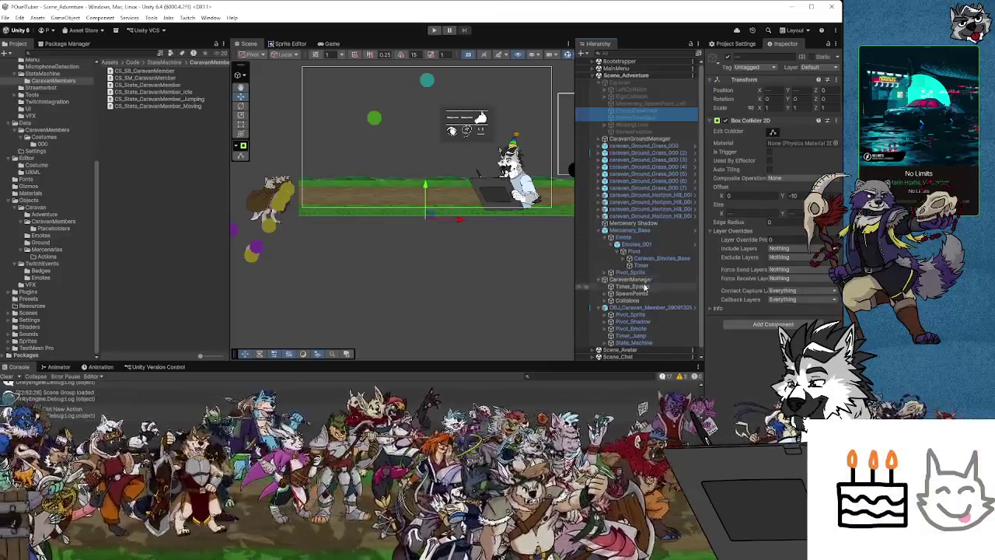
click(618, 301)
click(611, 301)
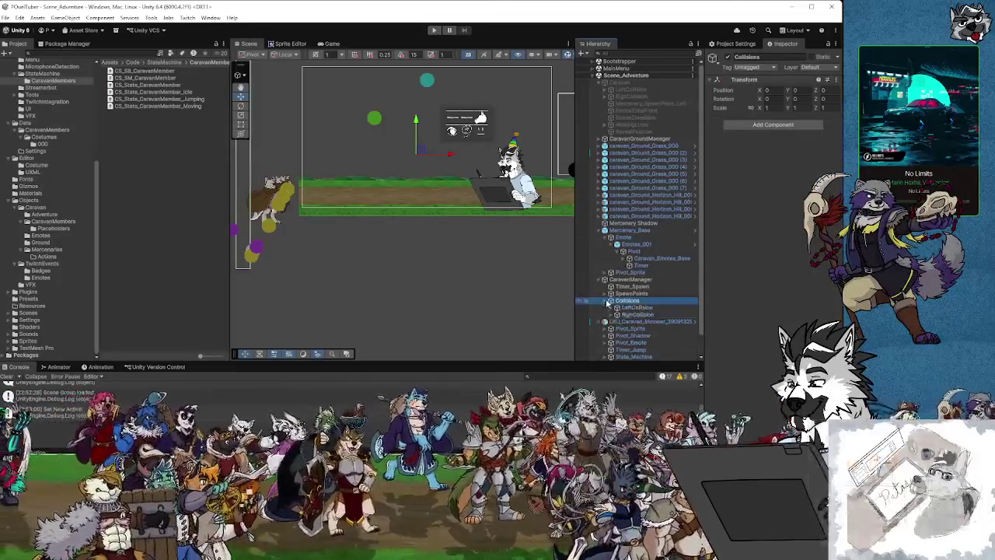
Step: Paste EmoteZoneFront and EmoteZoneBack into the Collisions group and position them there
key(ctrl+shift+v)
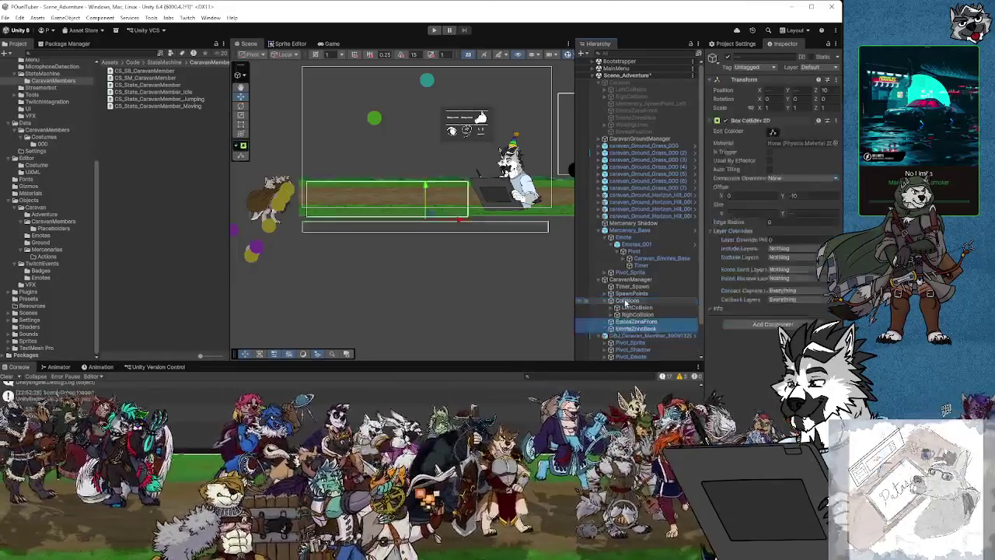
click(617, 309)
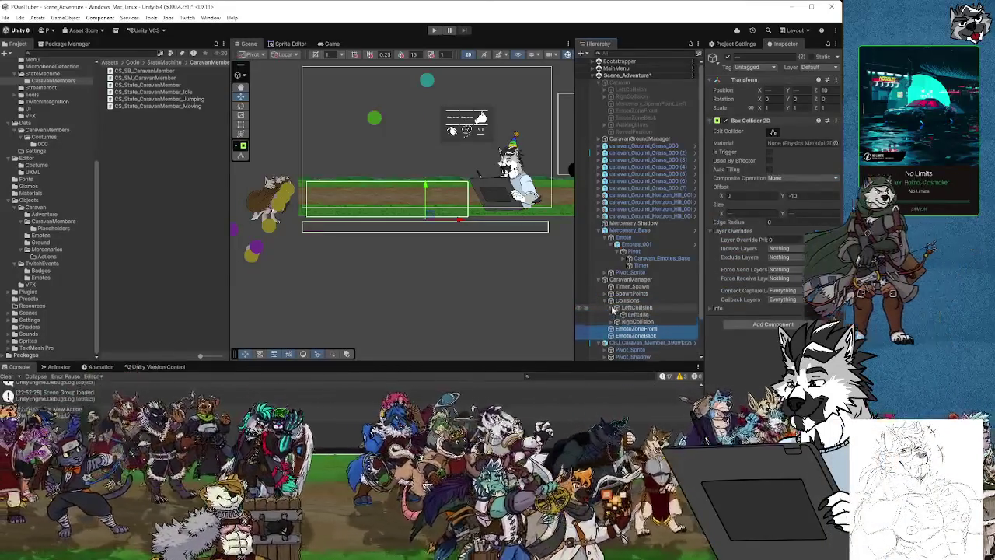
drag(611, 329, 612, 311)
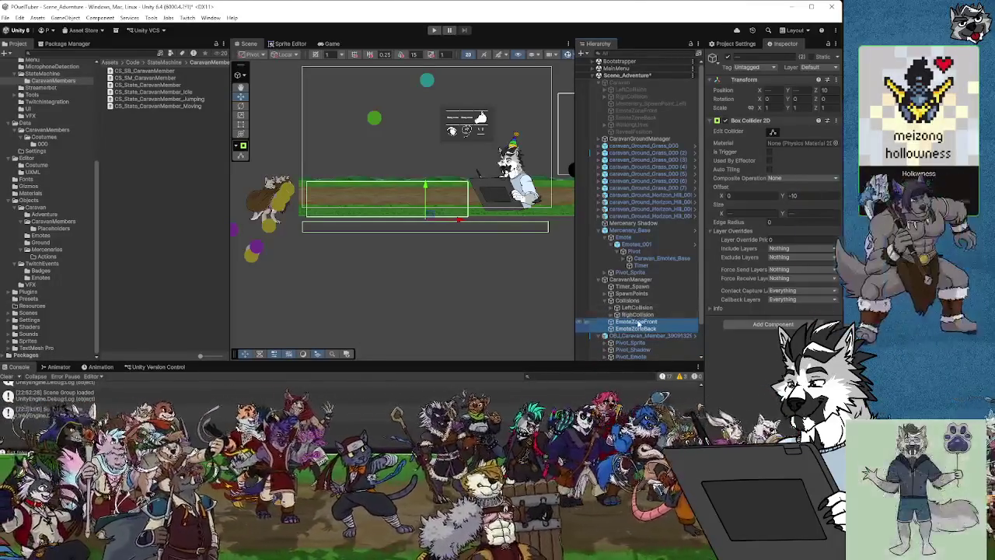
click(636, 330)
Step: Create an empty FrontCollision child under Collisions and check both emote zone colliders
right_click(628, 301)
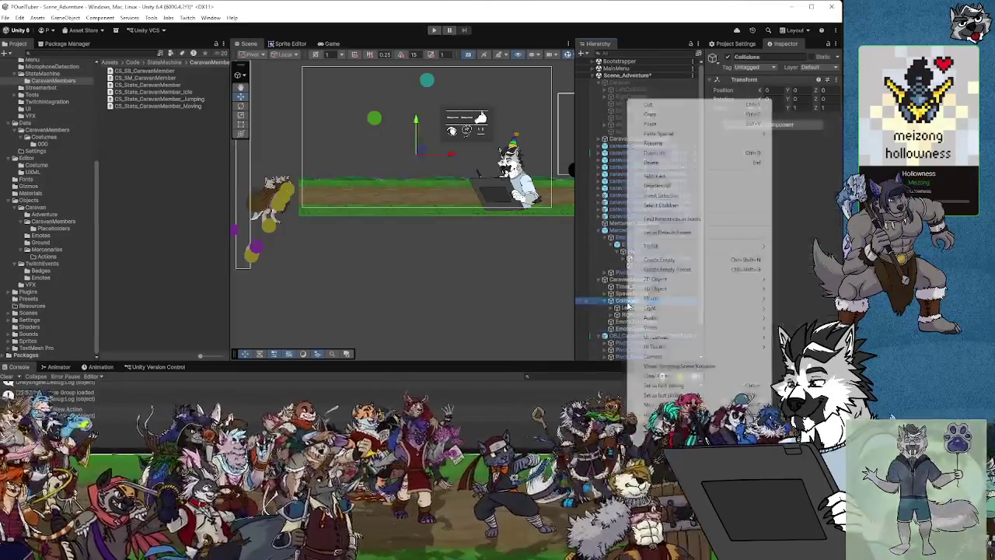
click(659, 260)
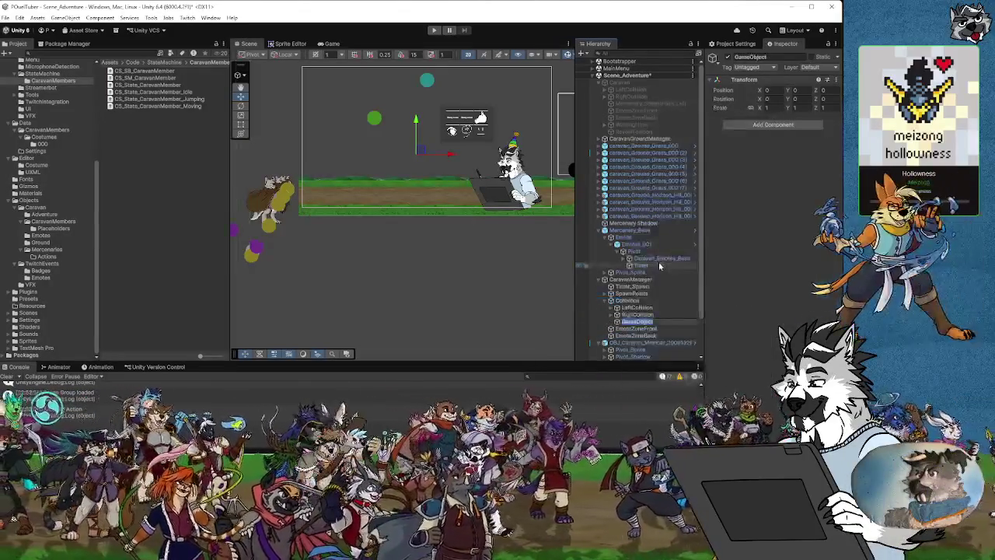
text(Front)
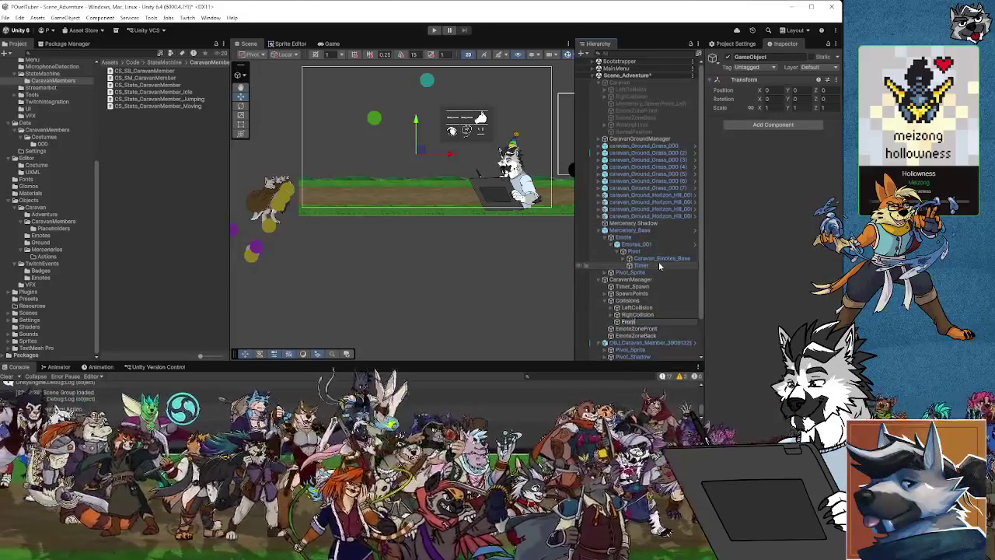
text(Collision)
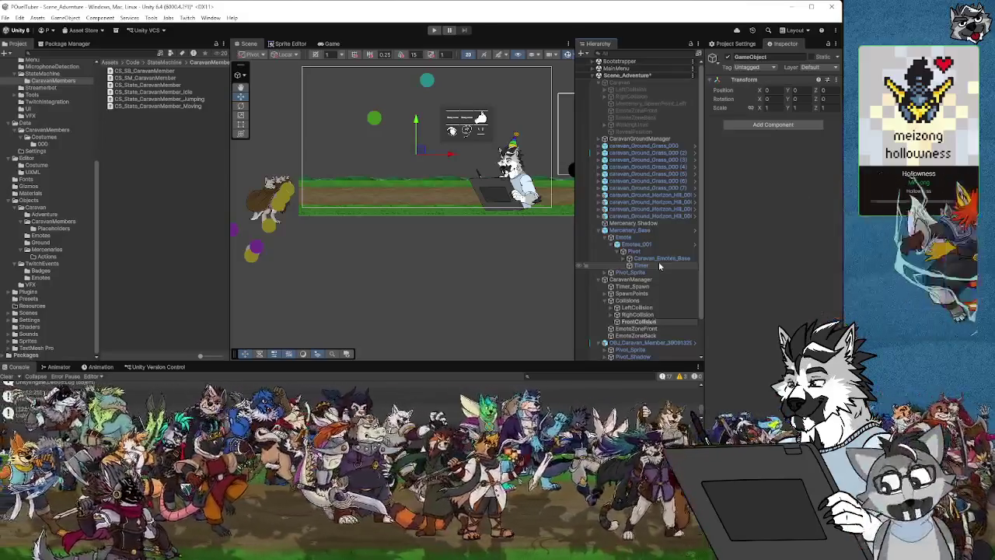
key(Return)
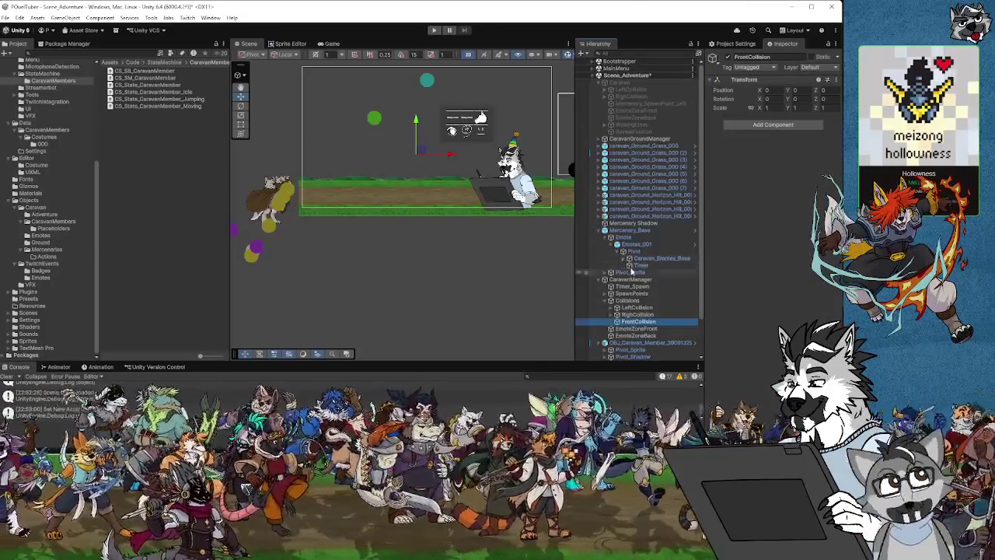
click(643, 329)
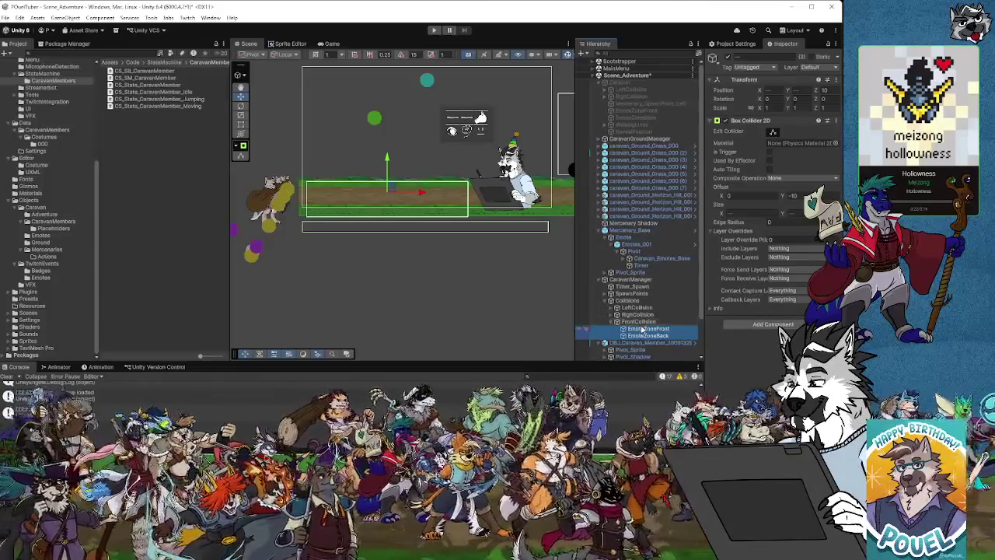
key(Up)
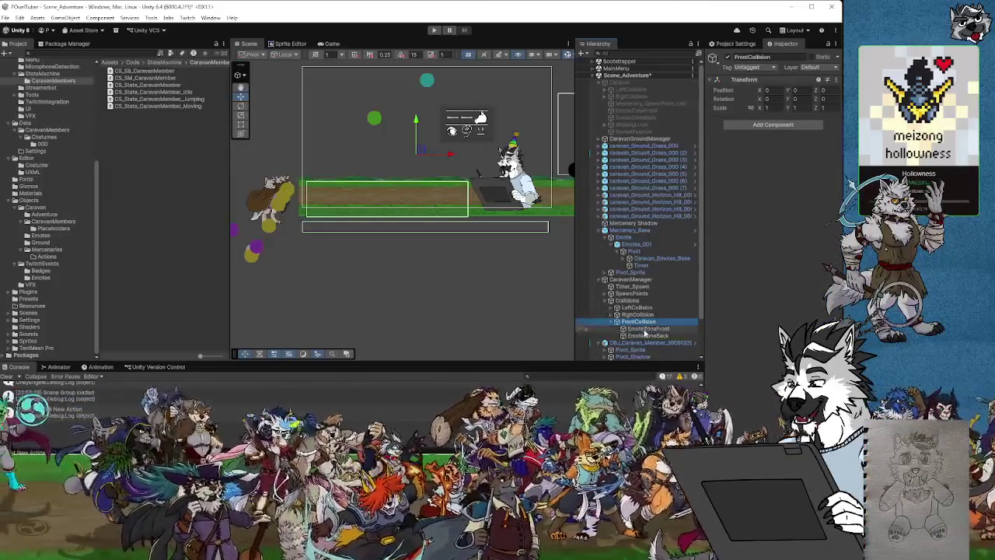
click(646, 335)
scroll(327, 202, up, 3)
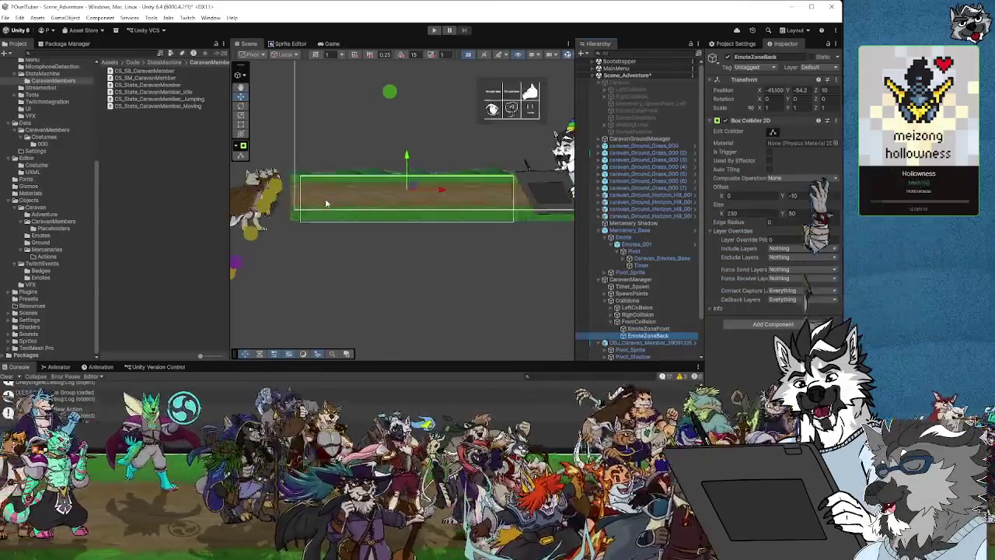
Step: Frame the collider box and save Scene_Adventure via File > Save, briefly checking the Moving script
mouse_move(318, 197)
mouse_down()
mouse_move(257, 209)
mouse_move(346, 220)
mouse_move(240, 213)
mouse_up()
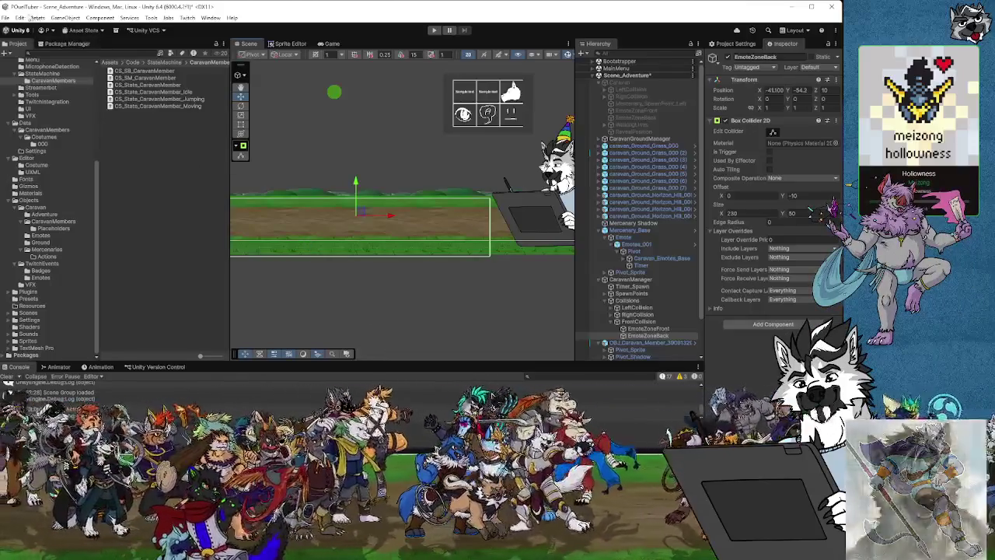
click(5, 17)
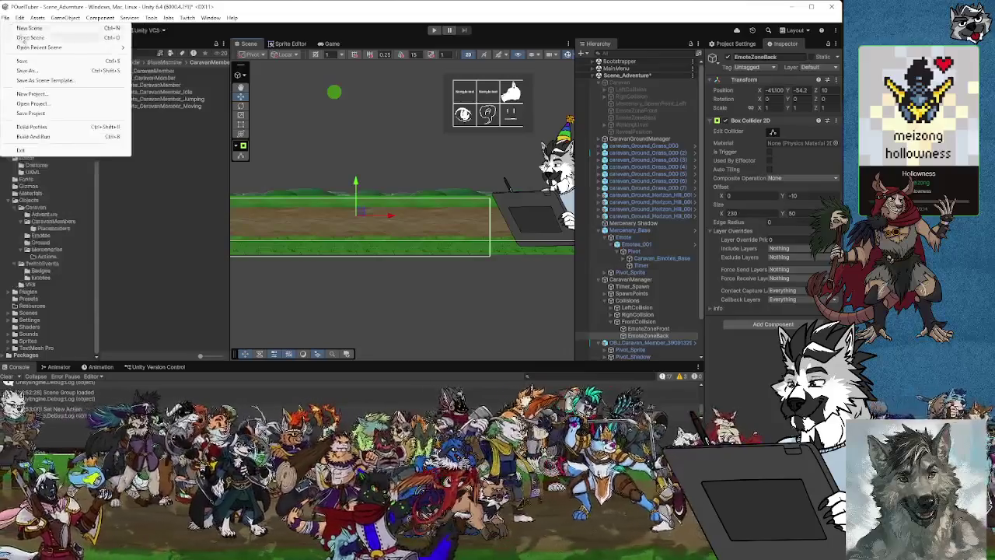
click(23, 61)
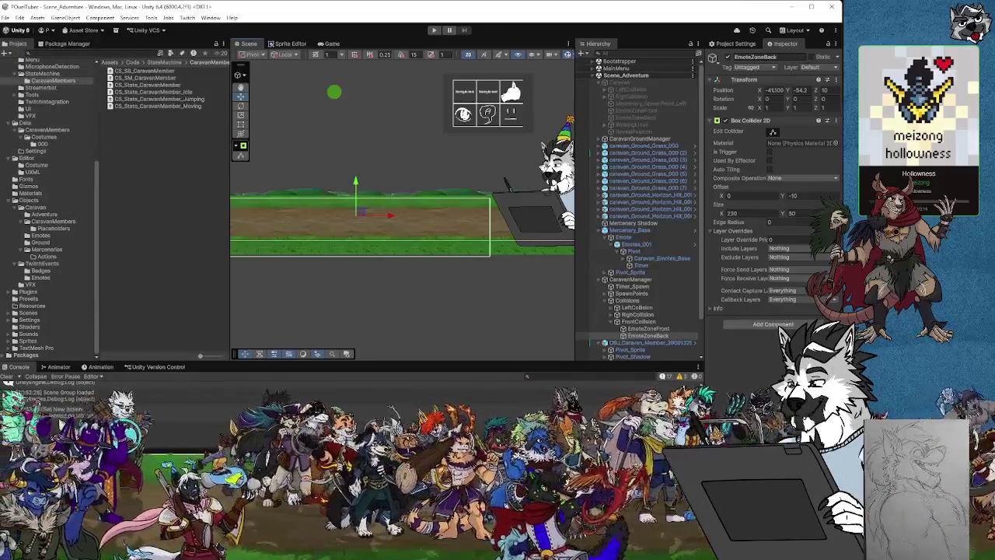
key(alt+Tab)
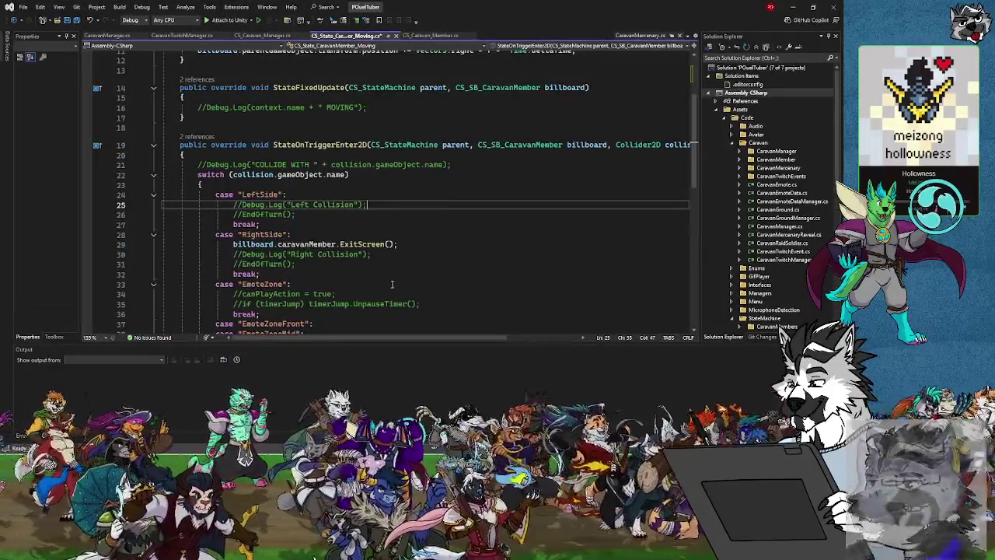
scroll(391, 283, down, 2)
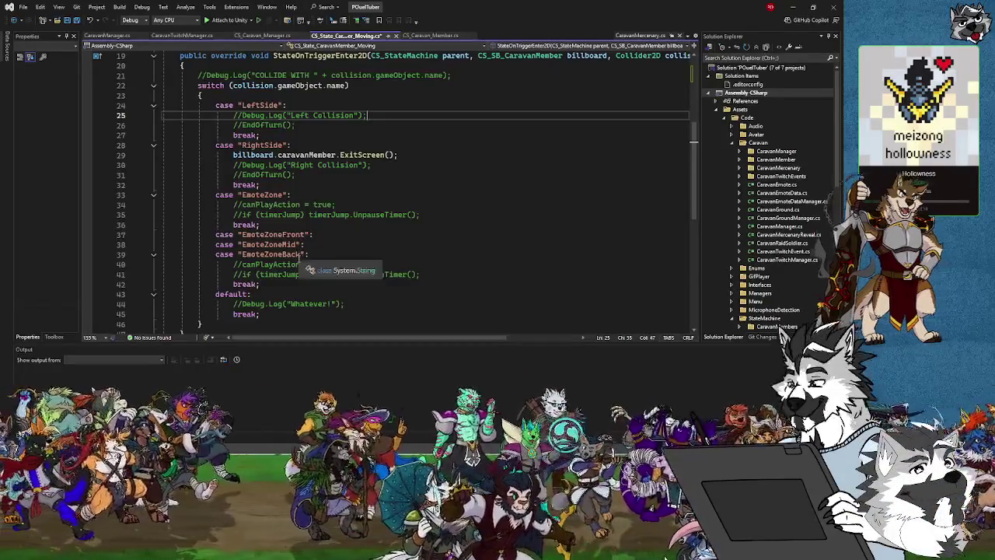
key(alt+Tab)
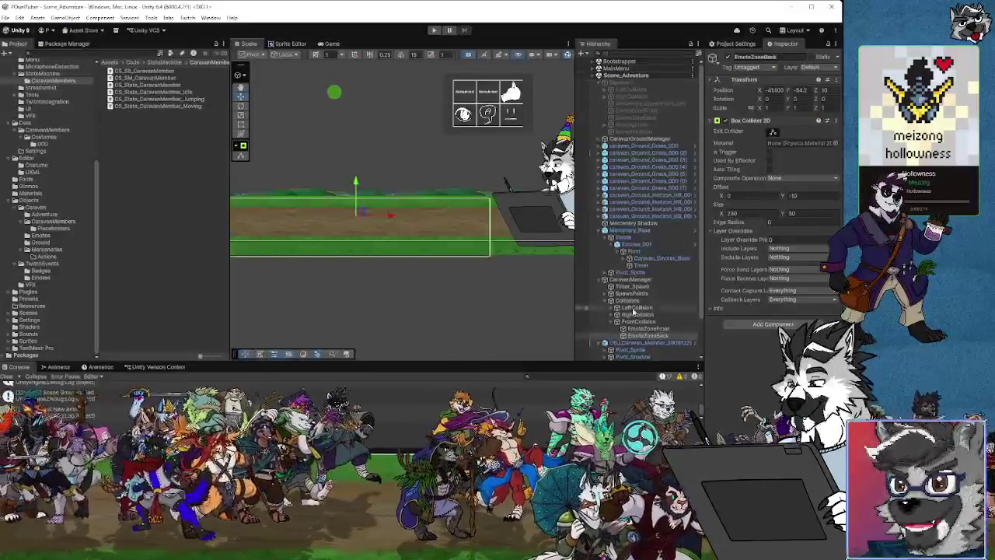
Step: Alternate between EmoteZoneFront and EmoteZoneBack to compare their colliders, then return to the Moving code
click(649, 329)
click(649, 335)
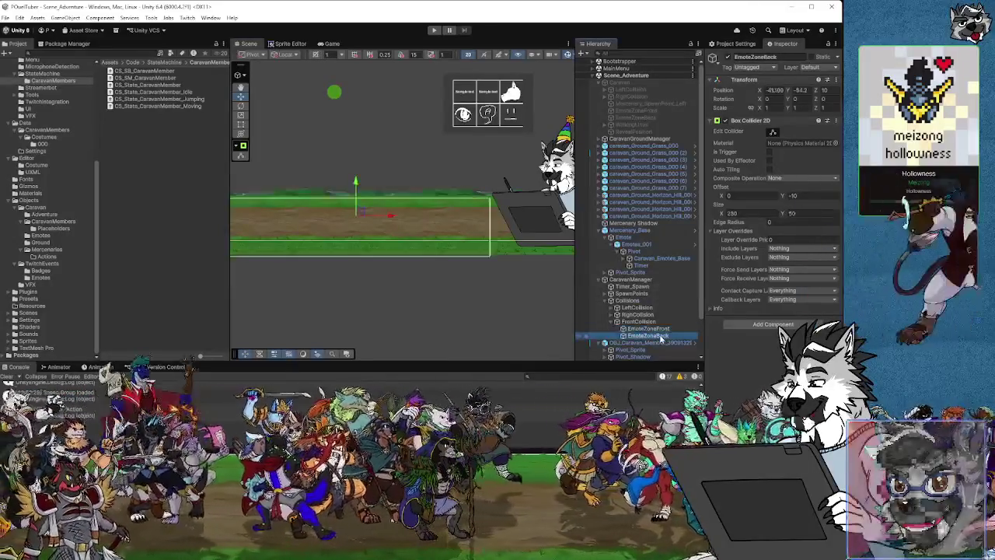
click(649, 329)
click(664, 335)
click(665, 329)
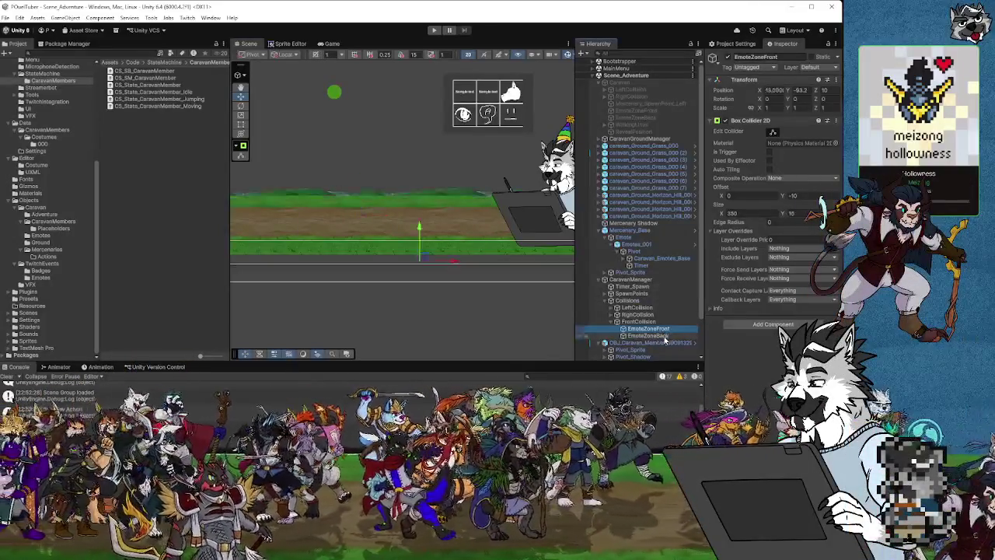
click(664, 335)
click(665, 329)
click(665, 335)
click(665, 328)
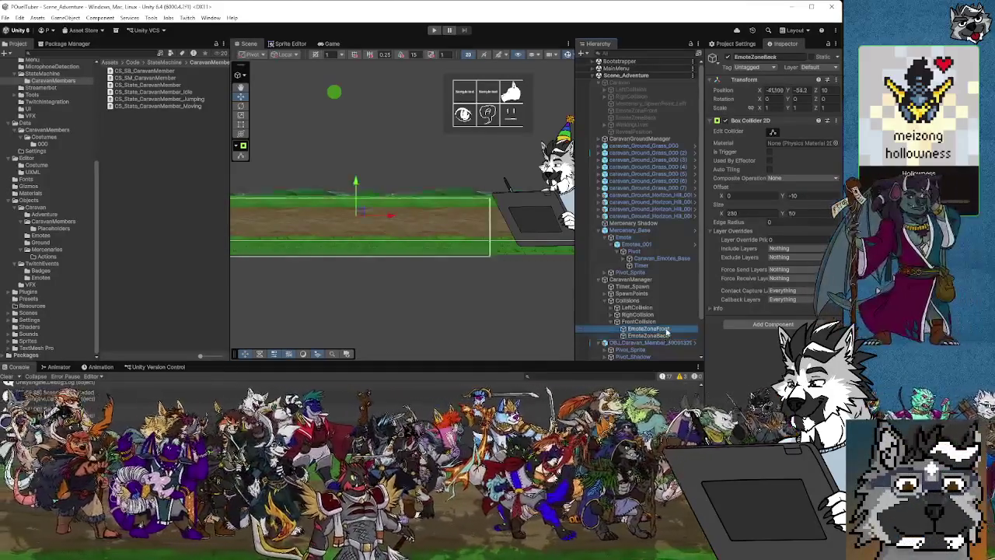
click(665, 335)
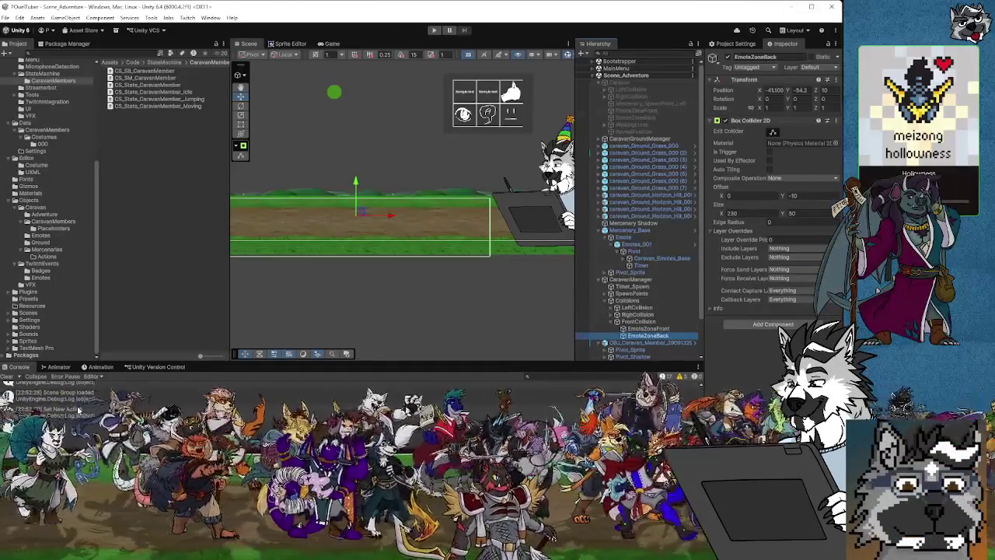
key(alt+Tab)
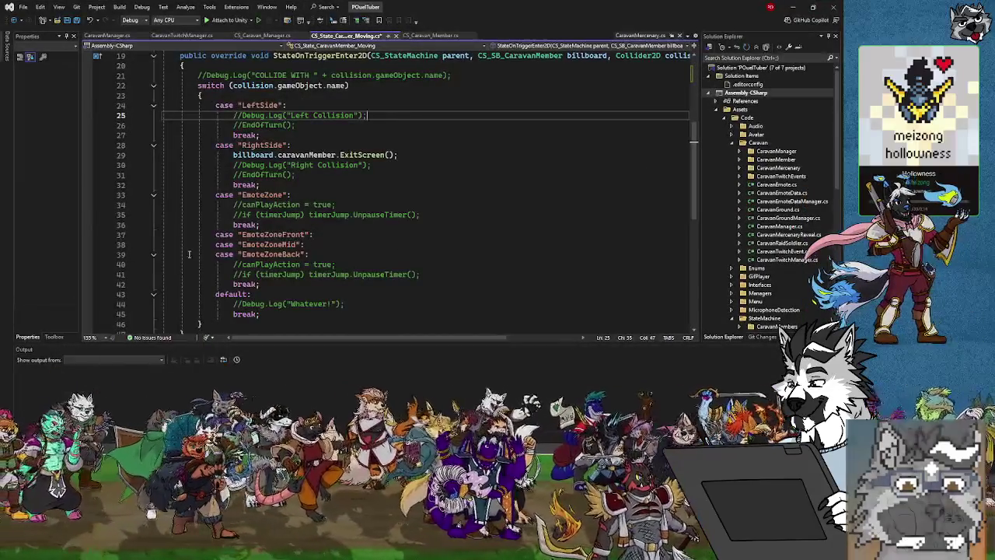
Step: Add inZone = true; under the EmoteZoneFront and EmoteZoneBack trigger cases
click(313, 244)
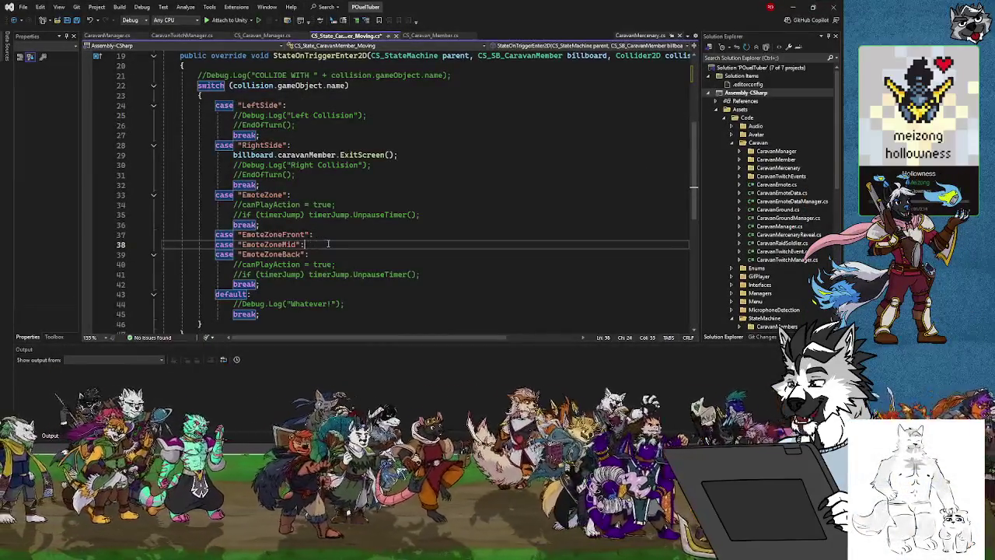
click(322, 233)
key(Return)
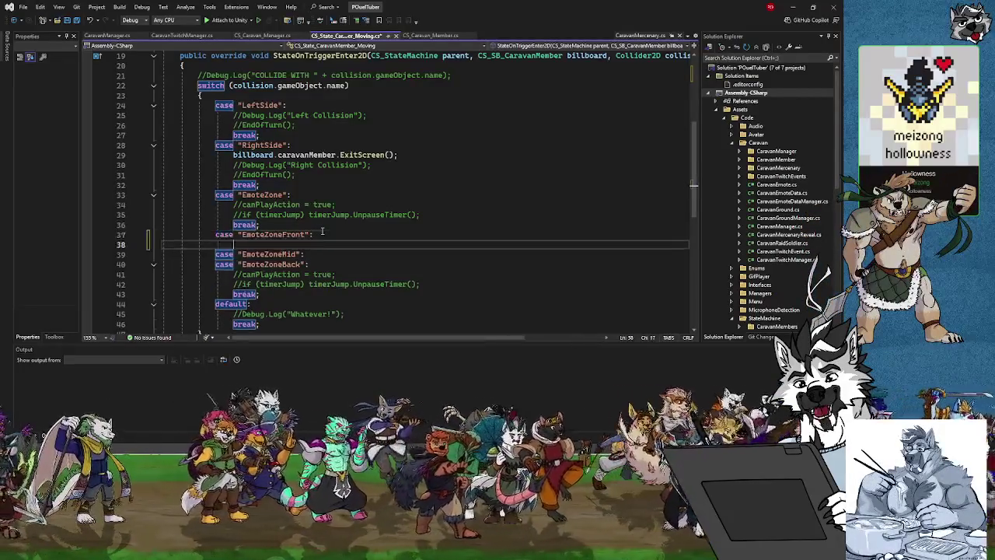
text(in)
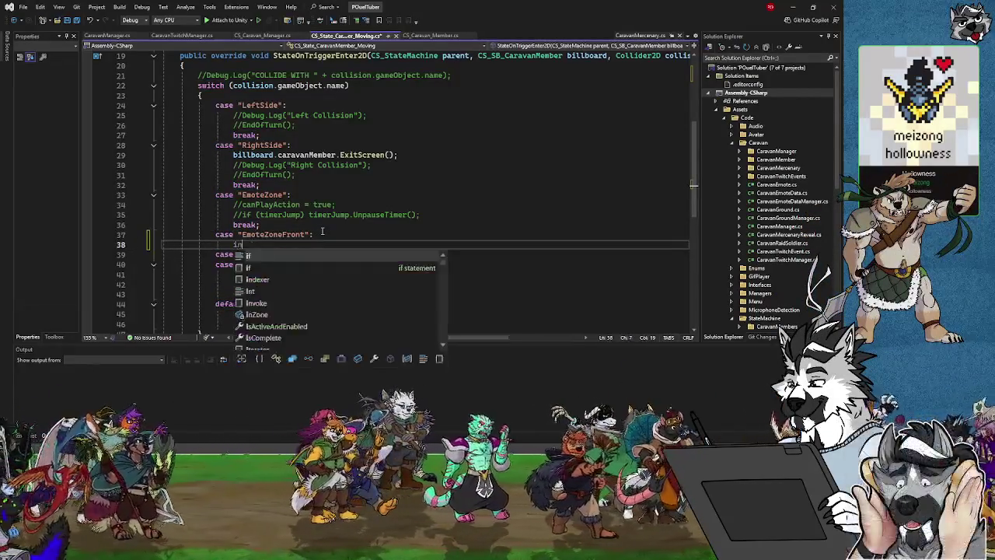
text(Zone = true;)
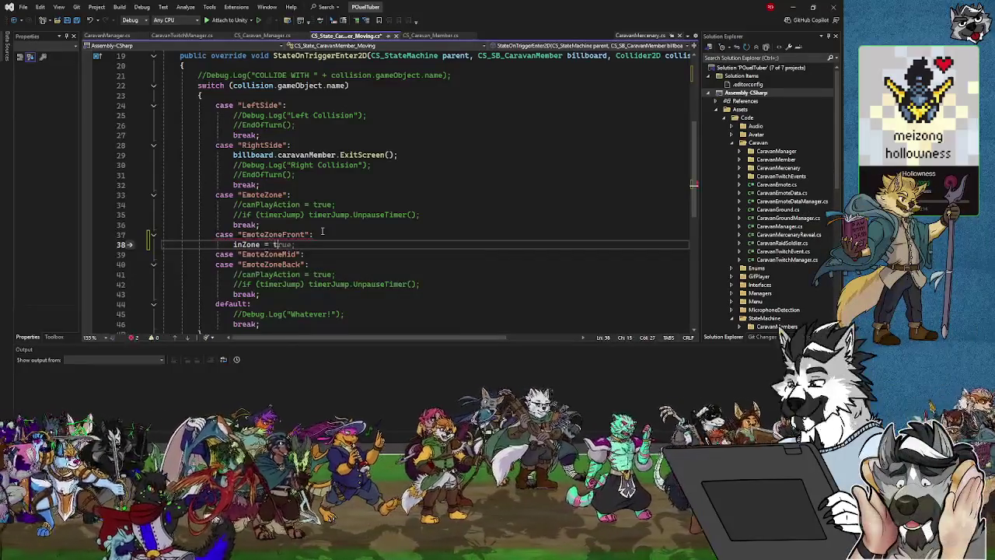
click(320, 265)
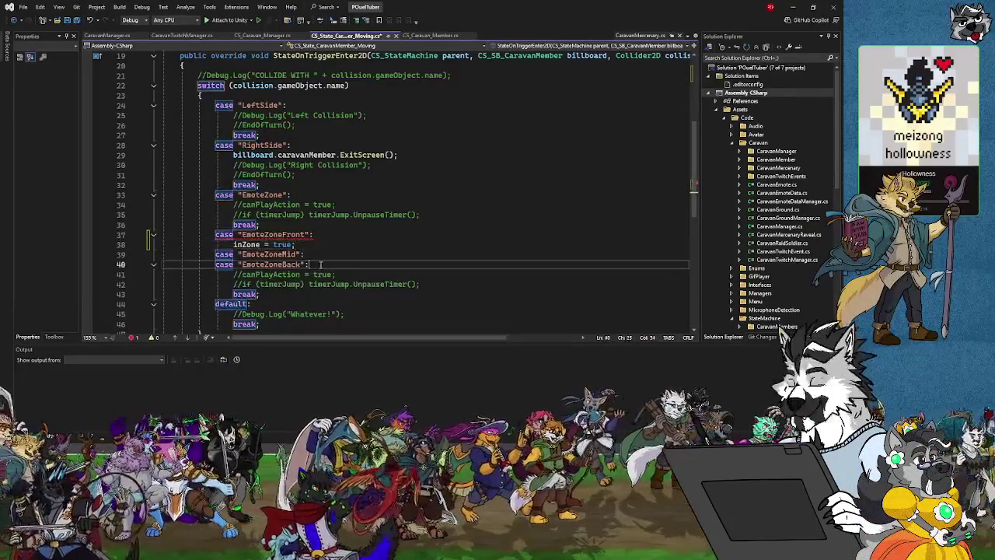
key(Return)
text(inZ)
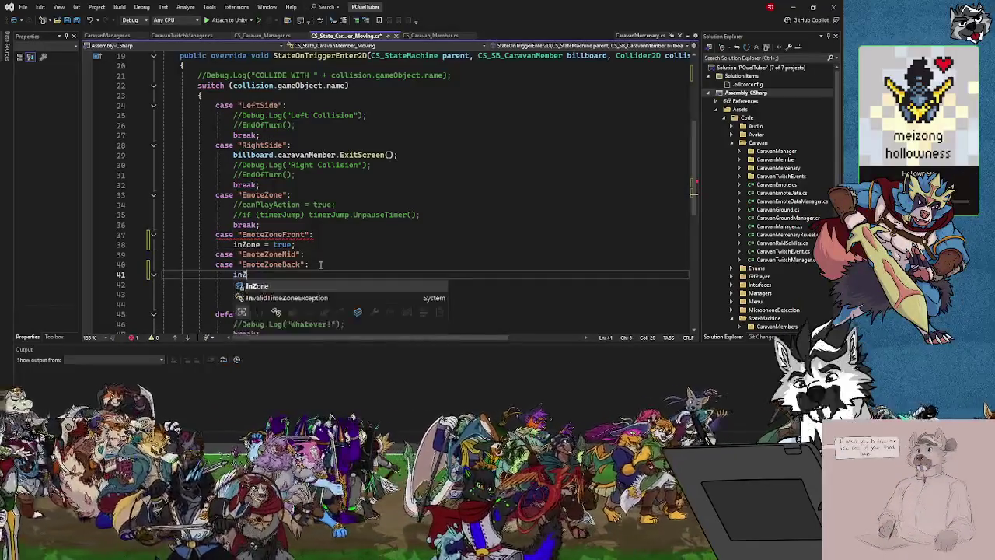
text(one = true;)
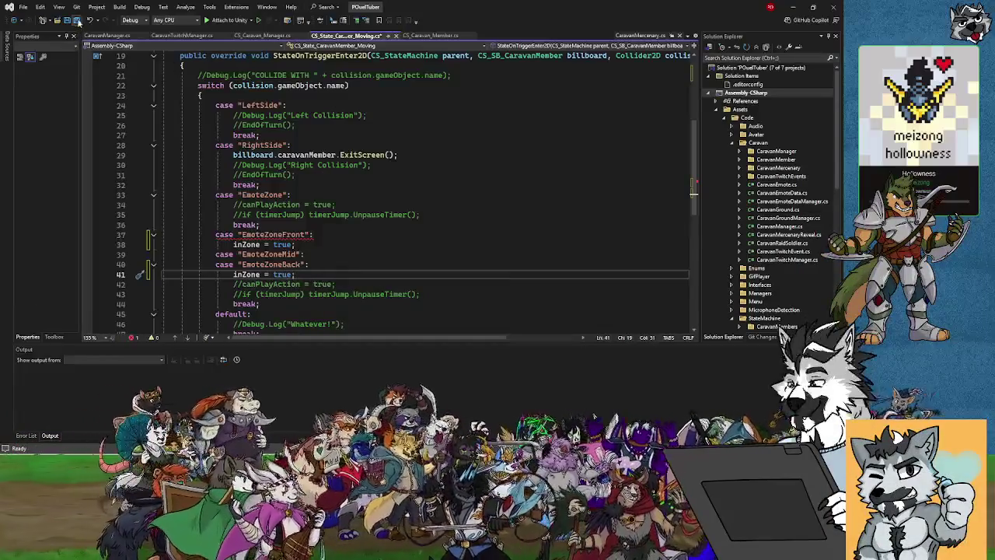
Step: Add break; after the front zone's inZone assignment and remove an extra blank line
key(Up)
key(Up)
key(Up)
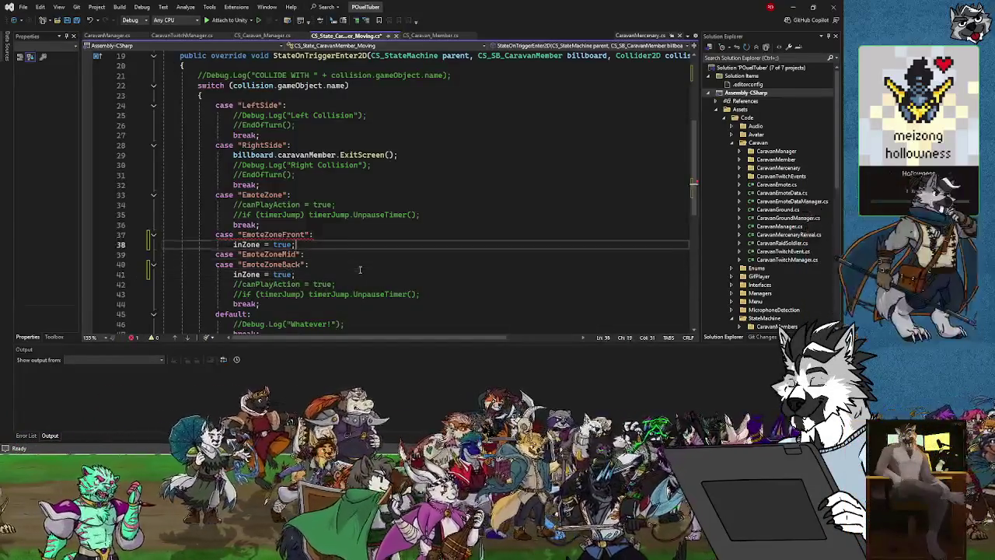
key(Return)
text(break;)
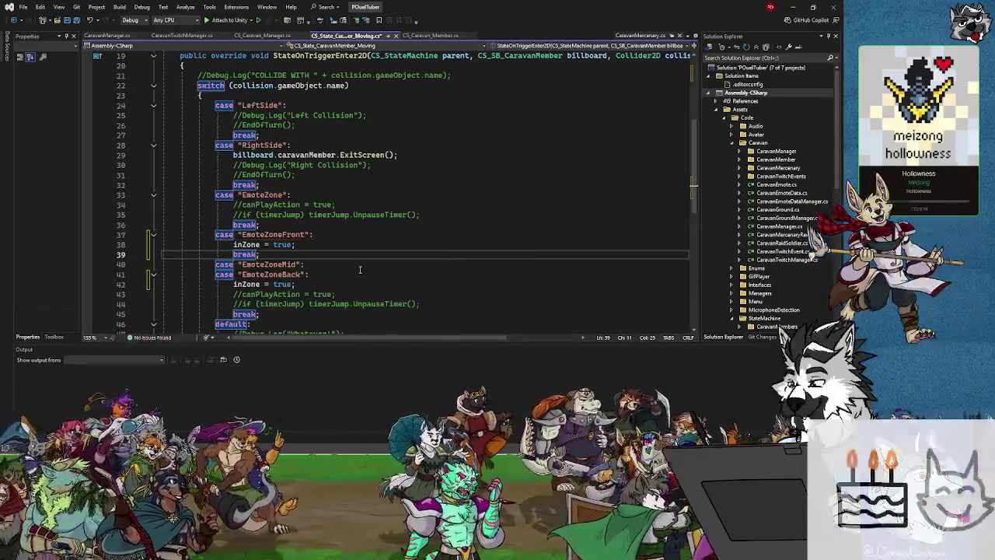
click(305, 284)
key(Return)
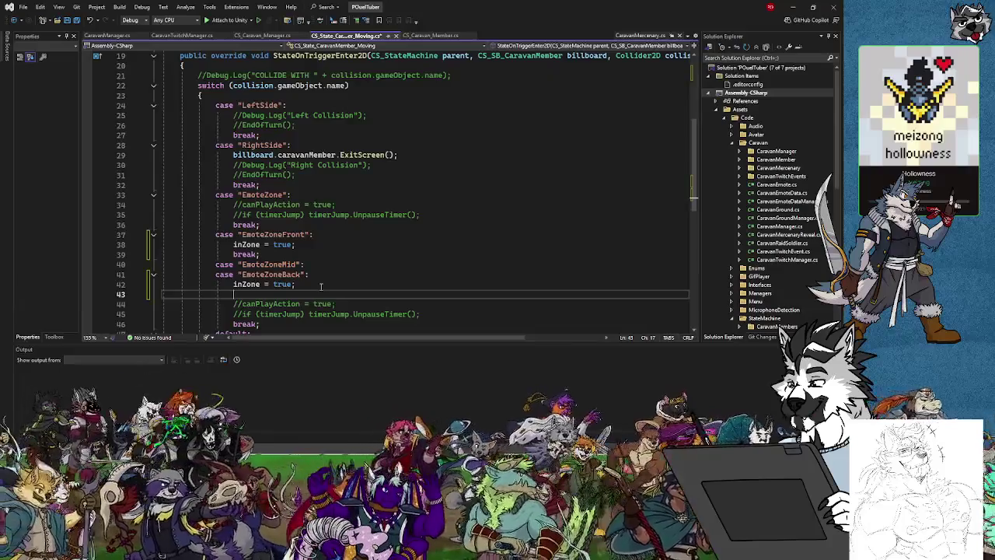
key(BackSpace)
Step: Place the cursor at StateFixedUpdate's opening brace, ready for the timer logic
scroll(320, 280, up, 6)
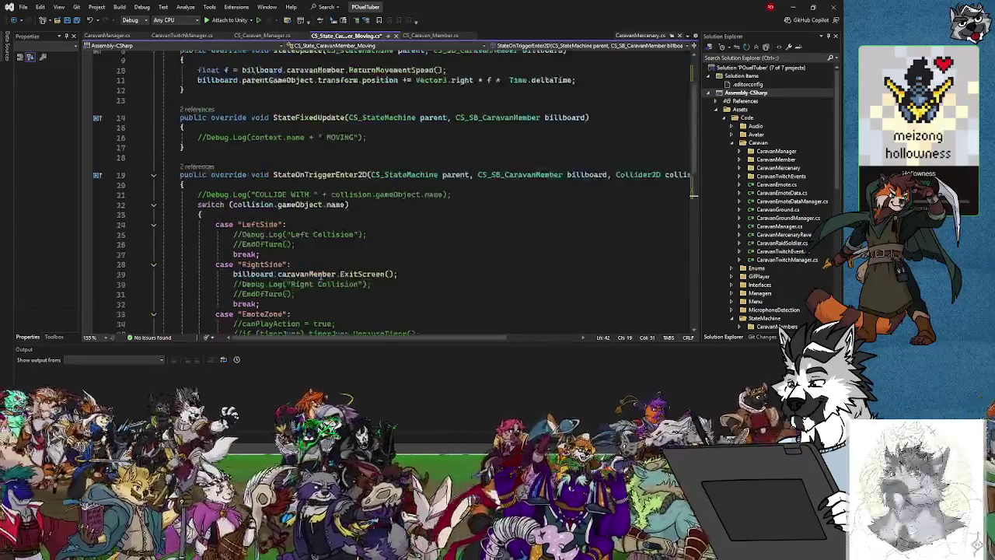
click(313, 113)
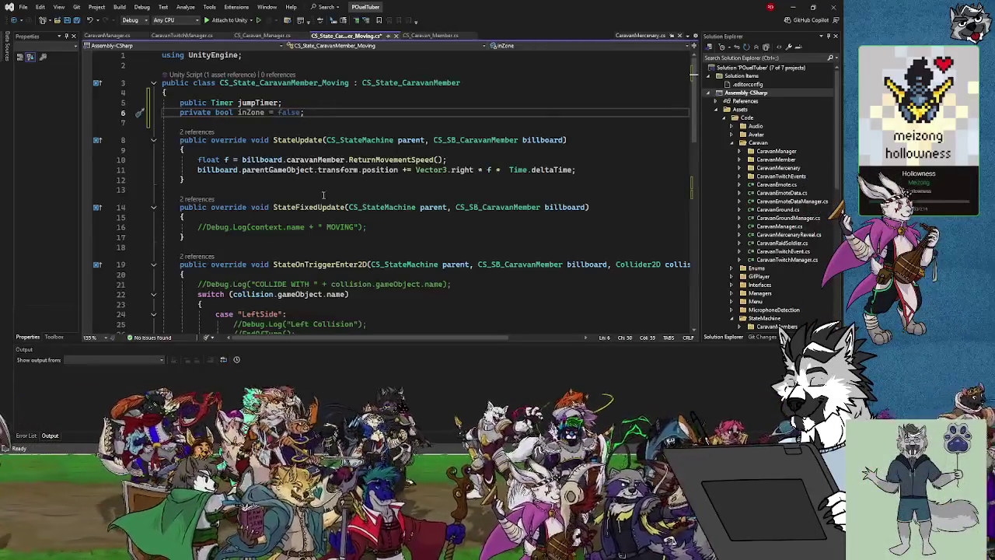
click(326, 248)
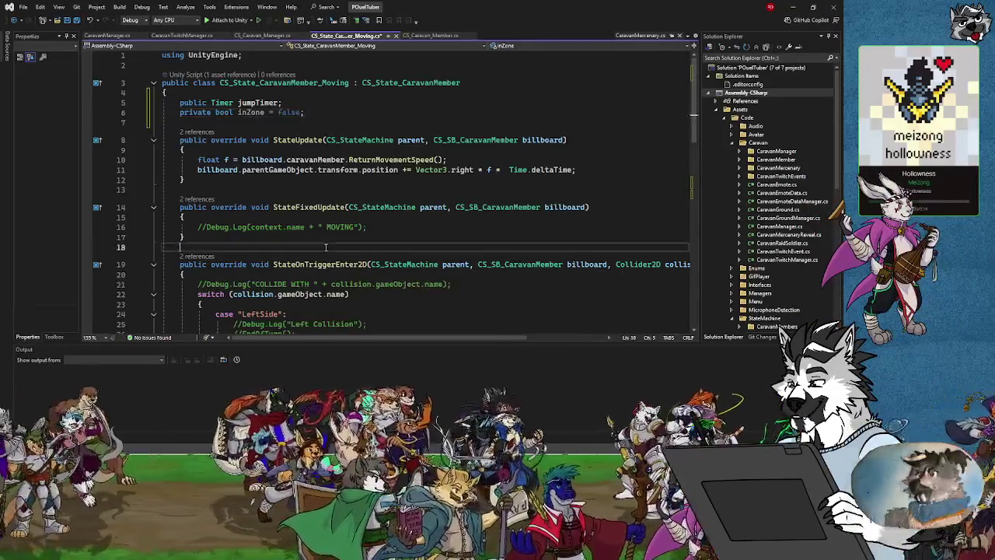
click(371, 227)
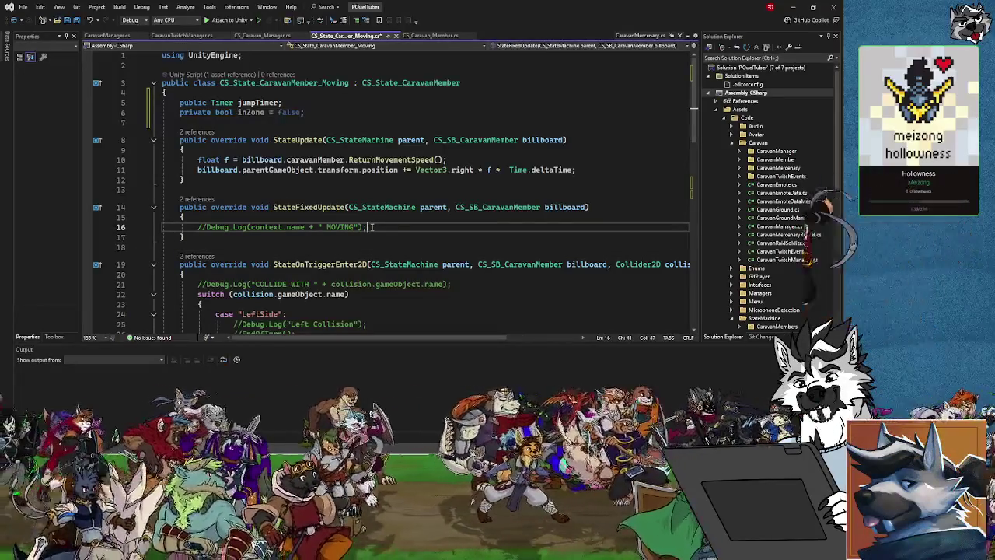
key(Up)
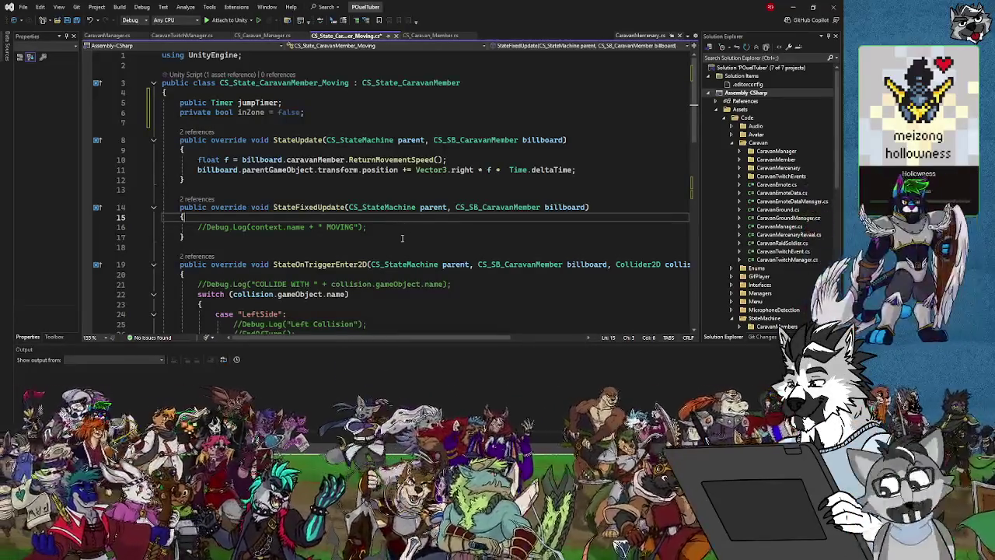
Step: In StateFixedUpdate, add an if (jumpTimer && inZone) block setting jumpTimer.IsPaused = false
key(Return)
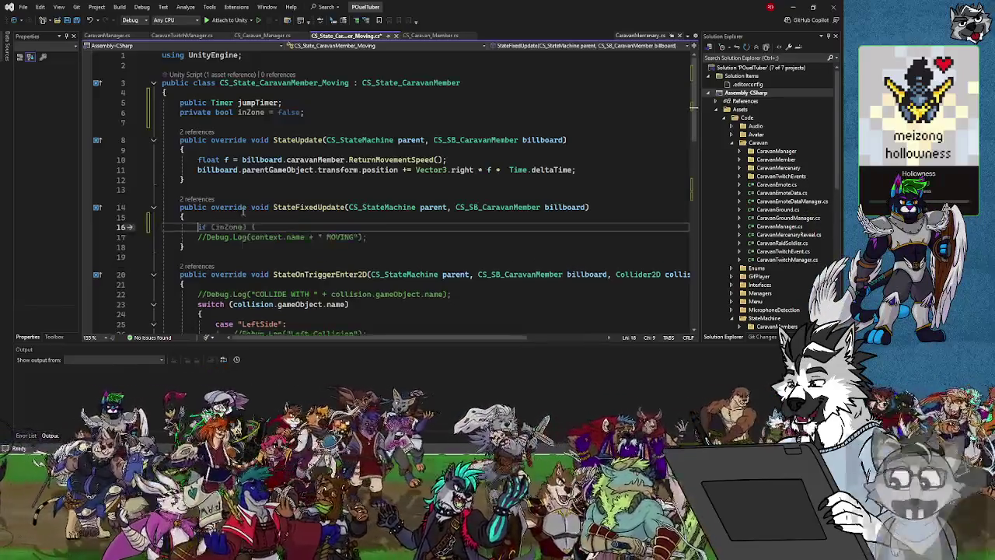
text(if(in)
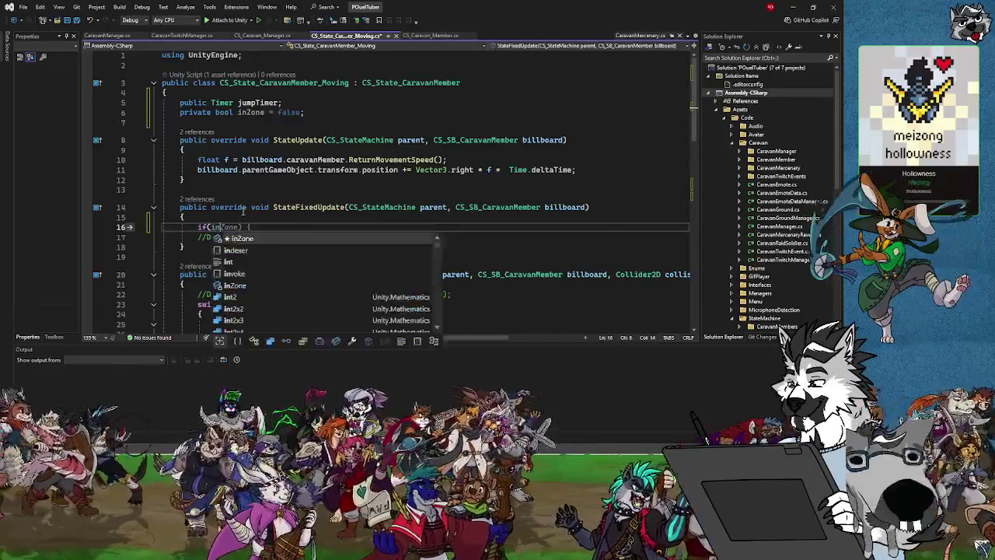
text(Zone))
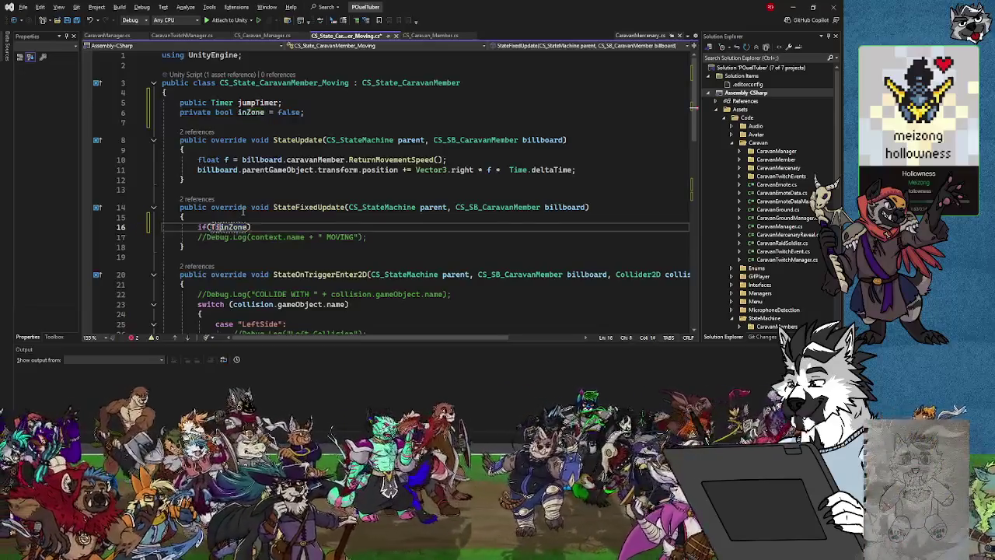
key(ctrl+Left)
key(ctrl+Left)
text(jumpTimer)
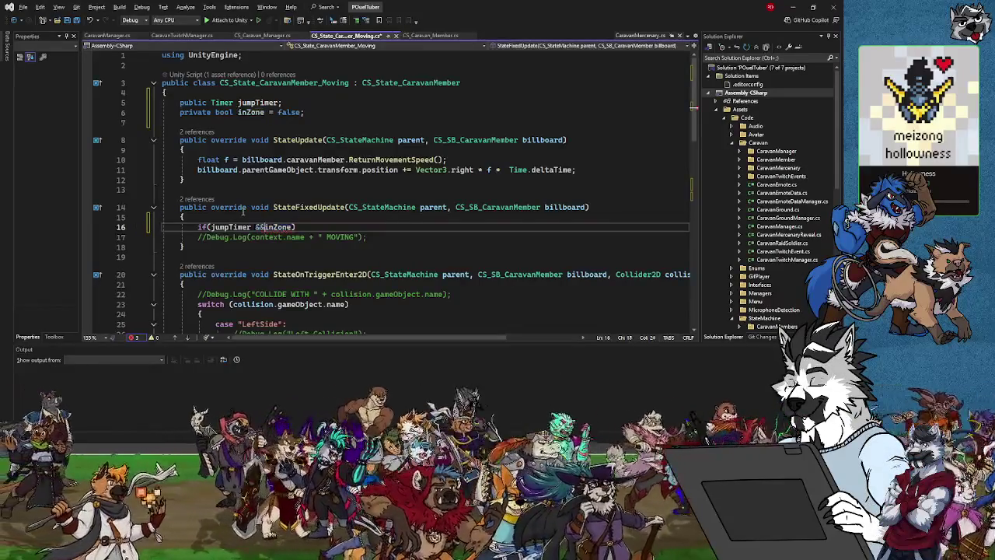
key(End)
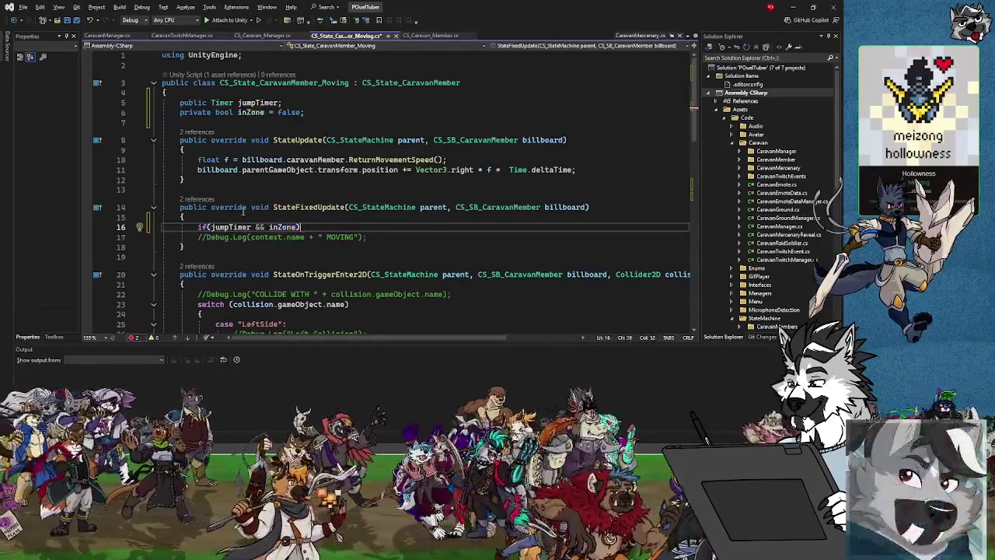
key(Return)
text({)
key(Return)
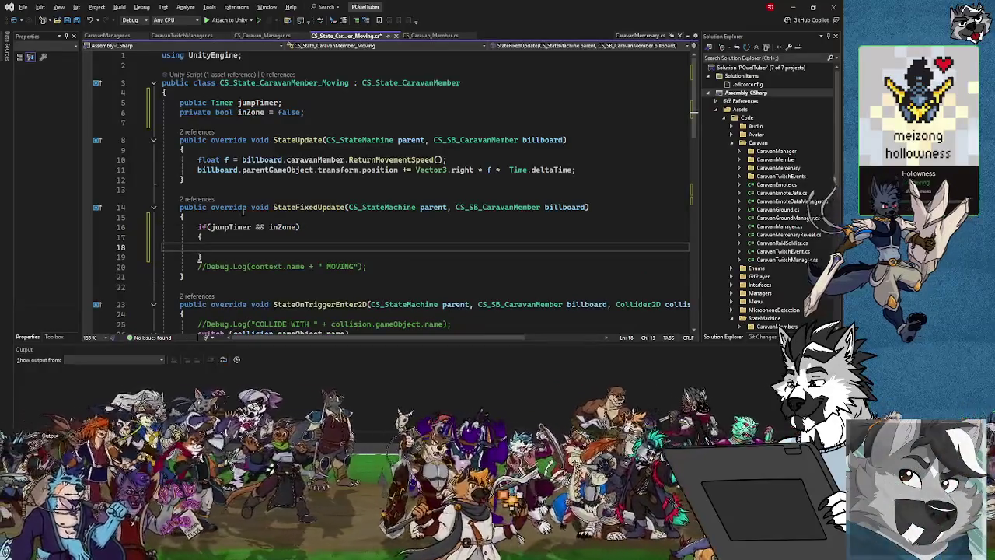
text(jumpTimer.Pau)
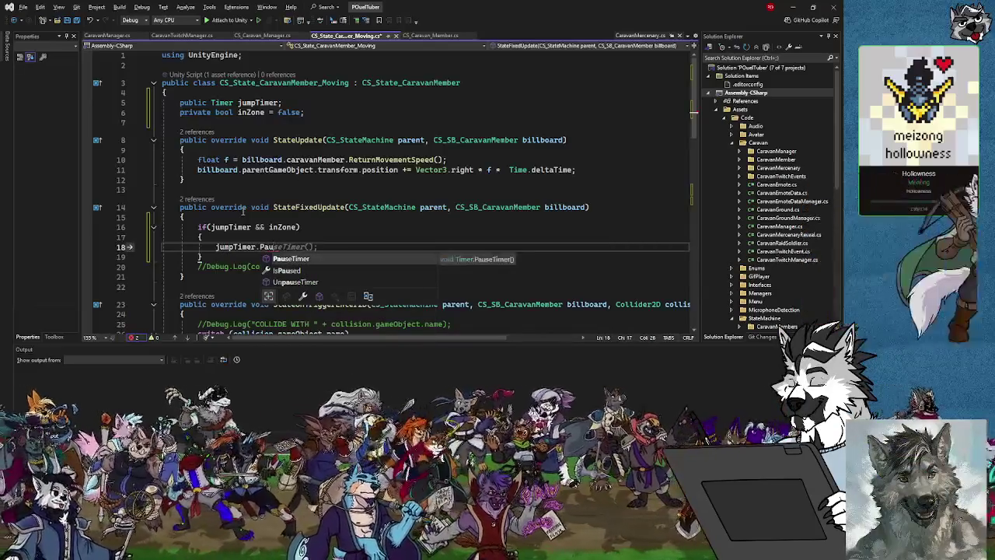
key(Down)
key(Tab)
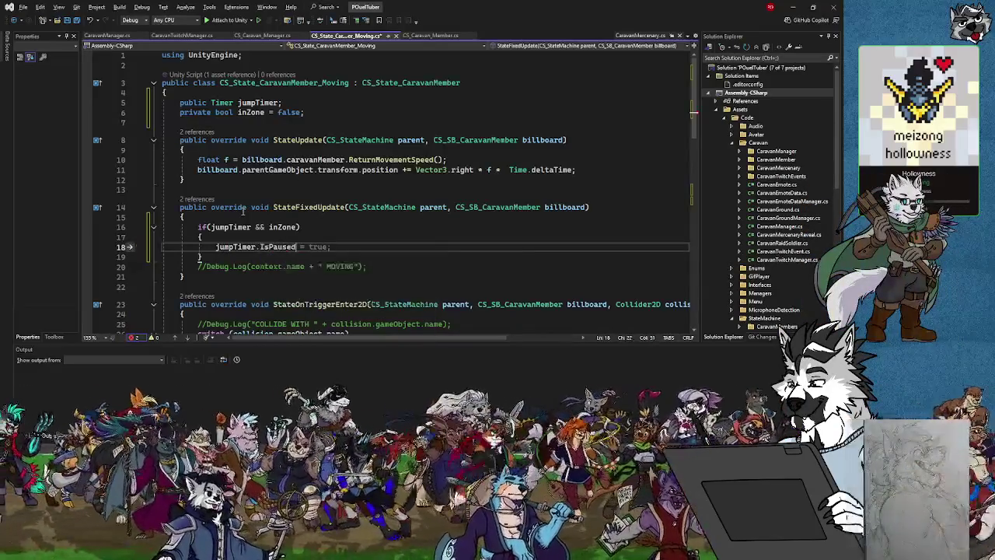
text( = true;)
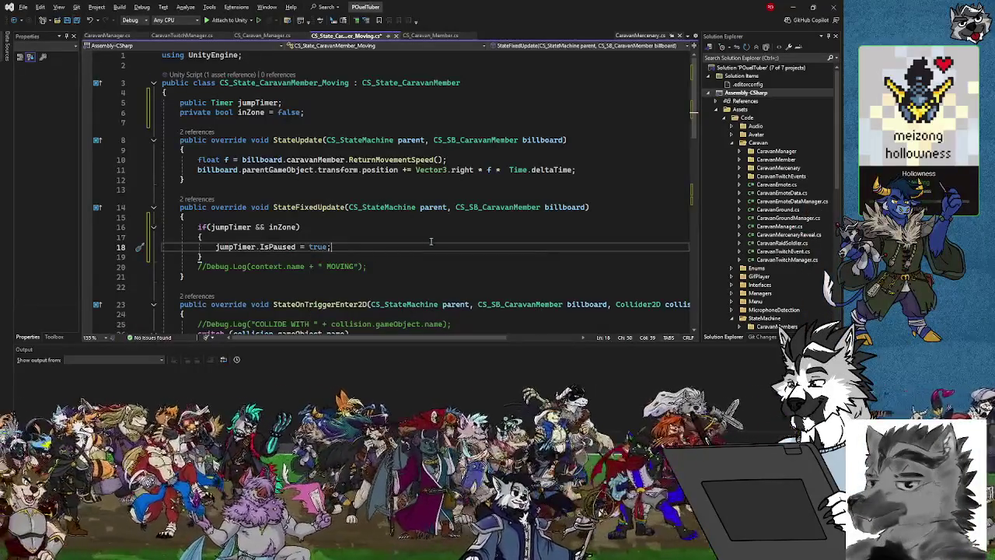
key(BackSpace)
key(BackSpace)
key(BackSpace)
text(false)
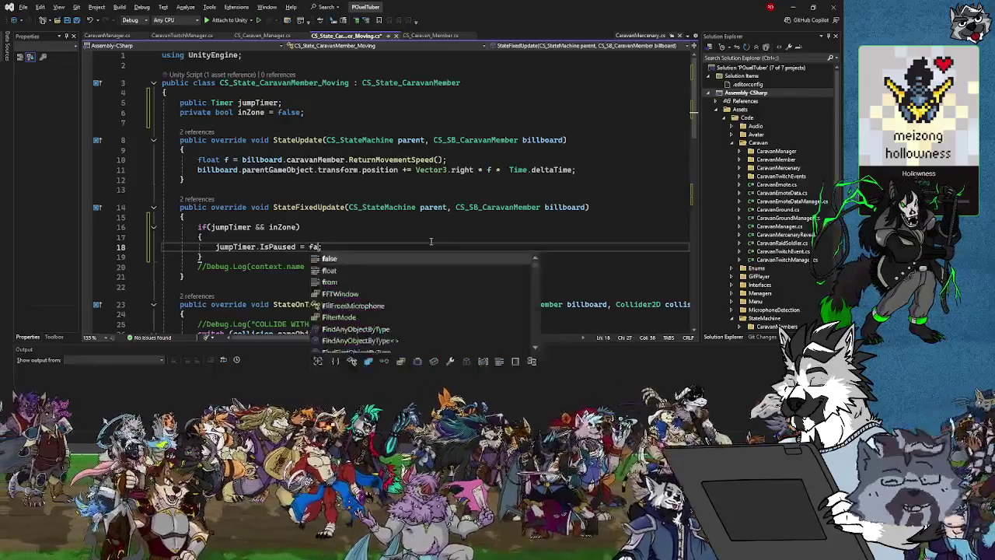
key(Escape)
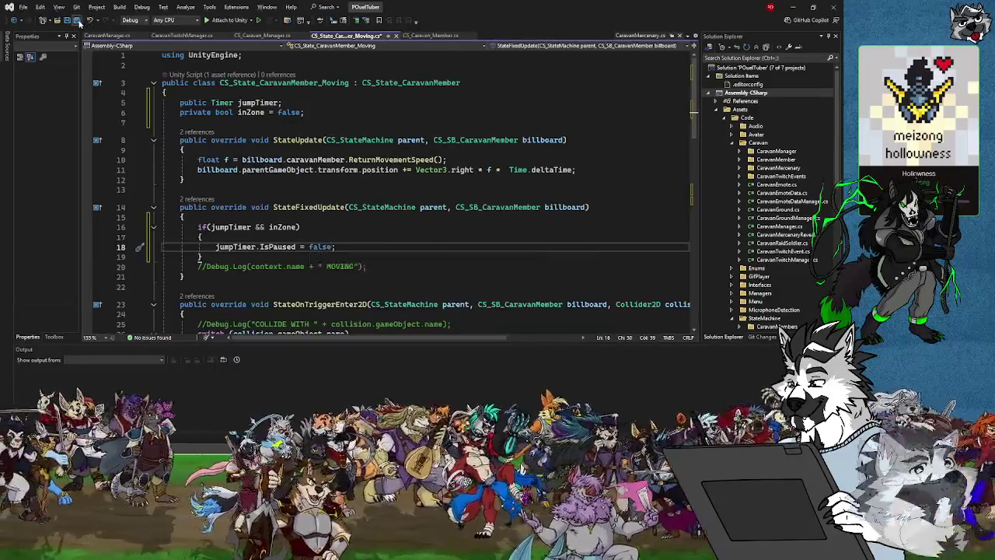
click(215, 257)
key(Return)
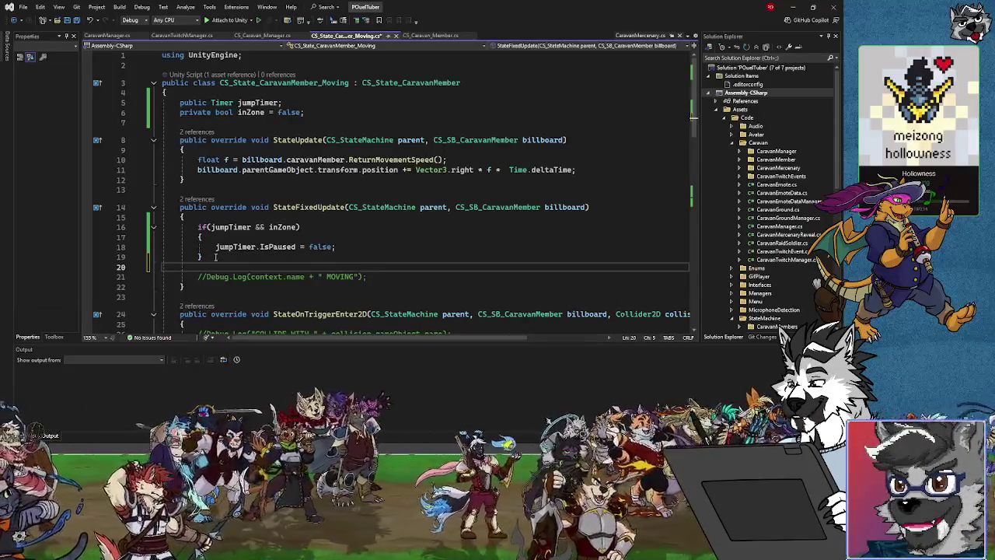
key(BackSpace)
key(BackSpace)
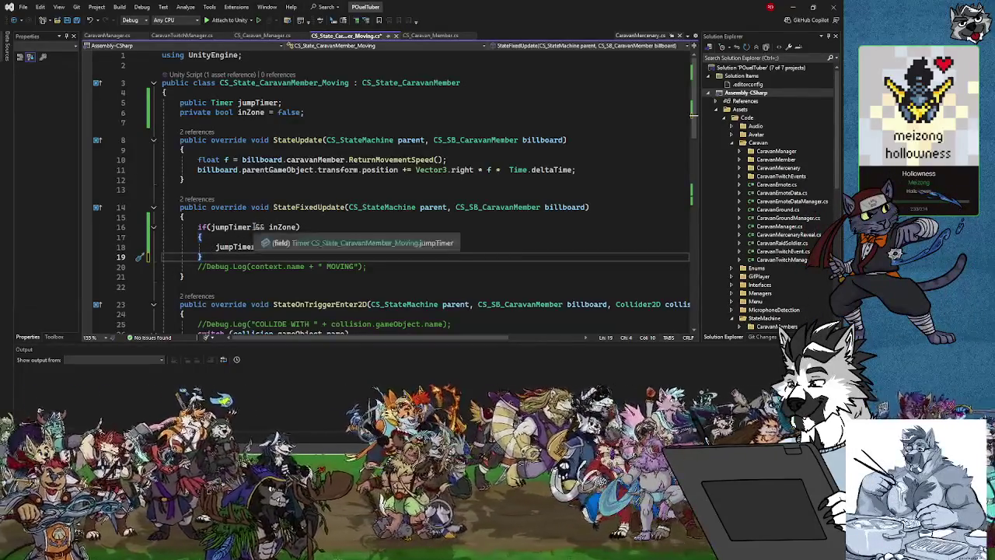
Step: Reduce the outer condition to jumpTimer and nest an if (inZone) block inside it
drag(210, 227, 296, 227)
text(jumpTimer)
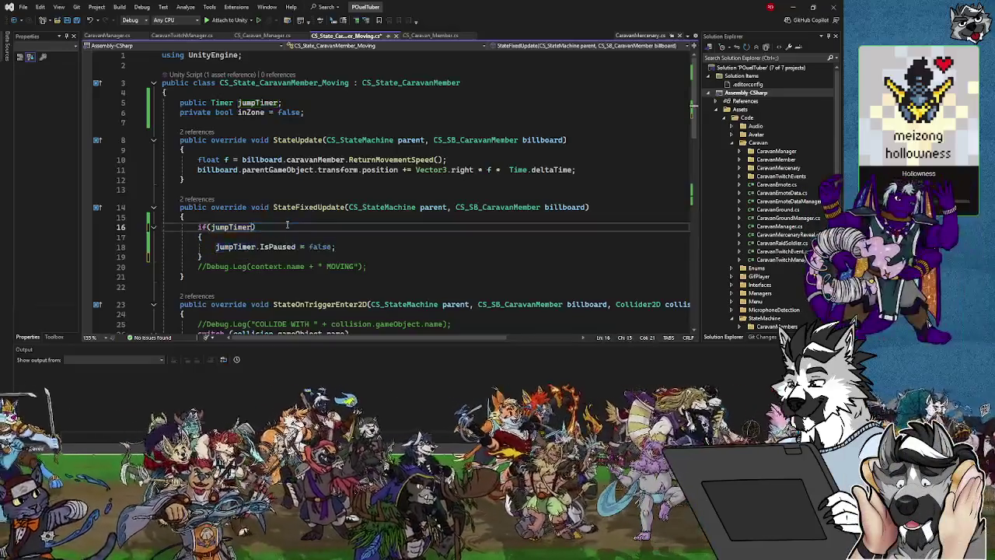
click(223, 238)
key(Return)
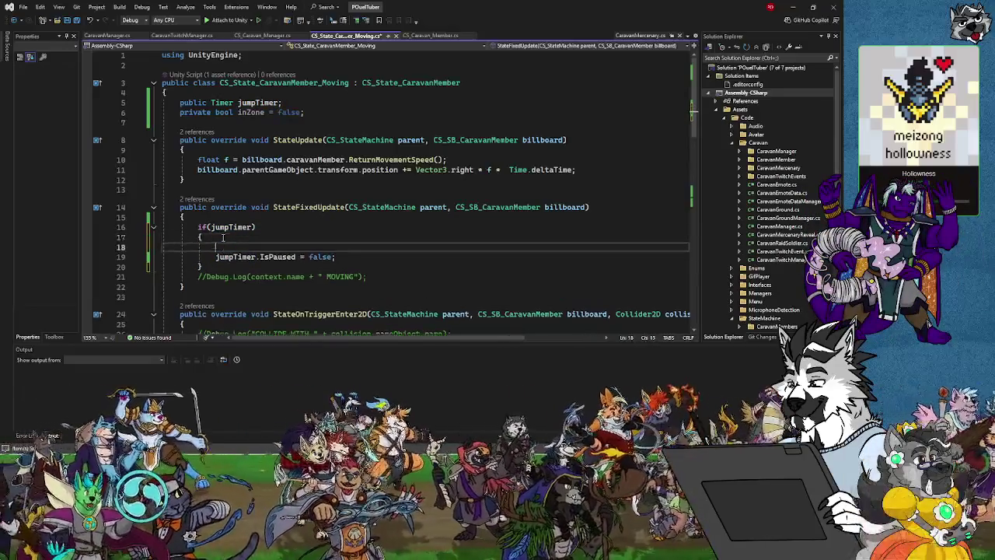
text(if )
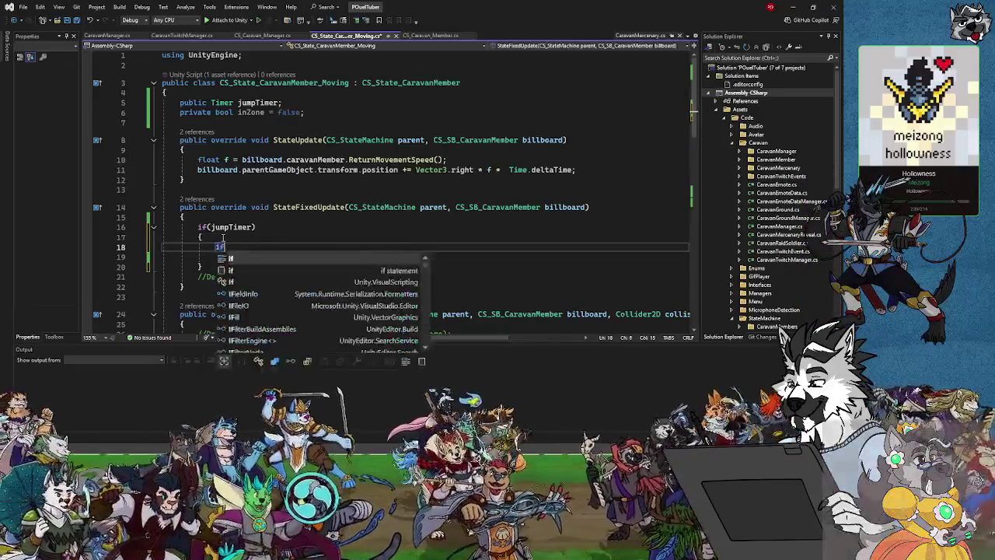
text((i)
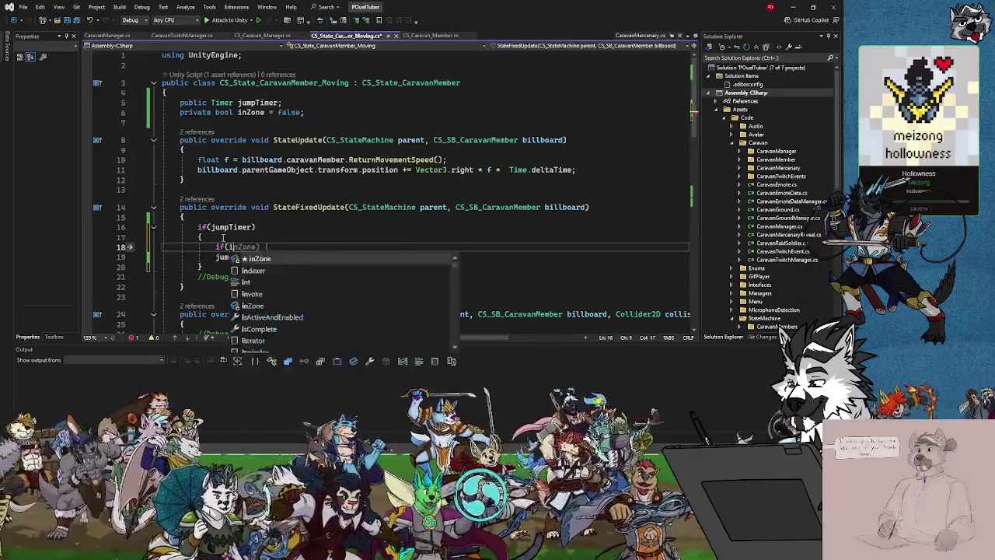
text(nZone))
key(Return)
text({)
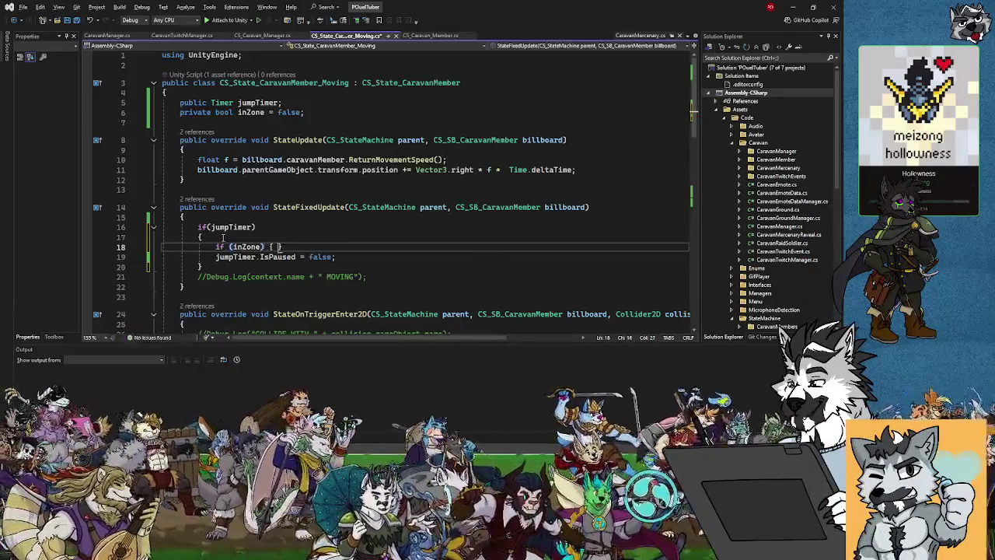
key(Return)
Step: Move the IsPaused = false line into the inZone block and start an else after it
drag(334, 288, 215, 287)
key(ctrl+x)
click(241, 267)
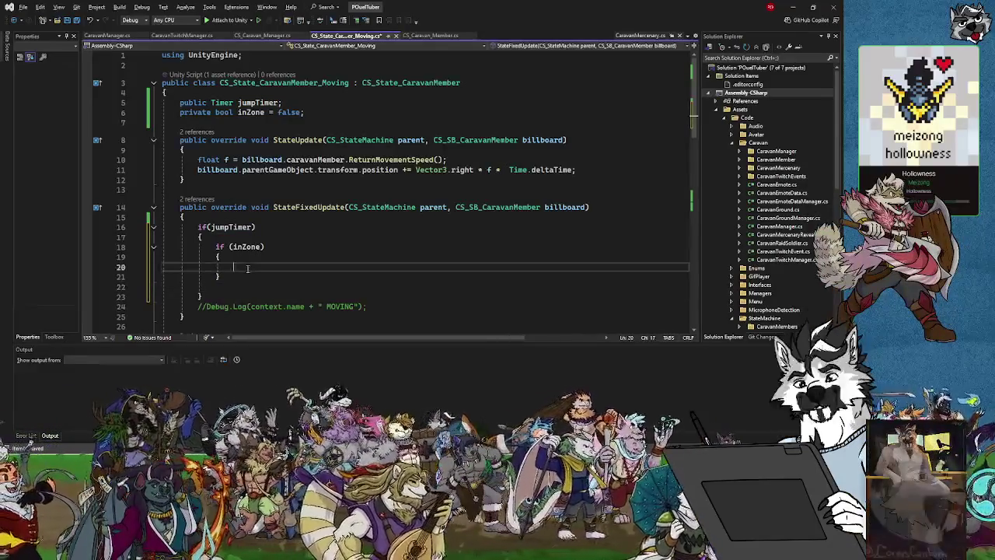
key(ctrl+v)
click(233, 287)
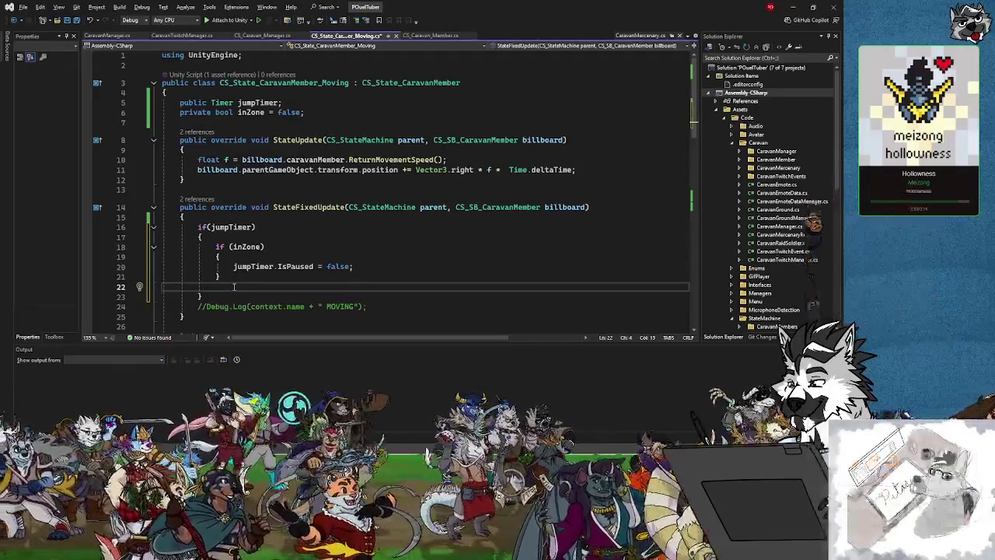
text(else)
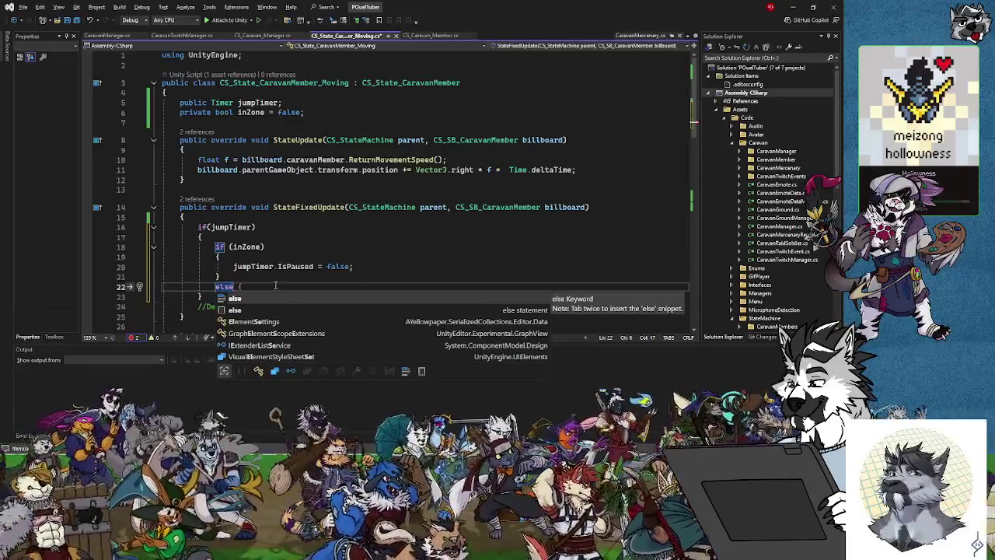
drag(282, 288, 216, 247)
click(233, 287)
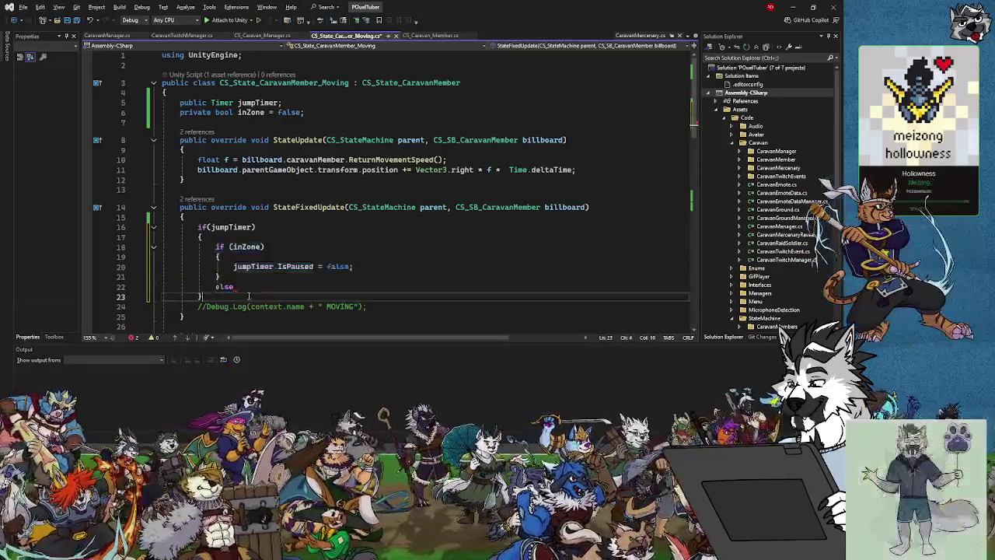
drag(233, 288, 217, 247)
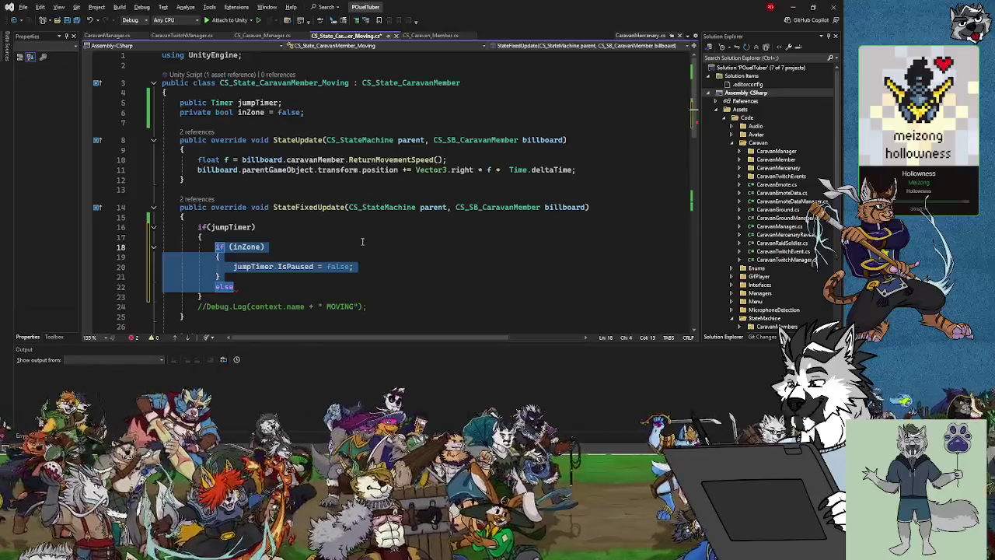
Step: Replace the if/else with jumpTimer.IsPaused = (inZone) ? false : true; and save
key(Delete)
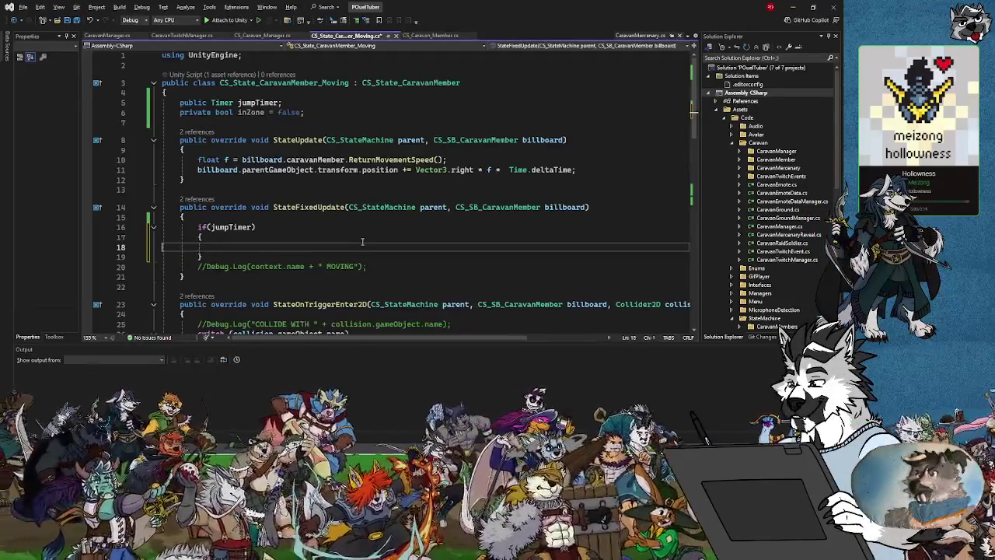
key(Tab)
text(j)
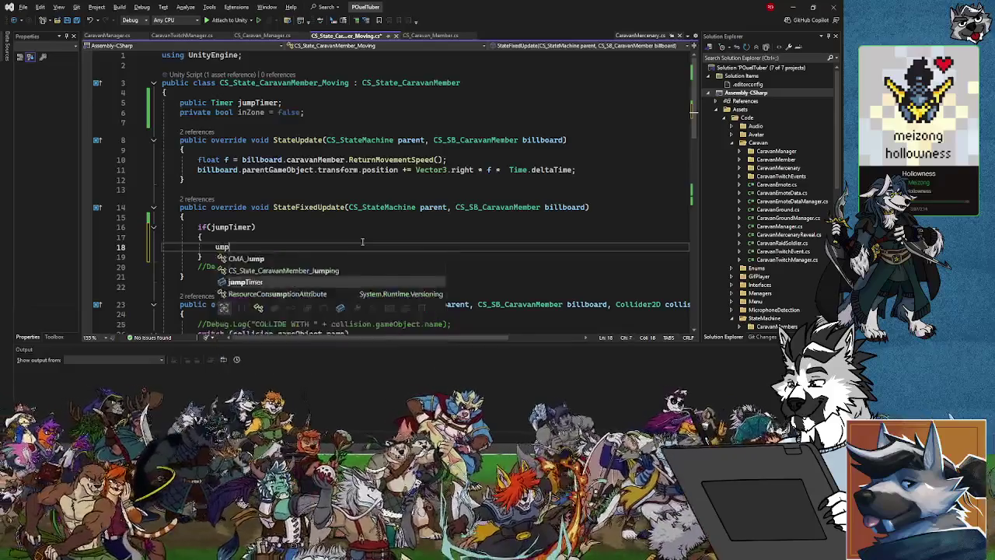
text(umpTimer)
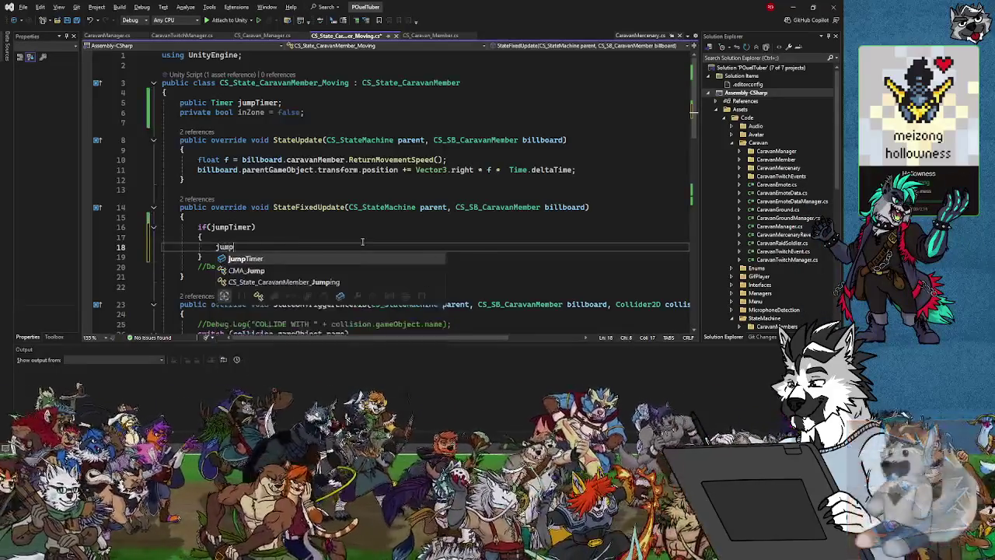
text(.IsPause)
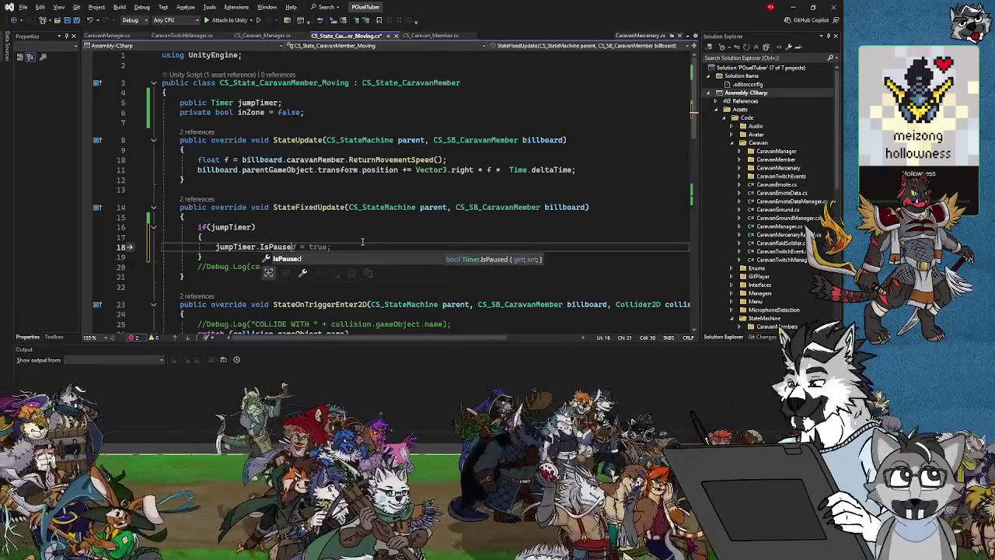
text(d = )
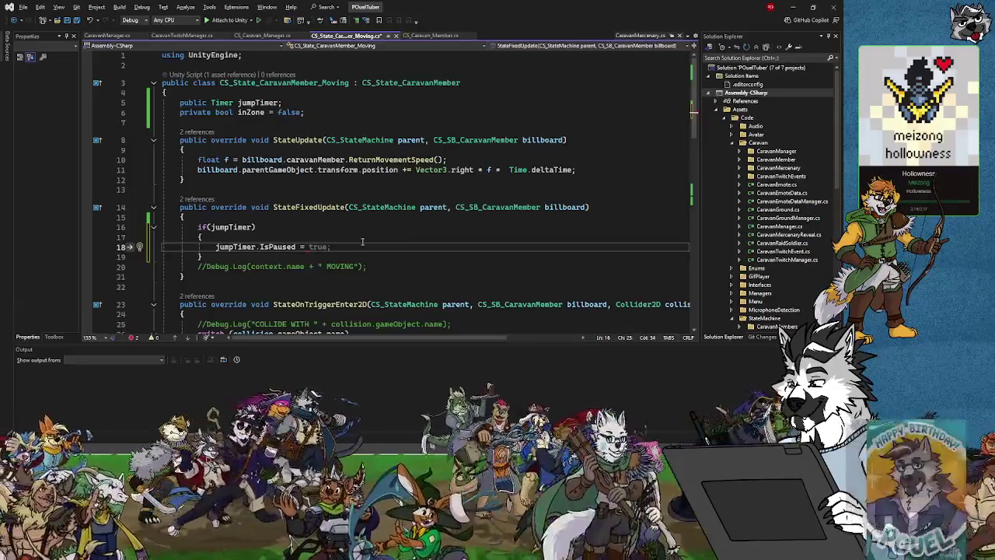
text((inZone)
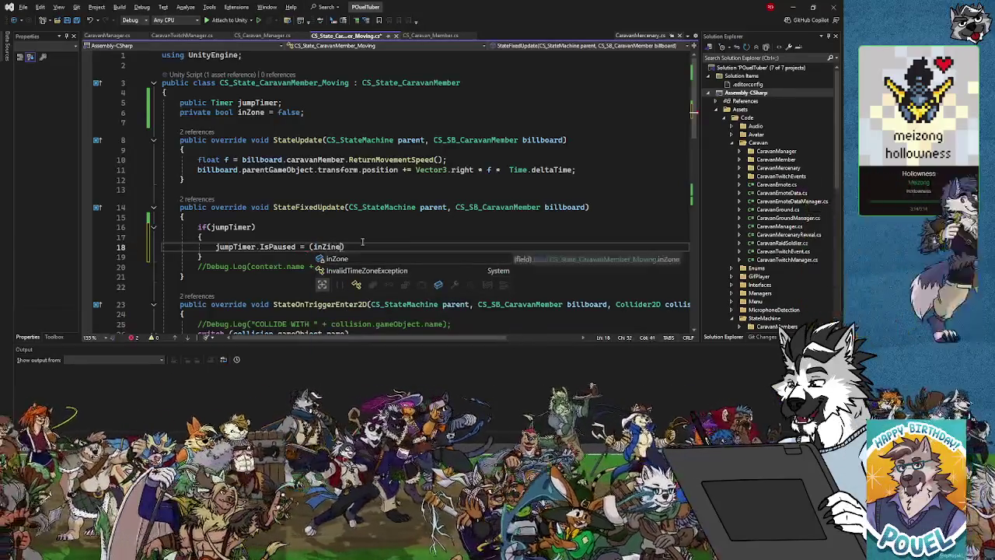
key(BackSpace)
text(e))
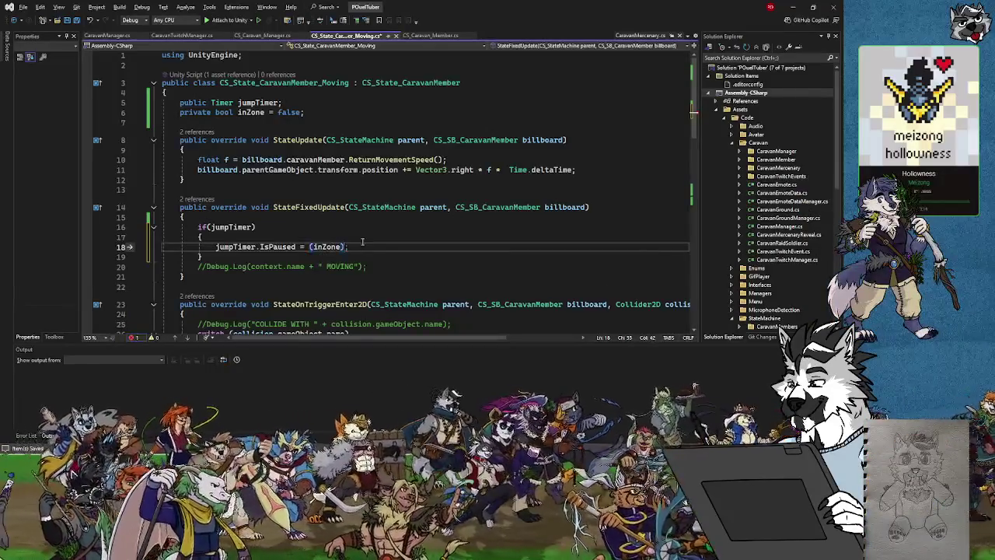
key(ctrl+s)
text(?)
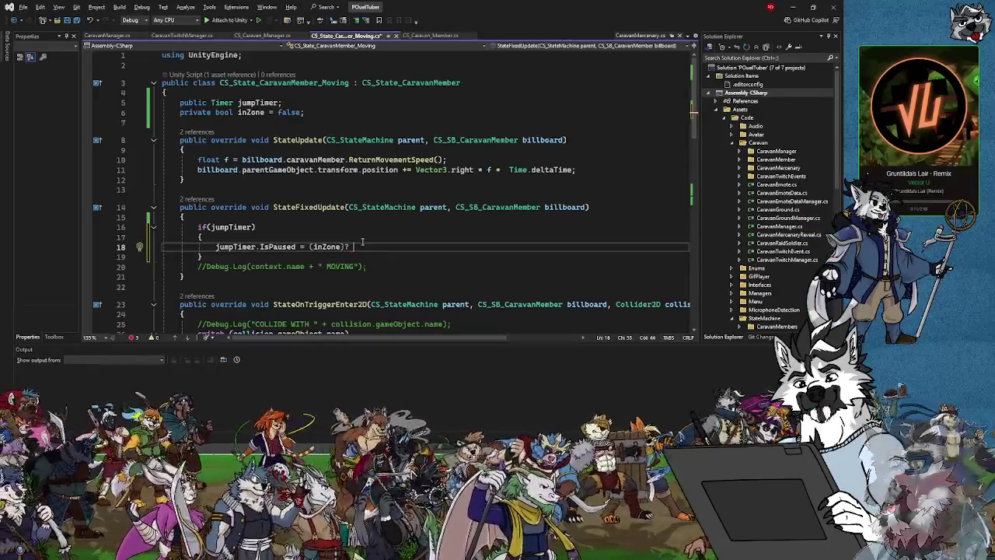
text(false;)
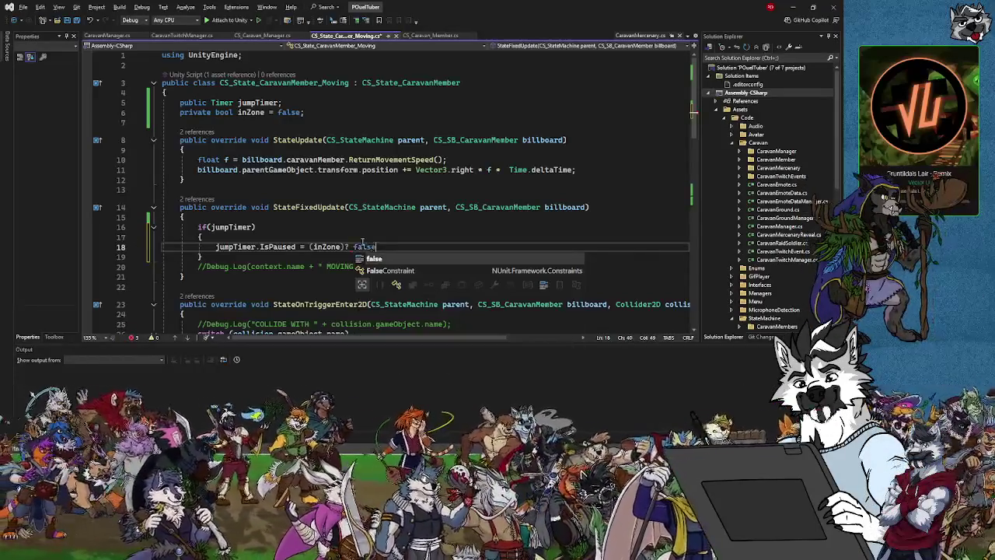
key(BackSpace)
key(BackSpace)
text(; tr)
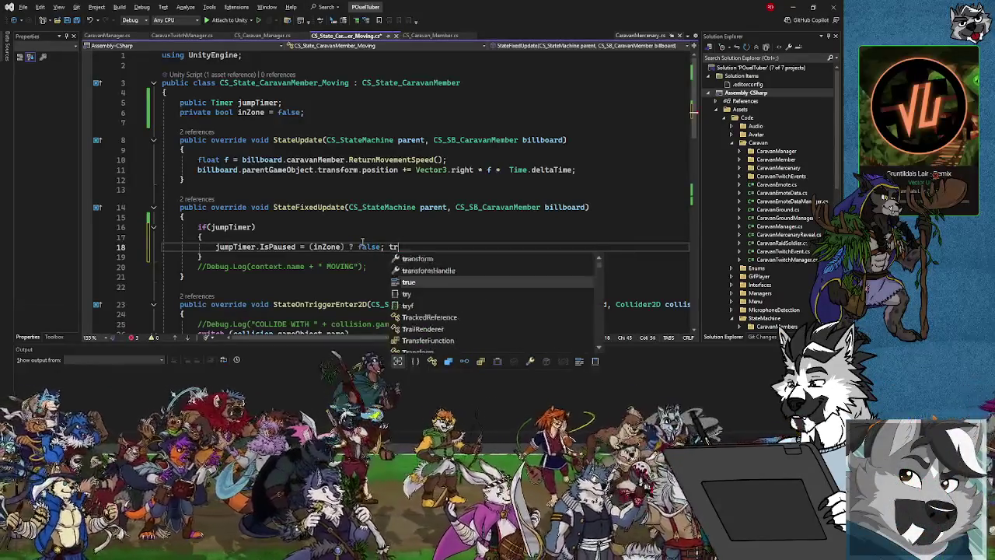
text(: true;)
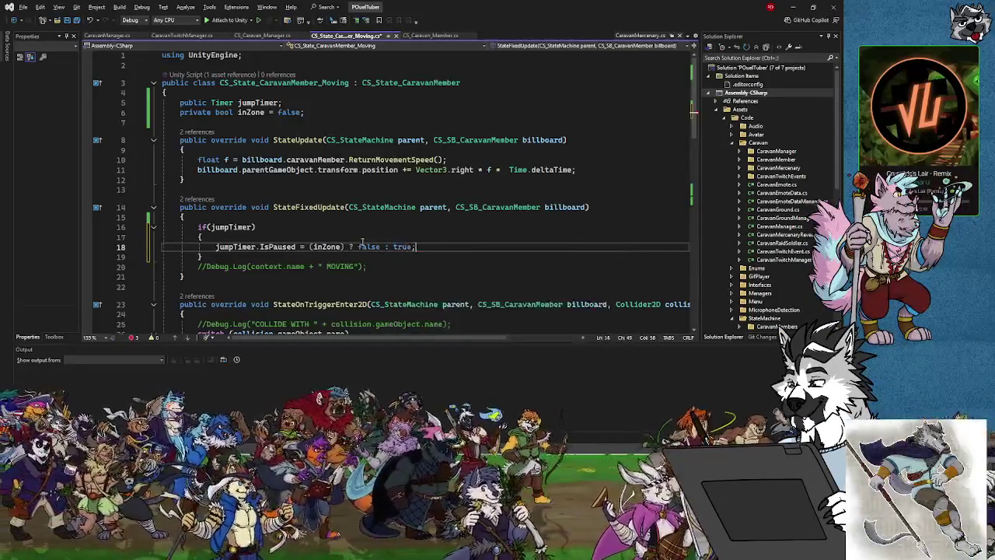
key(ctrl+s)
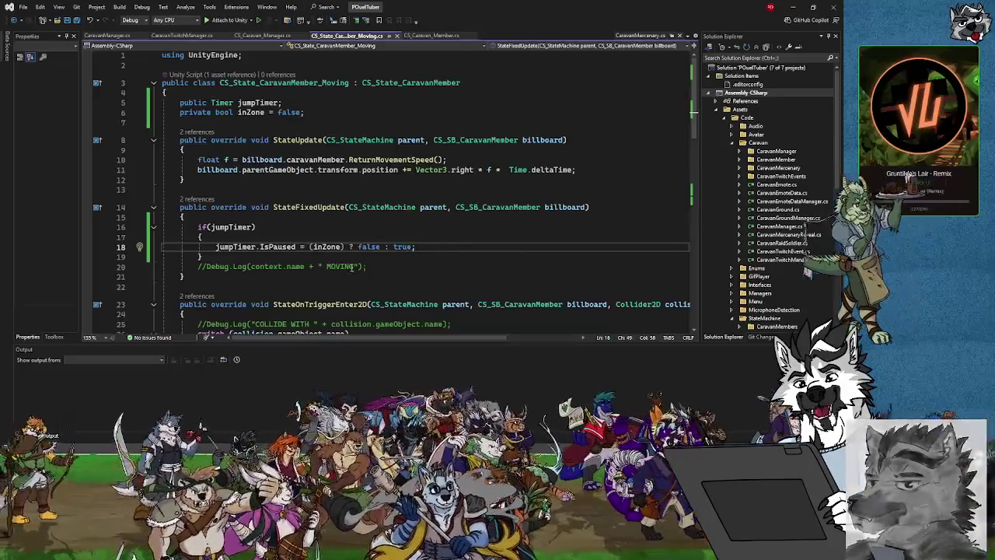
Step: Add a blank line below the field declarations for a new method
scroll(396, 257, down, 3)
scroll(354, 266, up, 3)
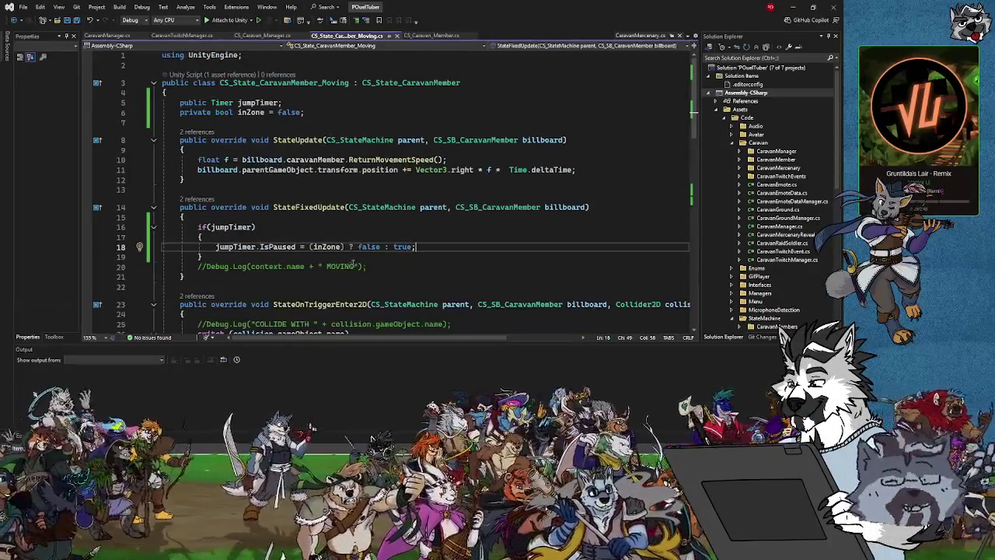
scroll(325, 263, down, 4)
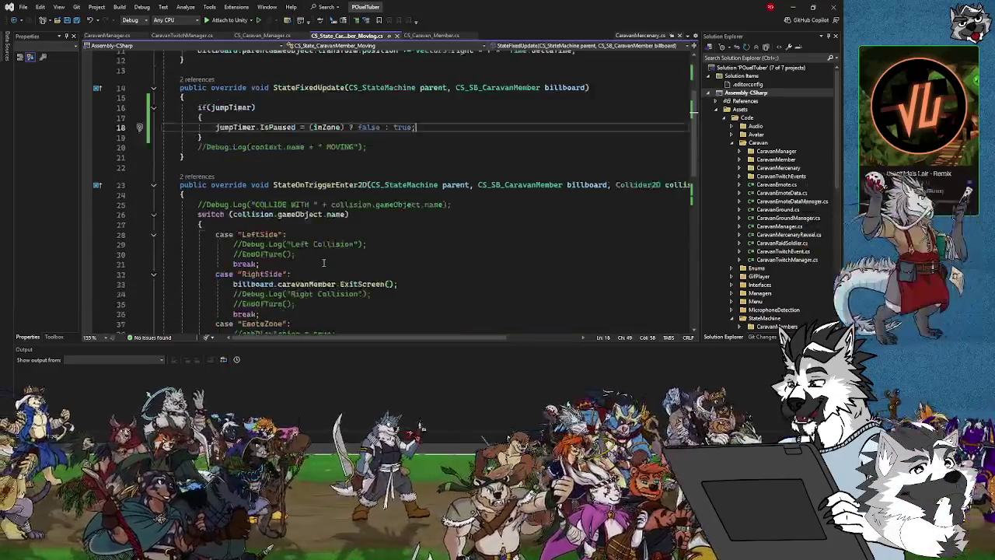
scroll(395, 255, down, 6)
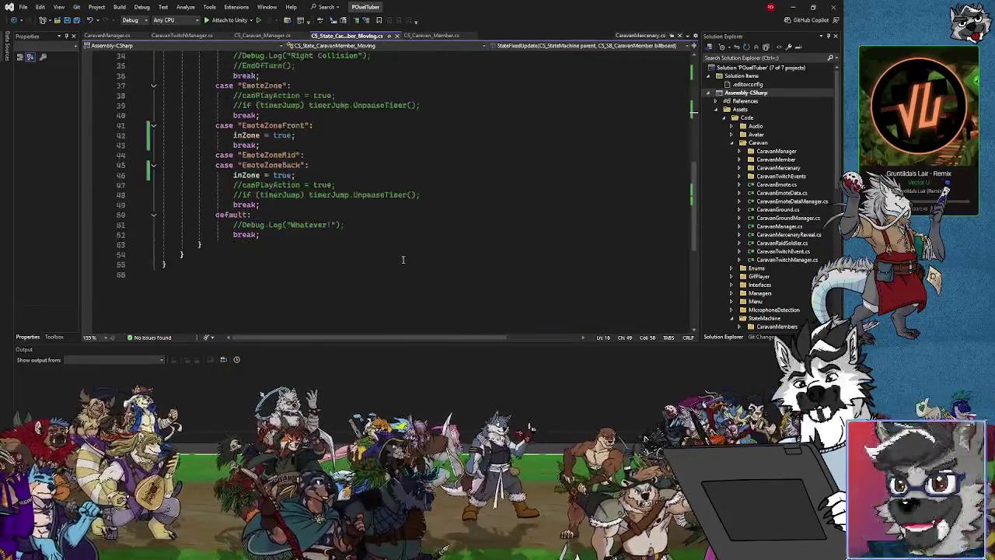
scroll(403, 259, up, 6)
scroll(402, 259, up, 4)
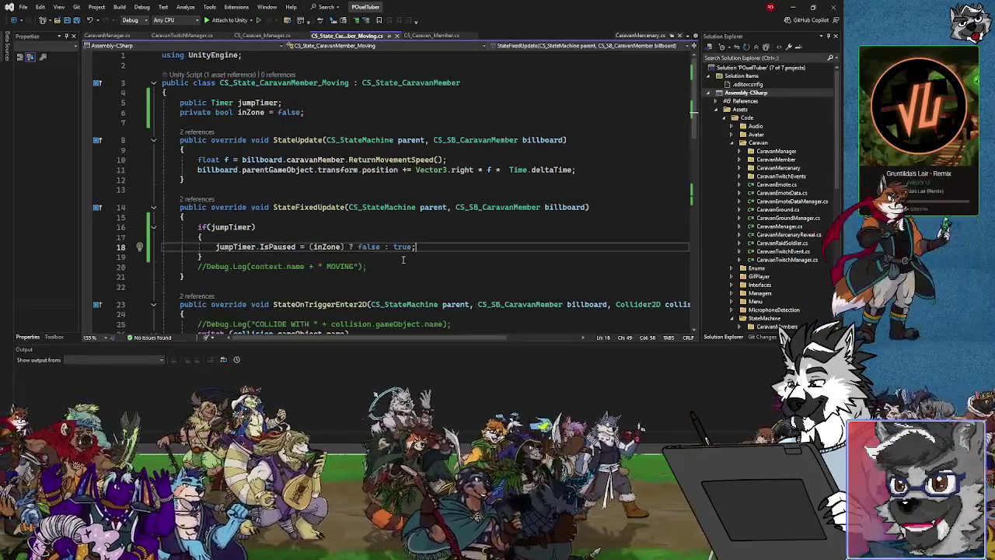
click(194, 121)
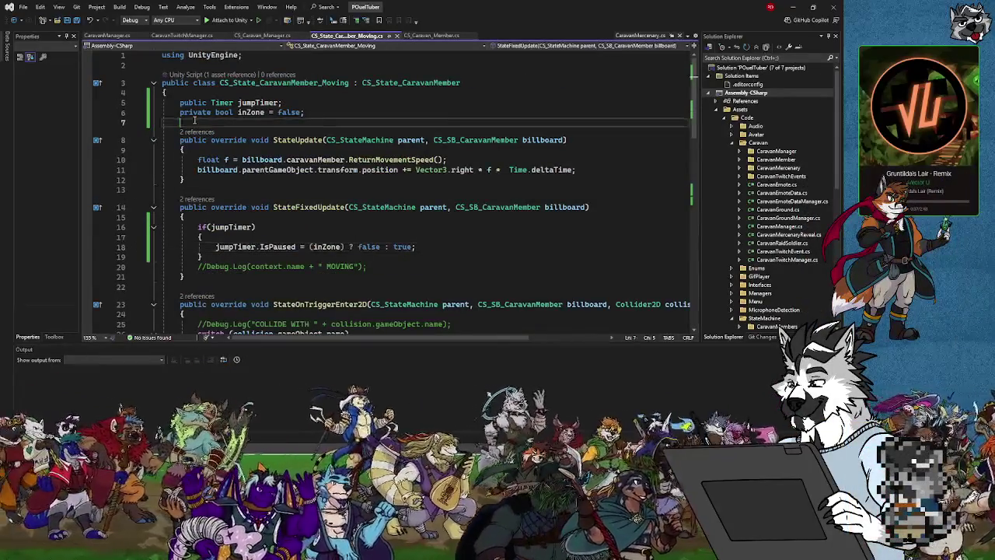
key(Return)
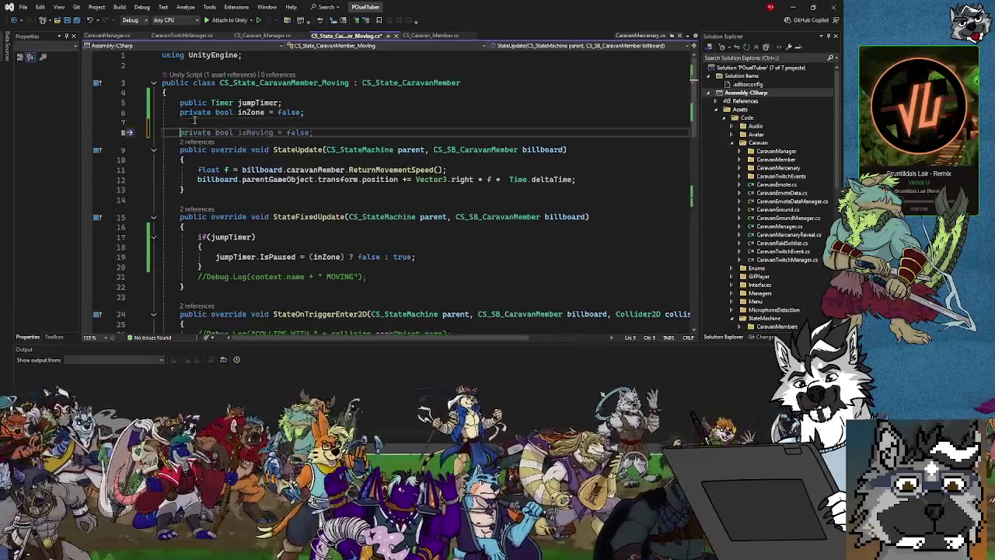
Step: Insert a public override EnterState with its generated base.EnterState(parent, billboard) call removed
text(pu)
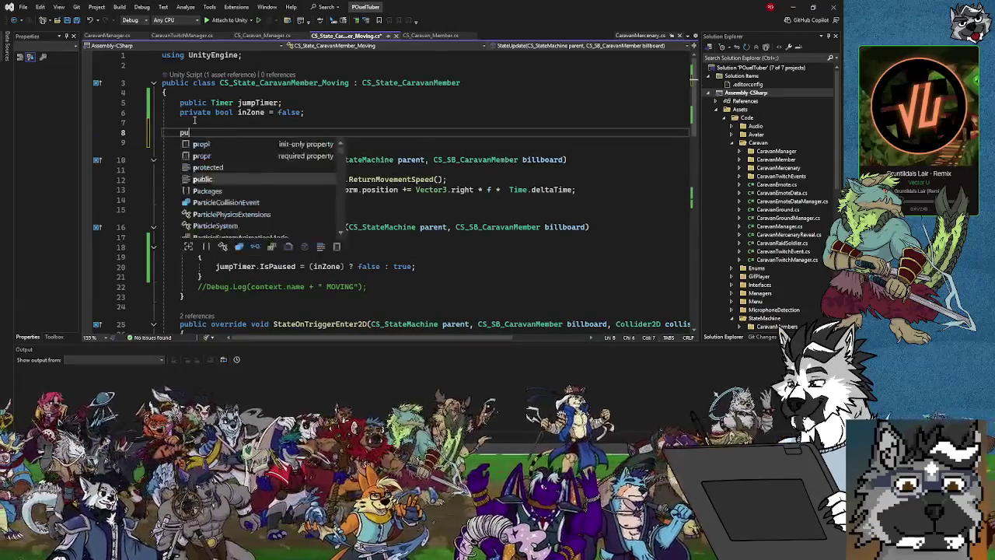
text(blic override void)
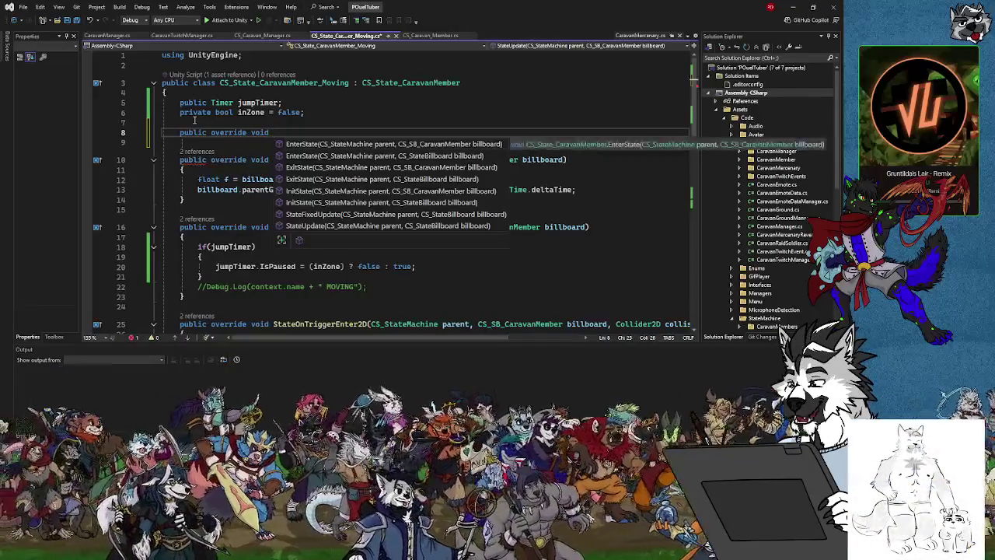
double_click(315, 141)
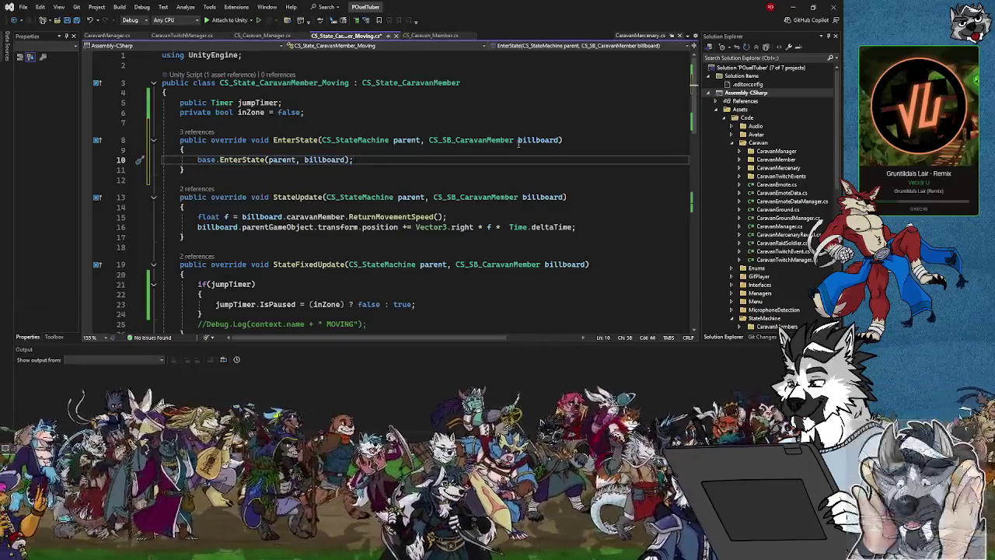
click(210, 149)
key(Return)
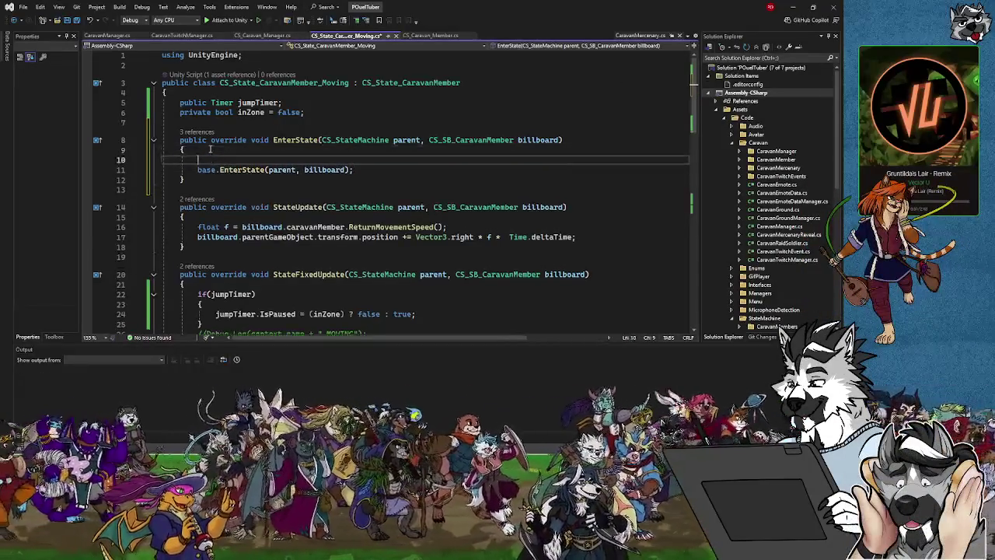
text(if()
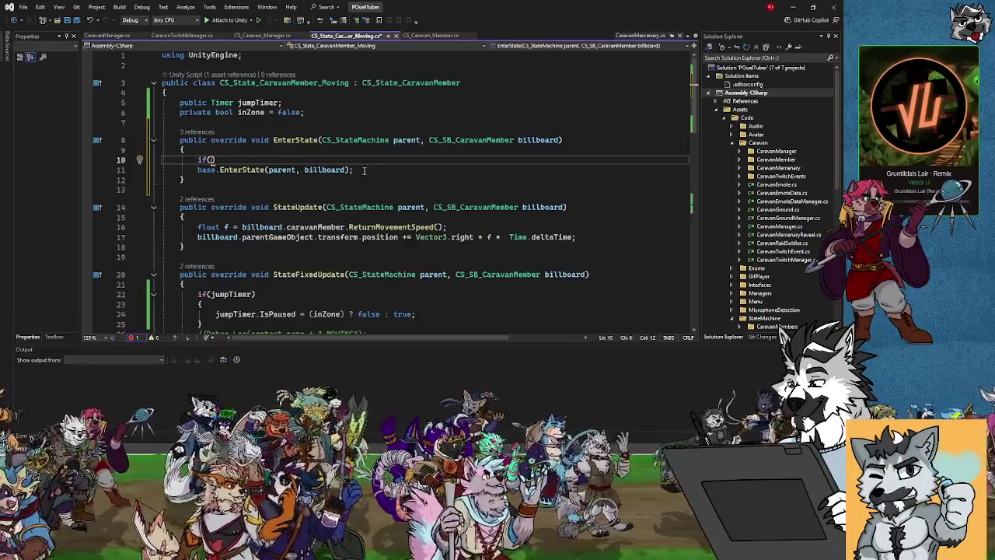
drag(363, 169, 215, 160)
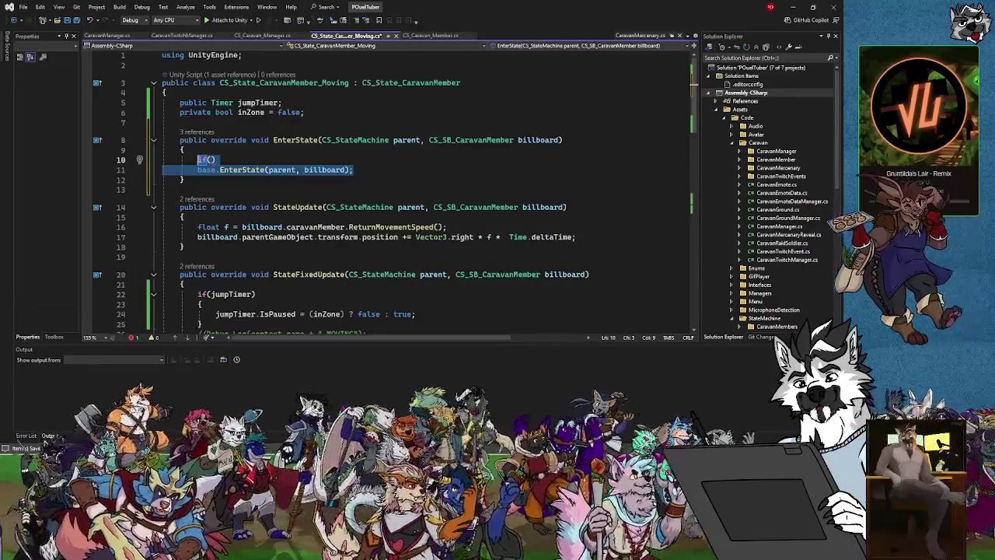
key(BackSpace)
click(184, 120)
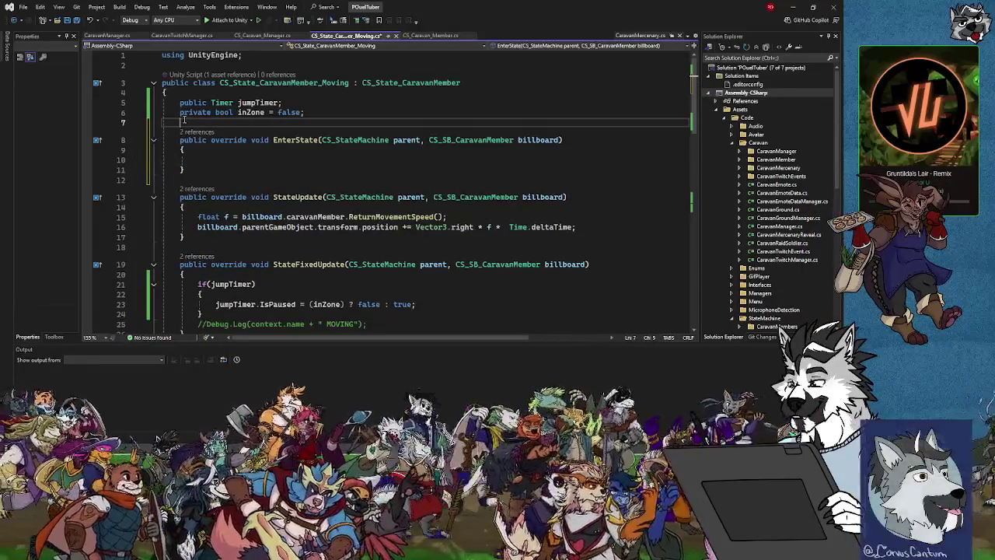
Step: Change the jumpTimer field's modifier from public to private
key(Return)
key(Return)
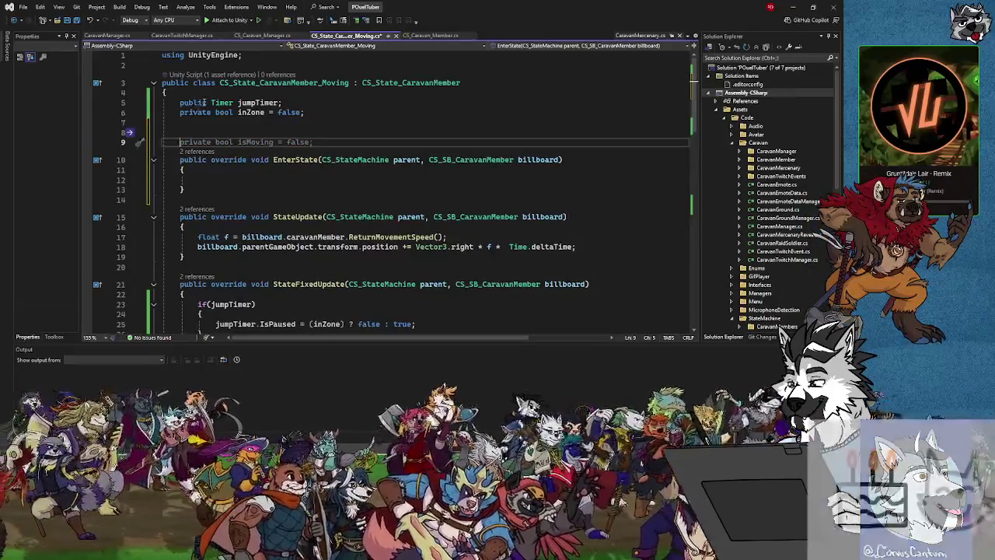
drag(206, 102, 183, 102)
text(rivate)
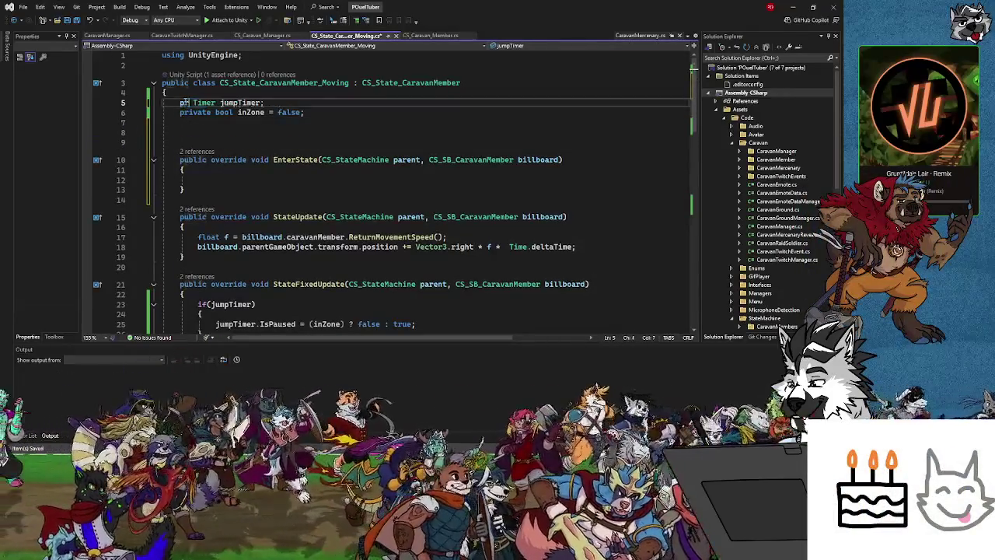
Step: Insert an InitState override stub calling base.InitState(parent, billboard) above EnterState
click(181, 131)
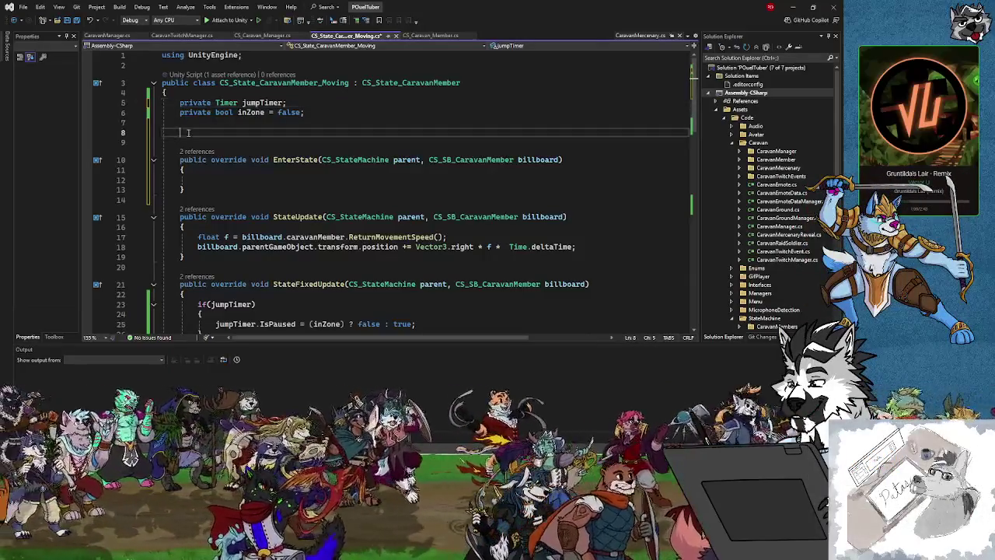
text(public override)
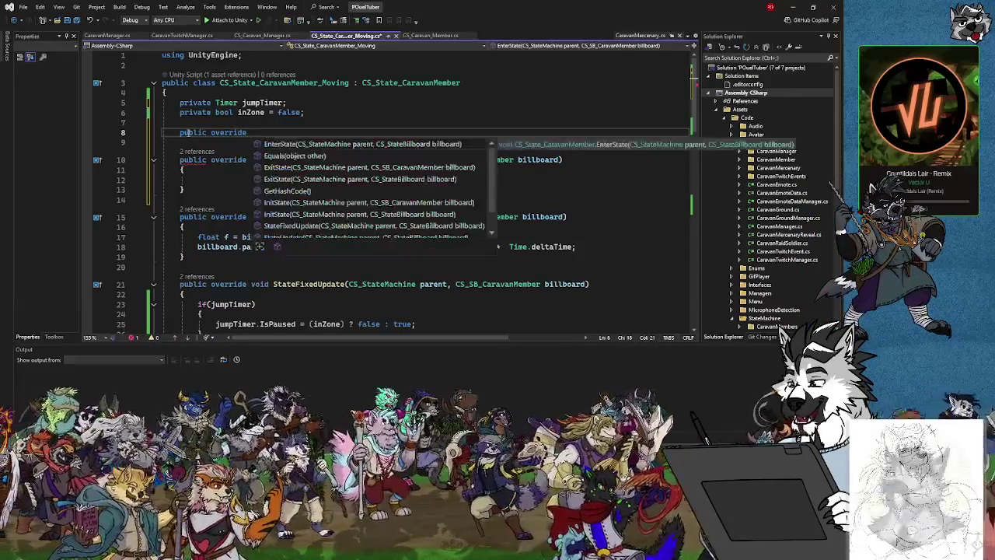
key(Down)
key(Down)
key(Down)
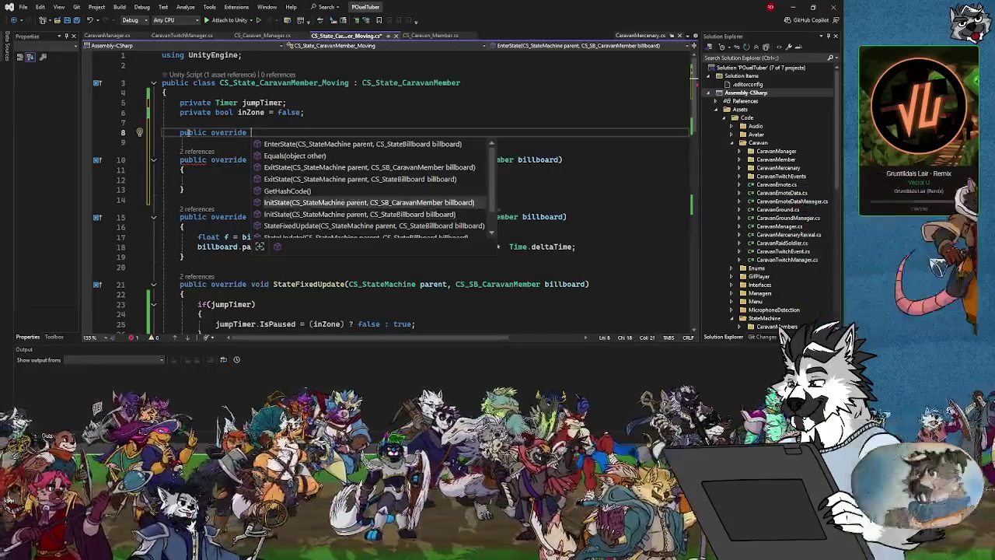
key(Tab)
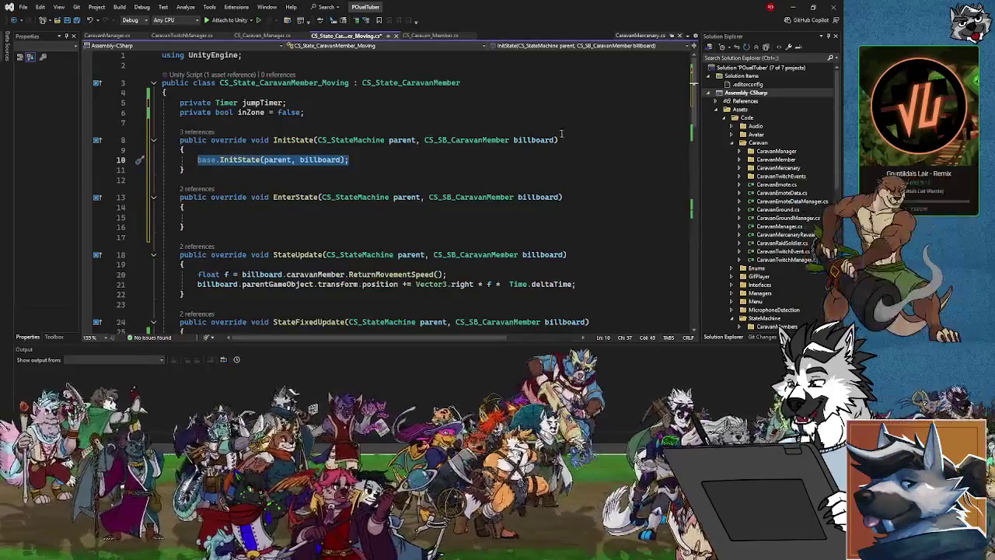
Step: Add if (!jumpTimer) { jumpTimer = this.GetComponentInChildren<Timer>(); } at the top of InitState
key(End)
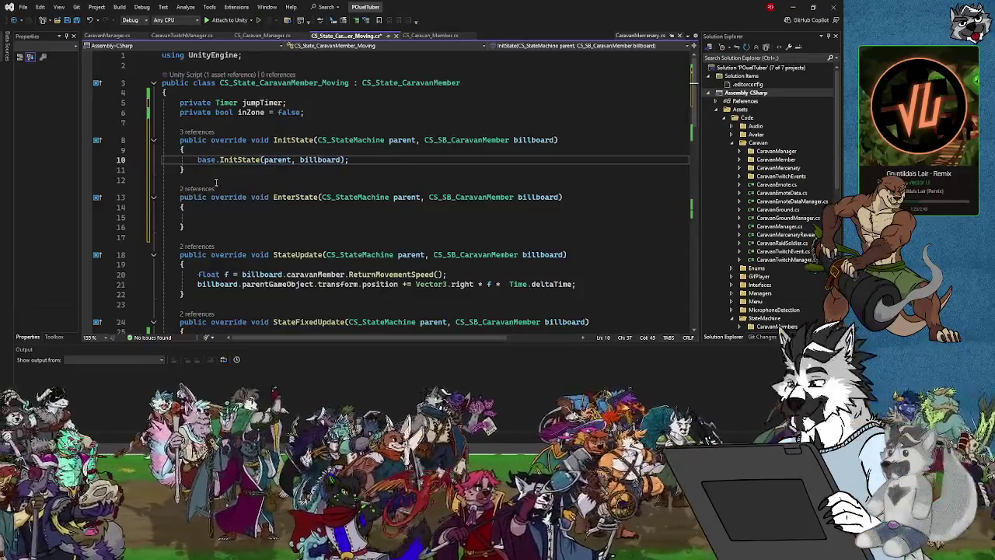
click(206, 151)
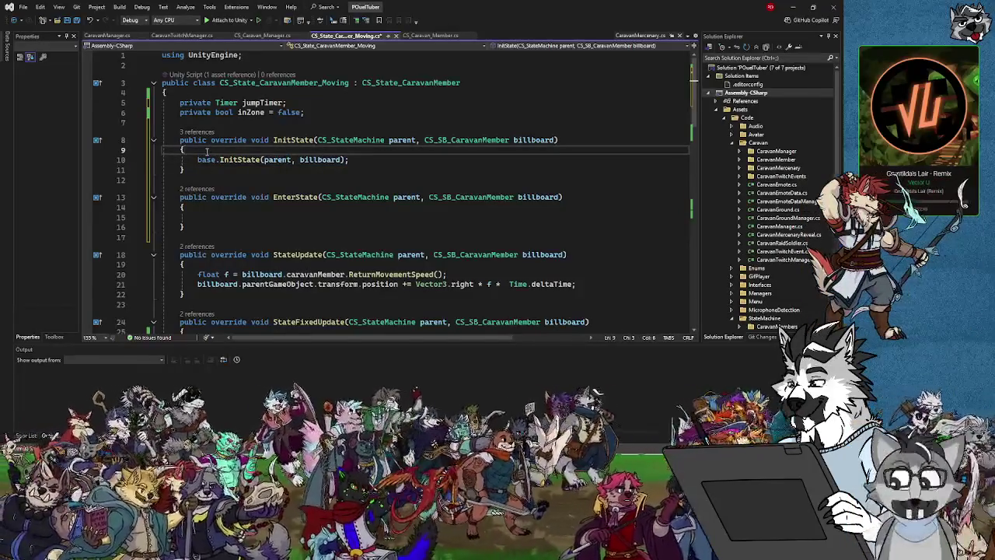
key(Return)
key(Return)
key(BackSpace)
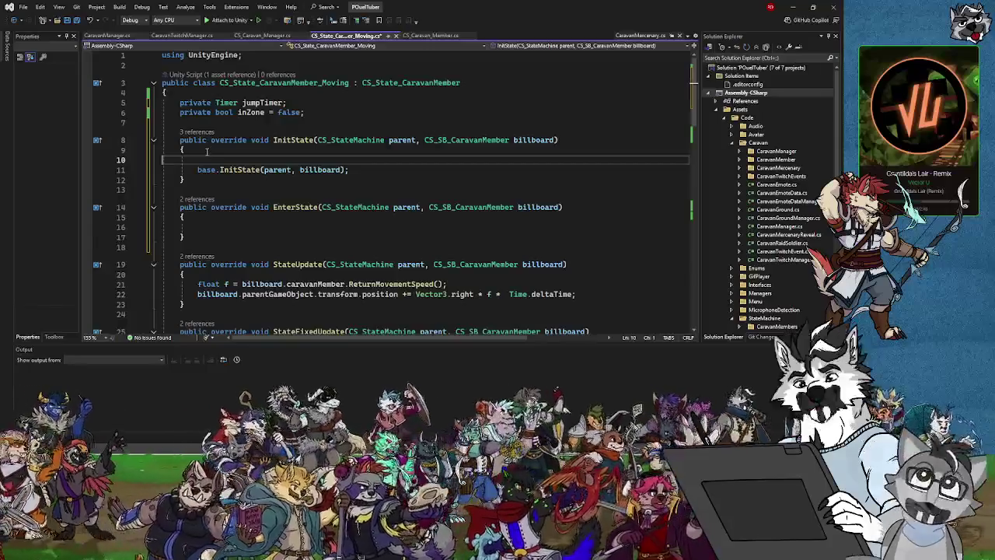
text(if()
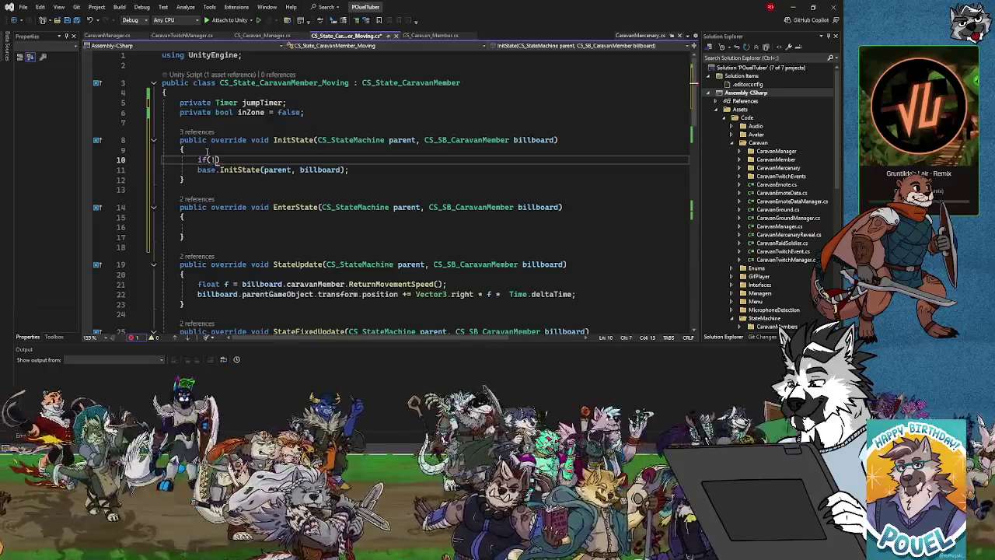
text(!jumpTimer)
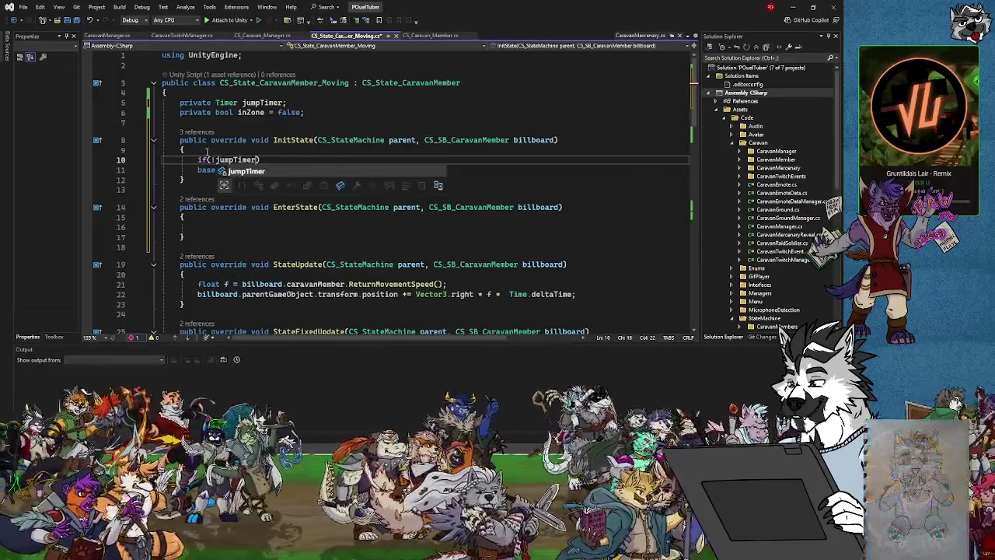
key(Tab)
key(Right)
key(Return)
text({)
key(Return)
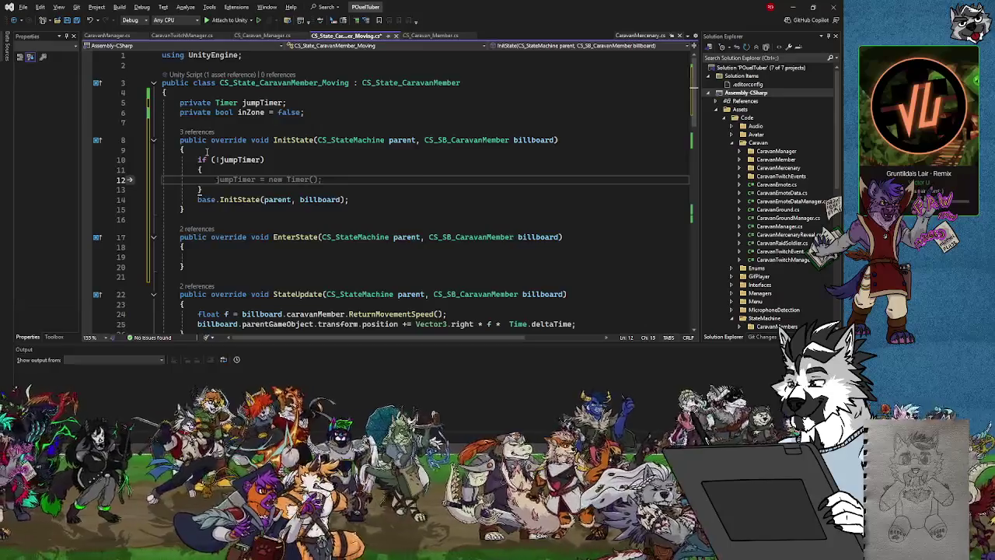
text(jumpTimer = )
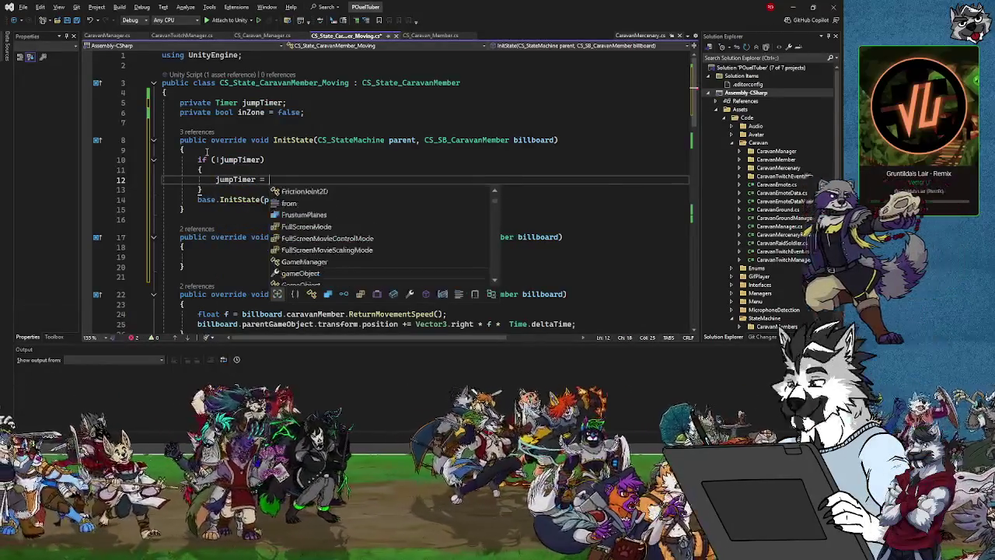
text(this)
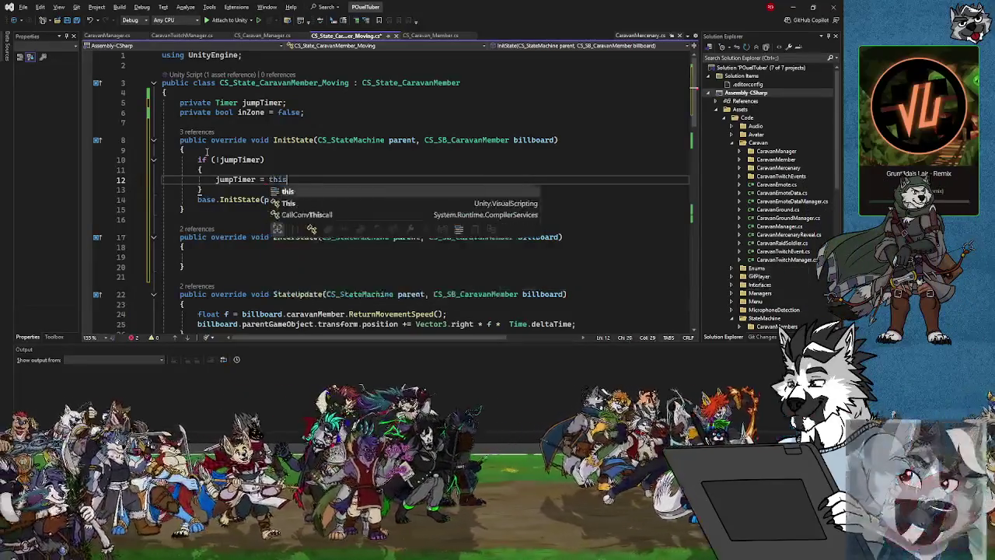
text(.GetComponentInC)
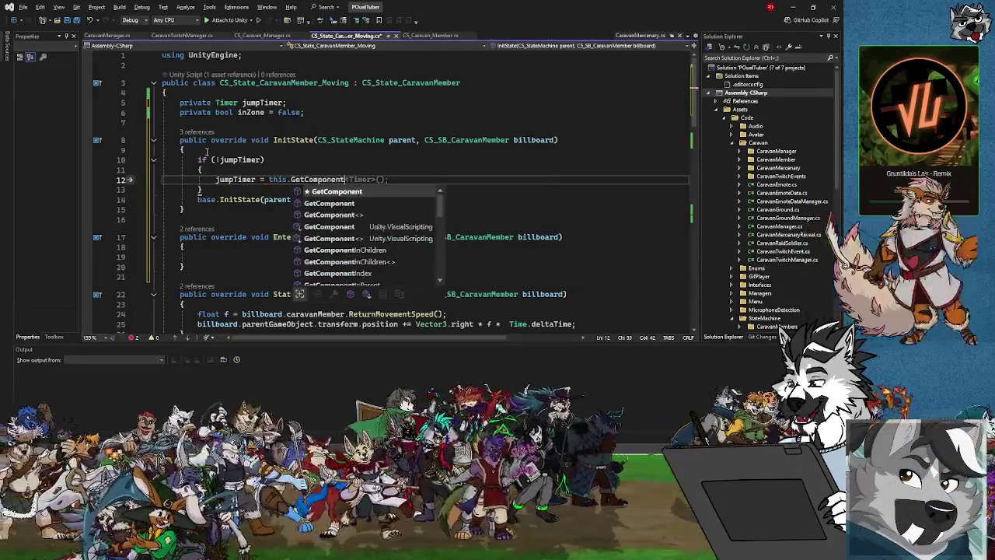
key(Tab)
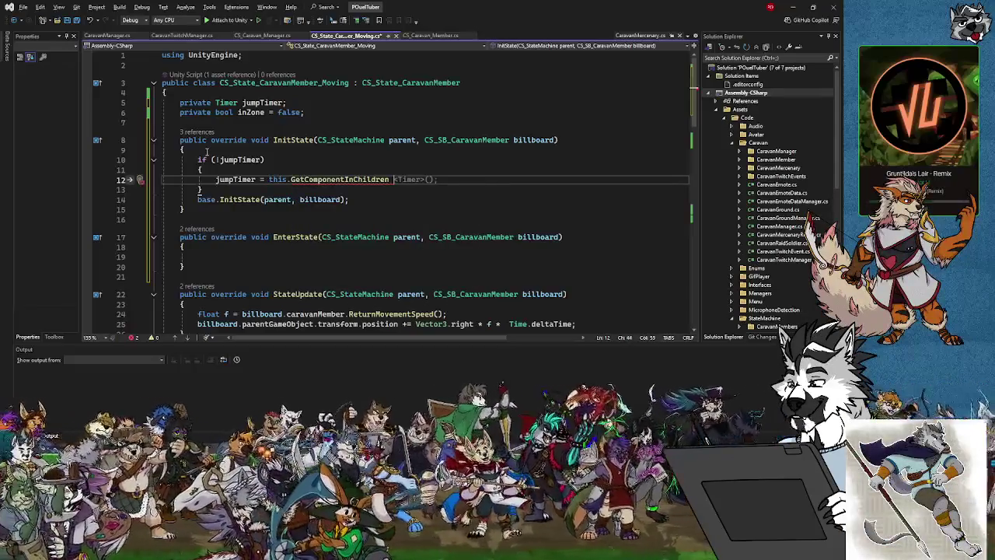
text(<Timer>();)
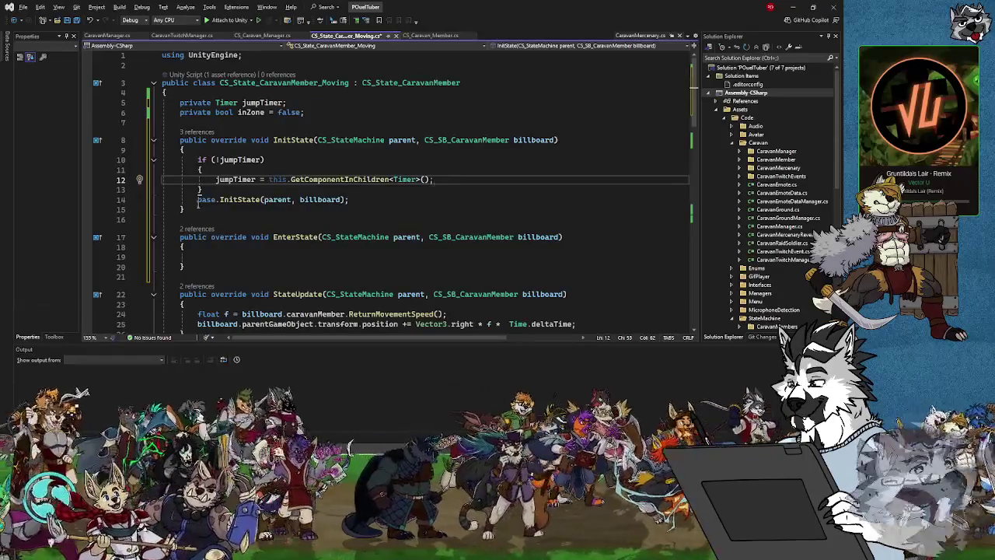
click(359, 202)
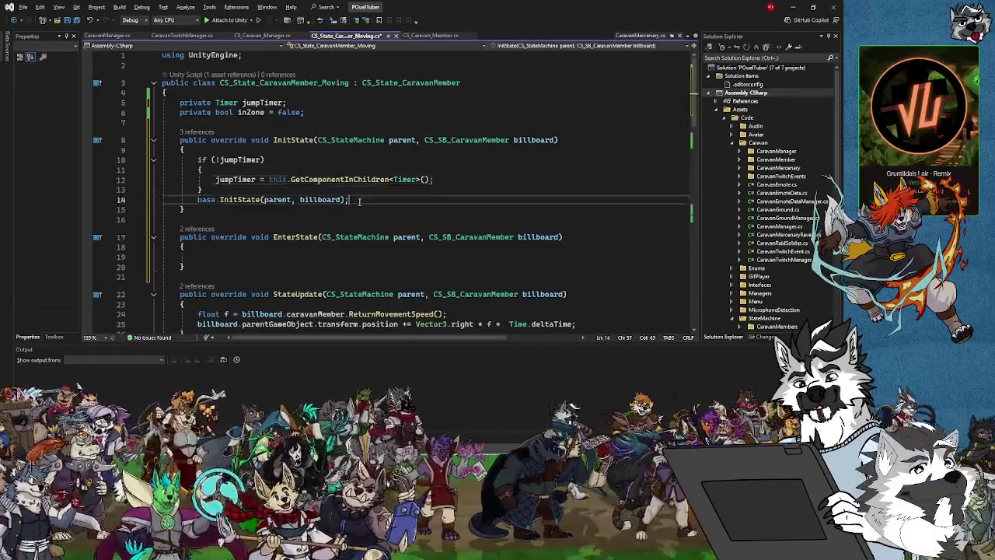
Step: Add if (jumpTimer) { jumpTimer.StartTimer(); } inside EnterState and save the Moving state script
click(218, 257)
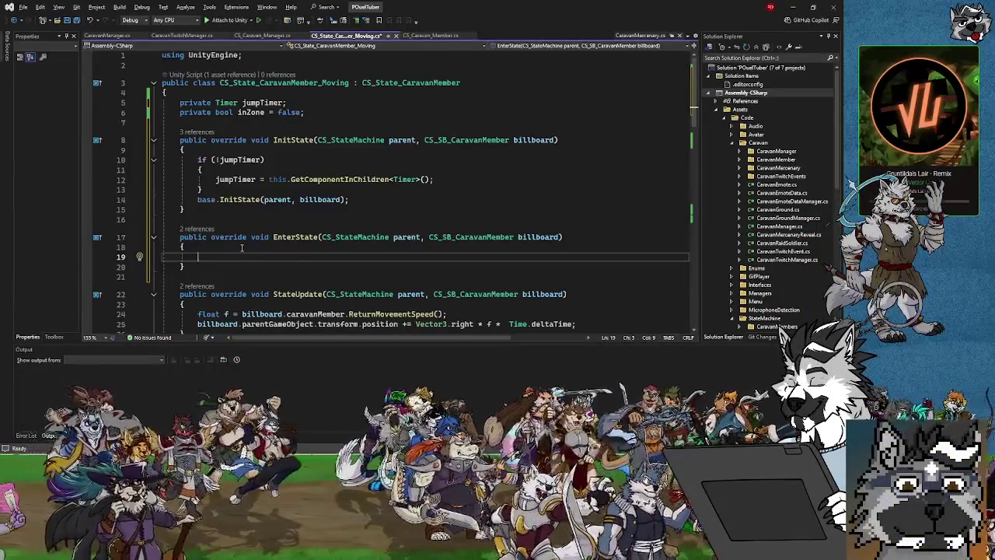
text(if(j)
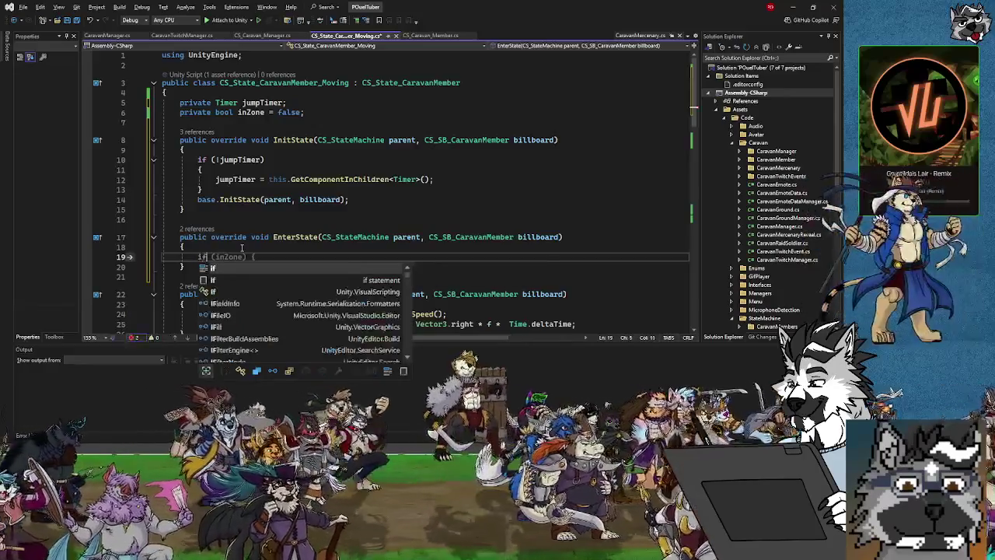
text(ump)
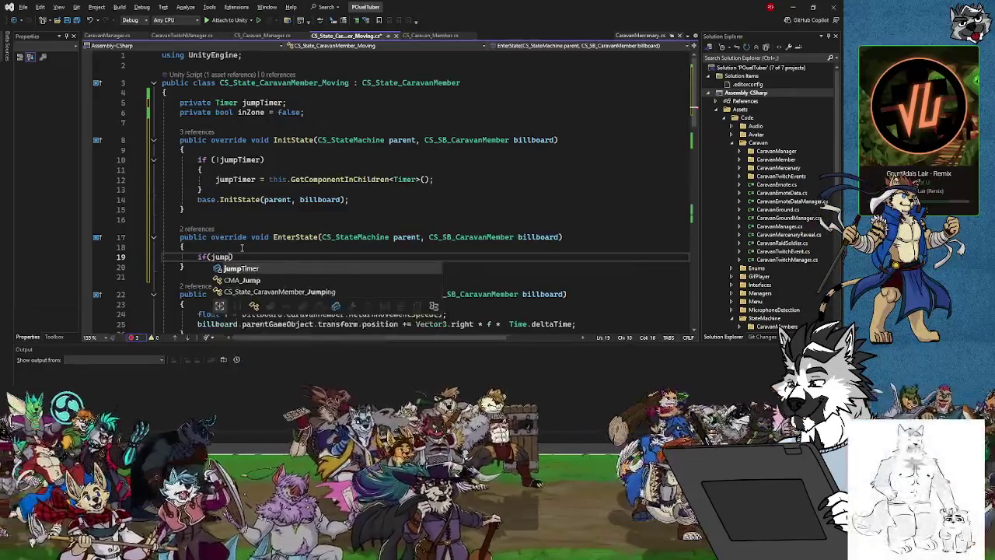
text())
key(Return)
text({)
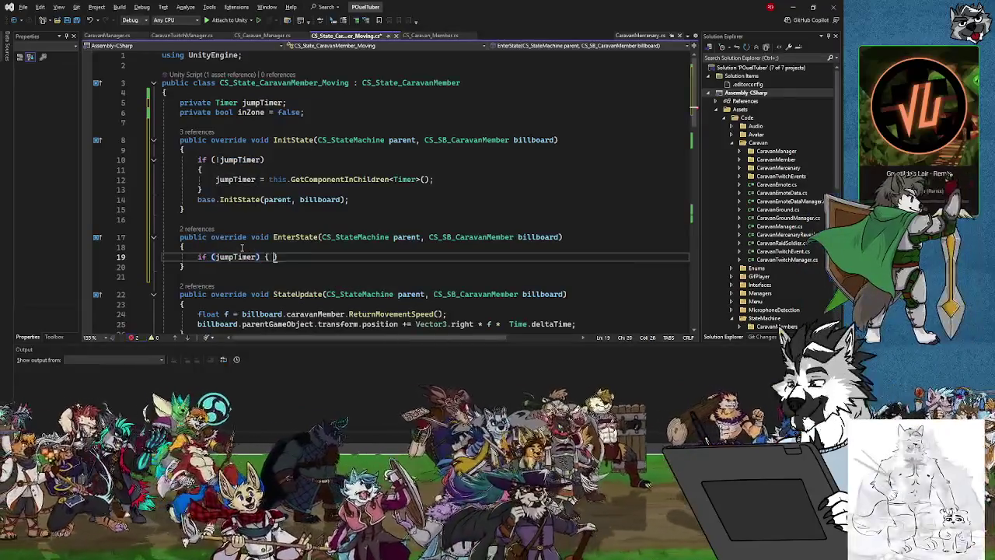
key(Return)
text(jumpT)
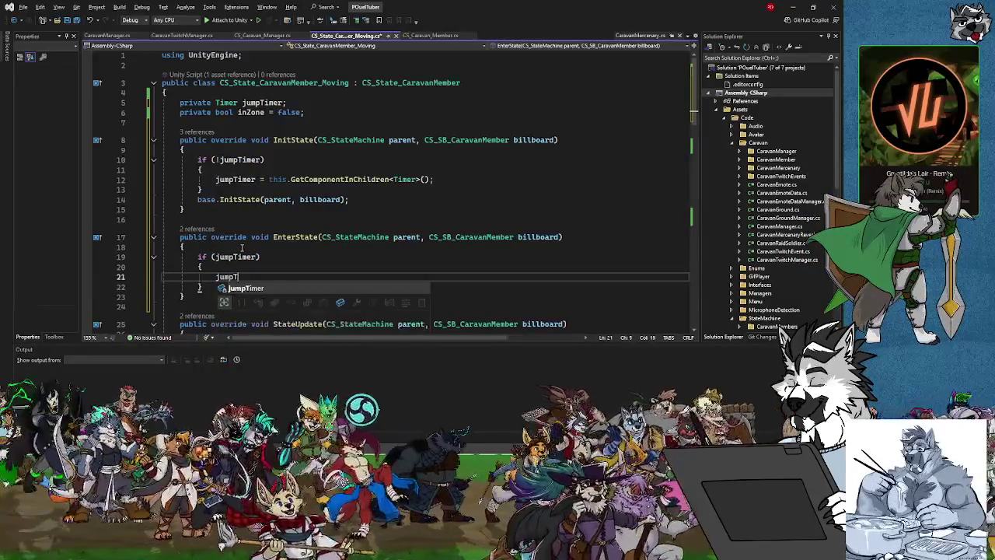
text(imer.Start)
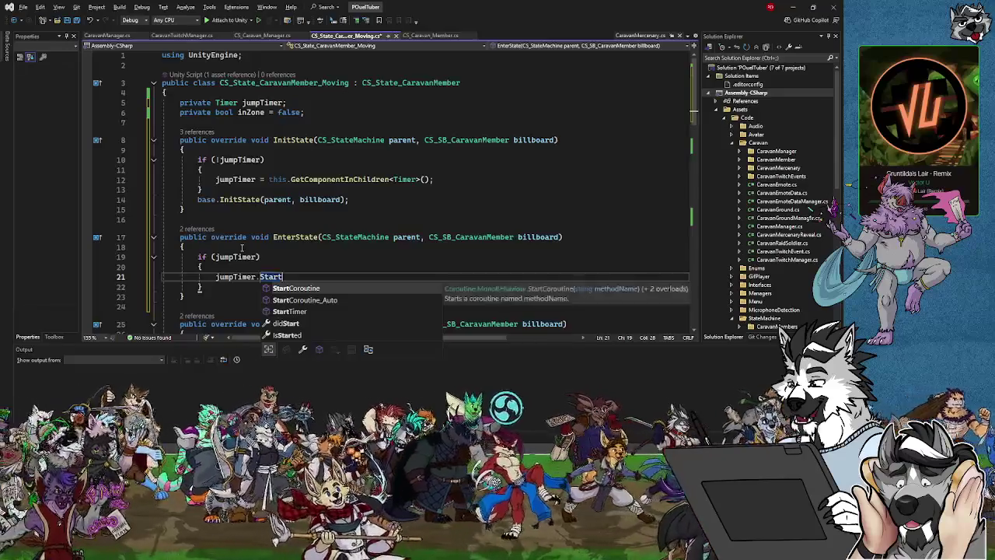
text(Timer();p)
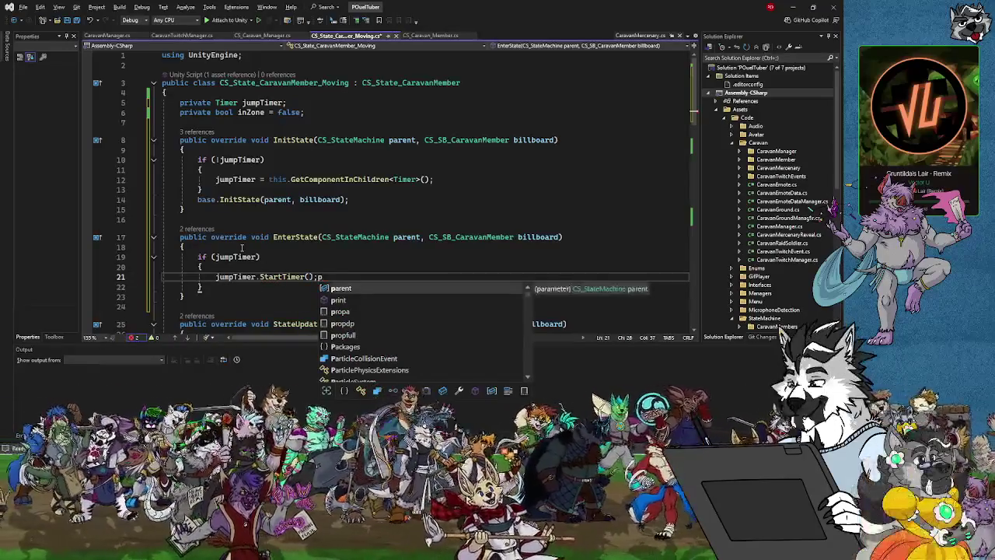
key(BackSpace)
key(Escape)
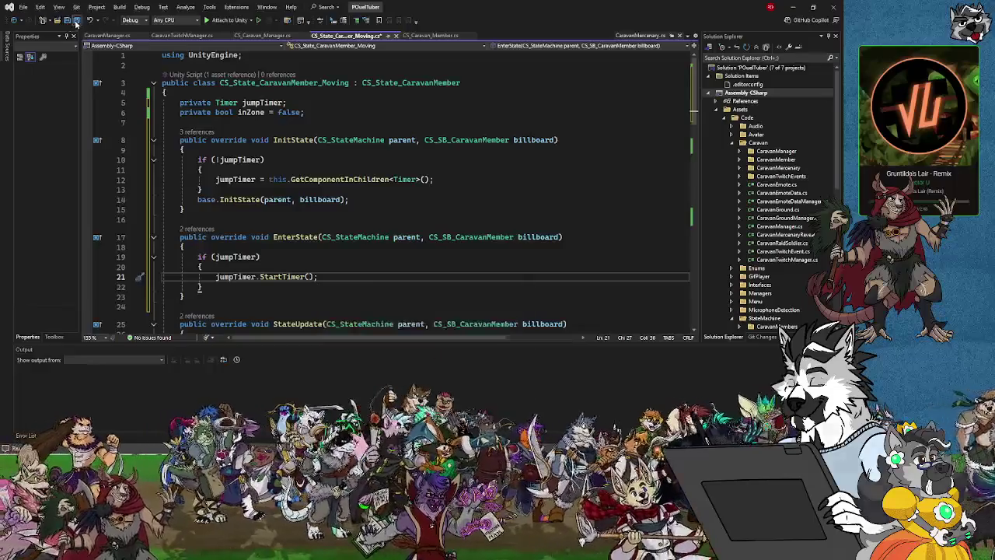
scroll(333, 270, down, 18)
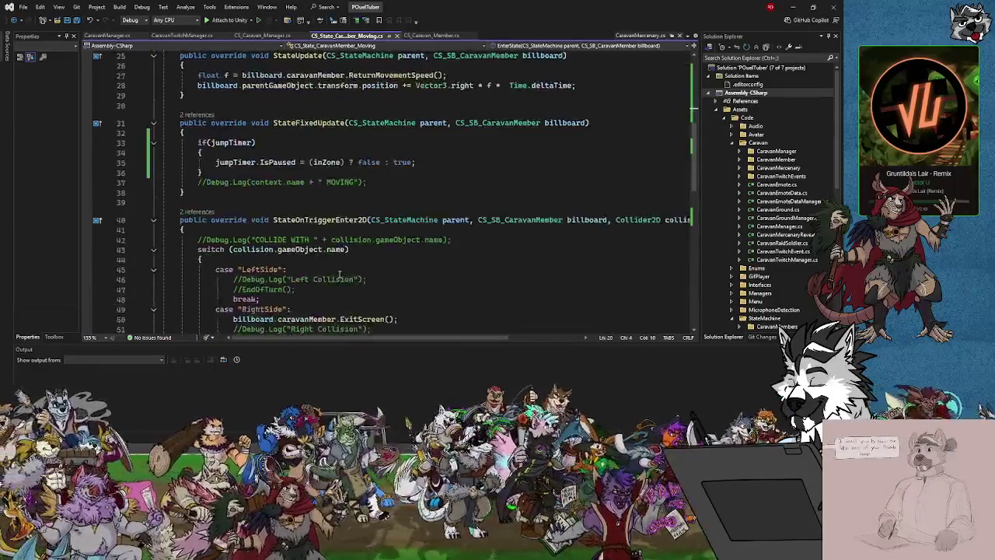
click(793, 8)
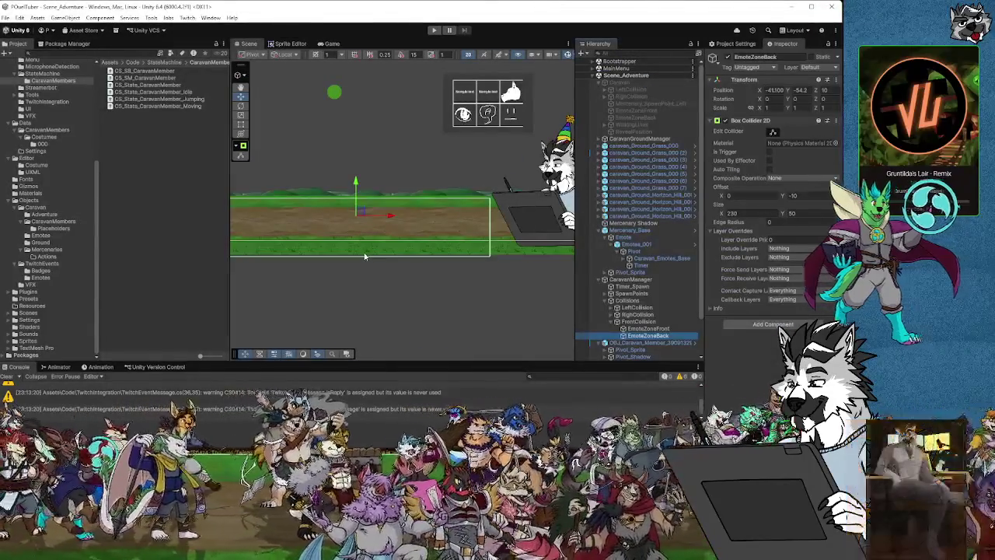
Step: Enter Unity play mode so the game loads through to Scene_Adventure
drag(360, 283, 389, 283)
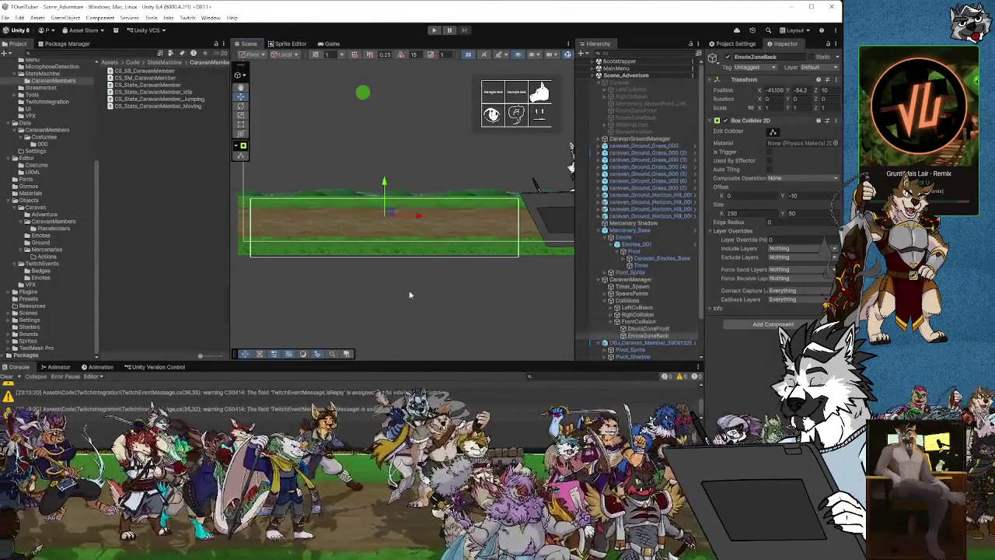
click(436, 31)
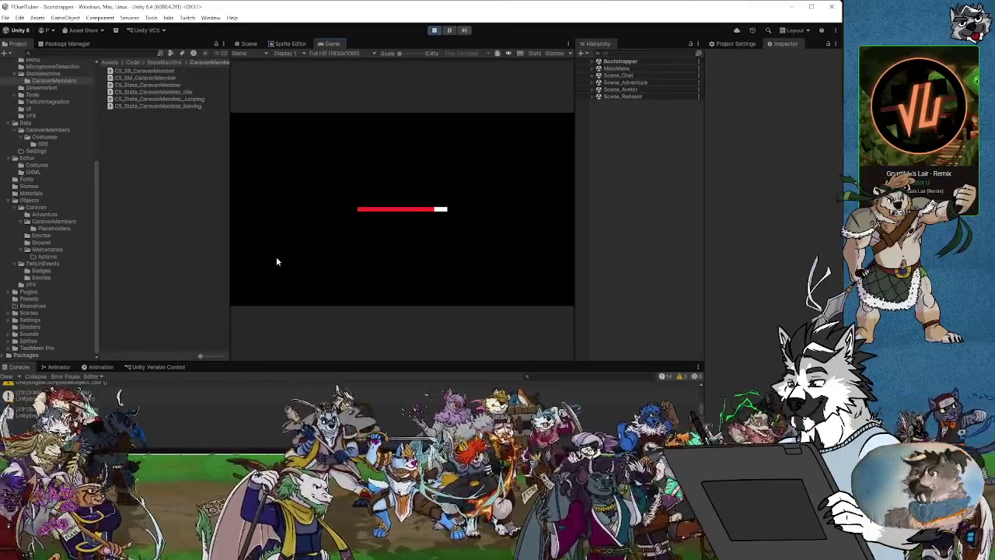
Step: Pause the game and inspect the caravan member's State_Machine Moving state and its Timer
click(449, 31)
key(ctrl+1)
drag(293, 206, 352, 212)
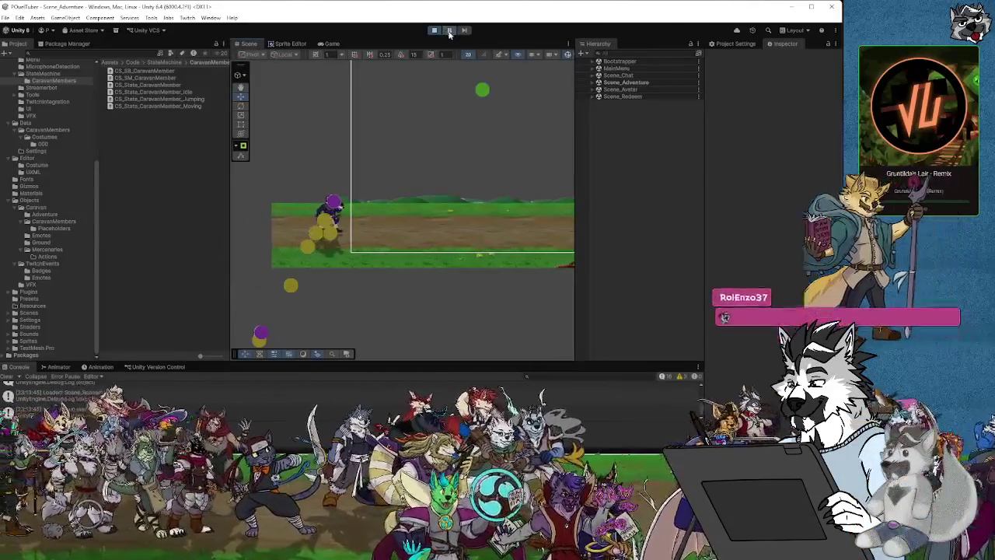
click(450, 31)
click(334, 218)
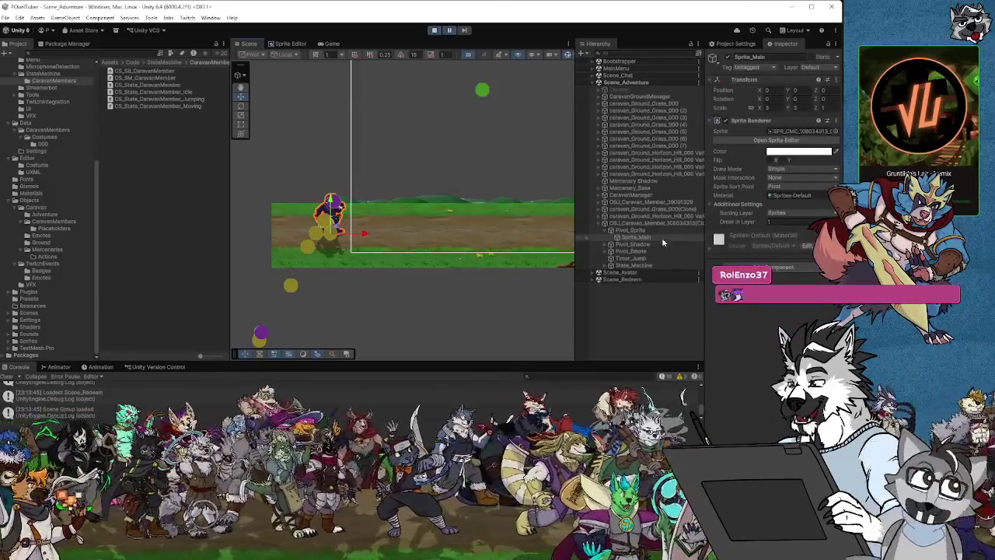
click(610, 265)
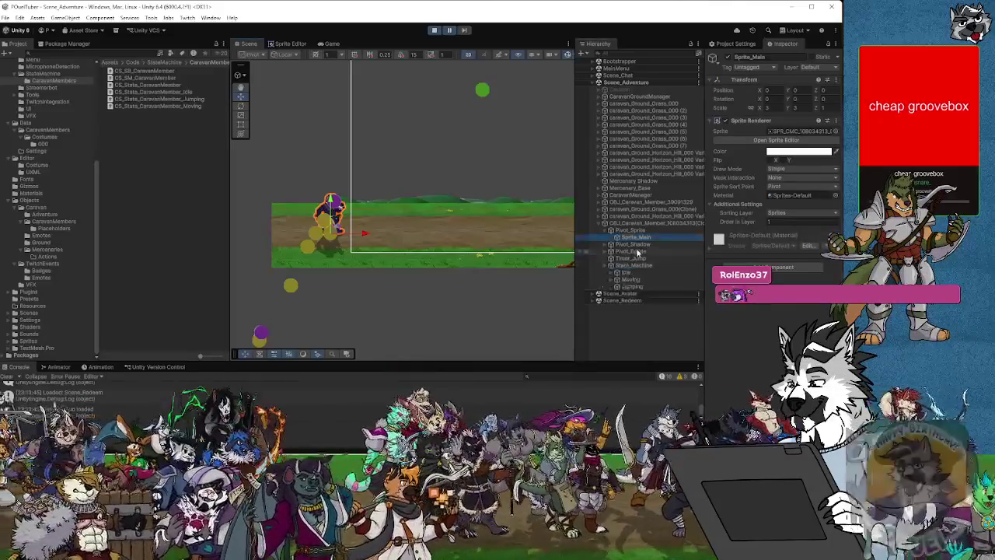
click(608, 279)
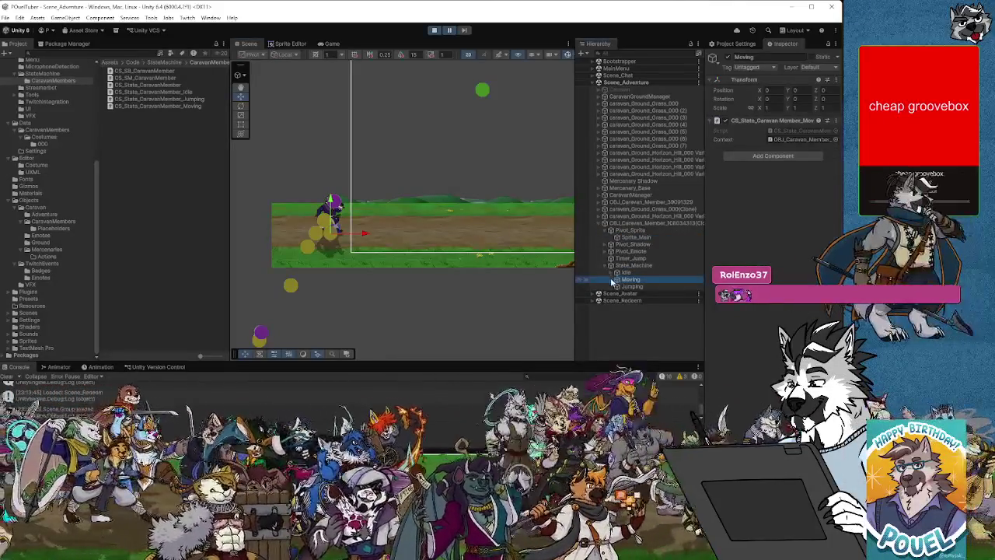